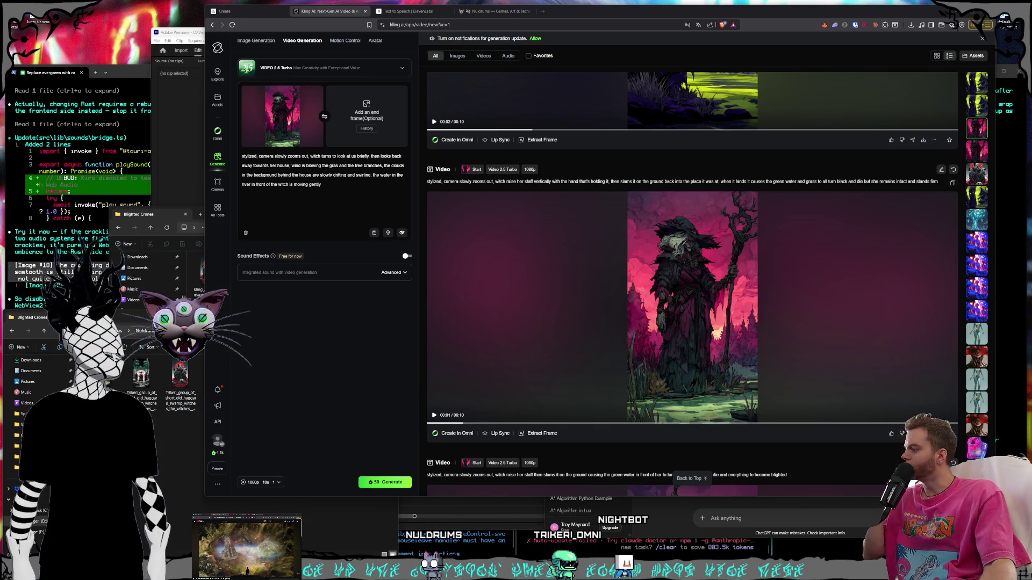
# Bring the Twitch stream window over the Kling AI page and move it down and right.
pyautogui.hotkey('alt', 'Tab')
pyautogui.moveTo(453, 80); pyautogui.dragTo(582, 105)
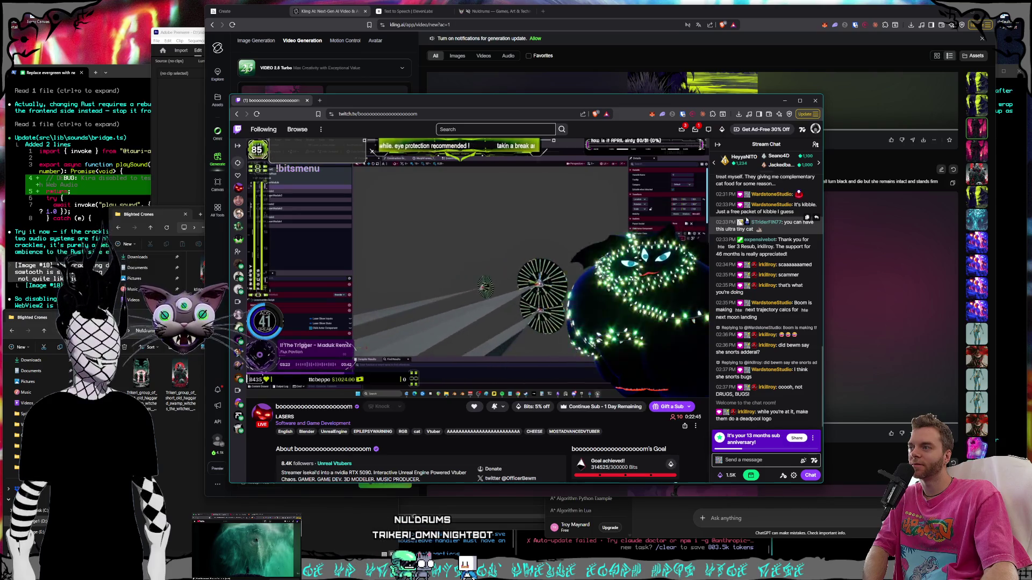
# Browse Twitch's directory, view the QSMP category, go back, then minimize Twitch.
pyautogui.moveTo(503, 314)
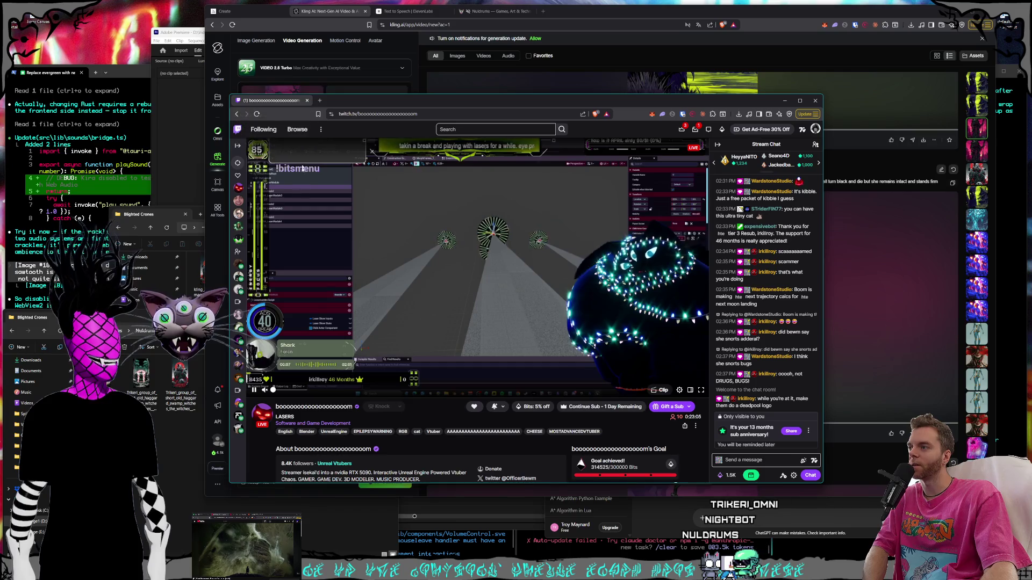
pyautogui.click(297, 130)
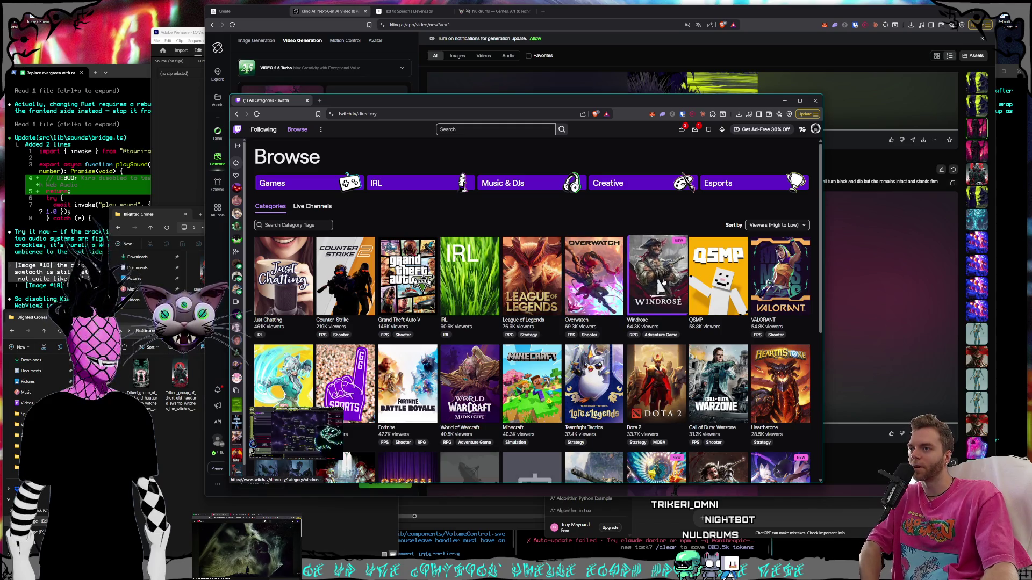
pyautogui.scroll(-1, 659, 280)
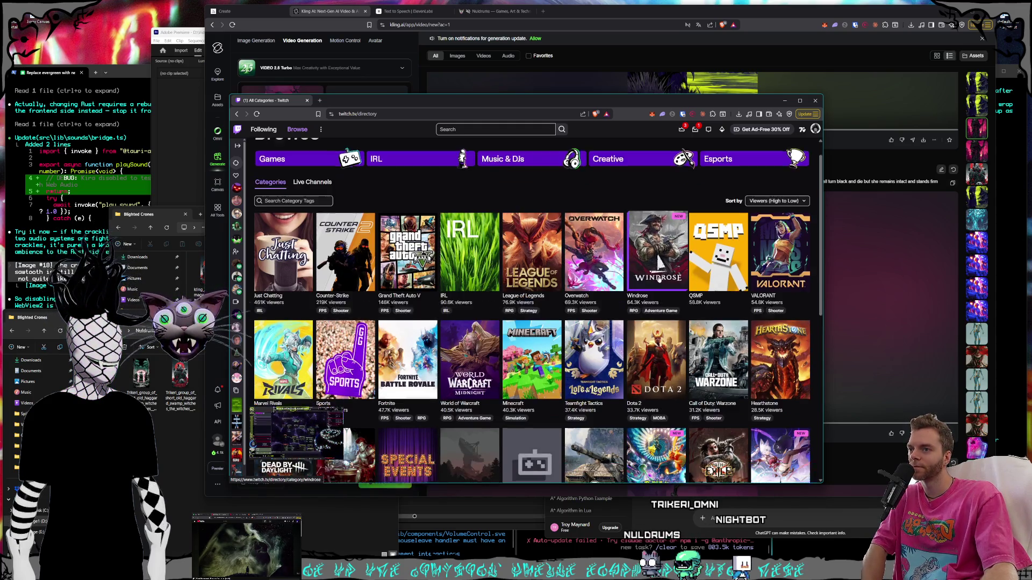
pyautogui.click(712, 231)
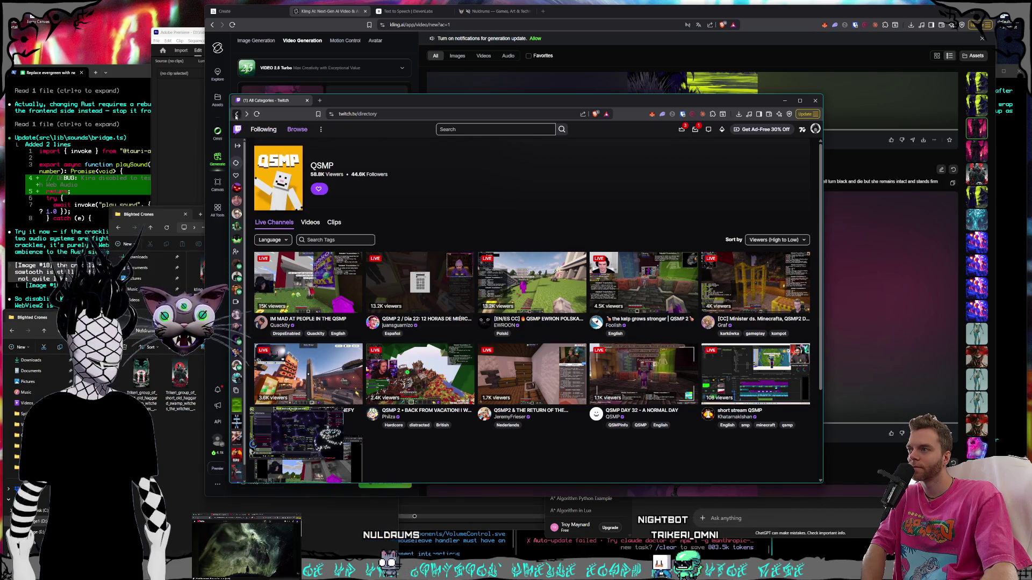
pyautogui.click(237, 114)
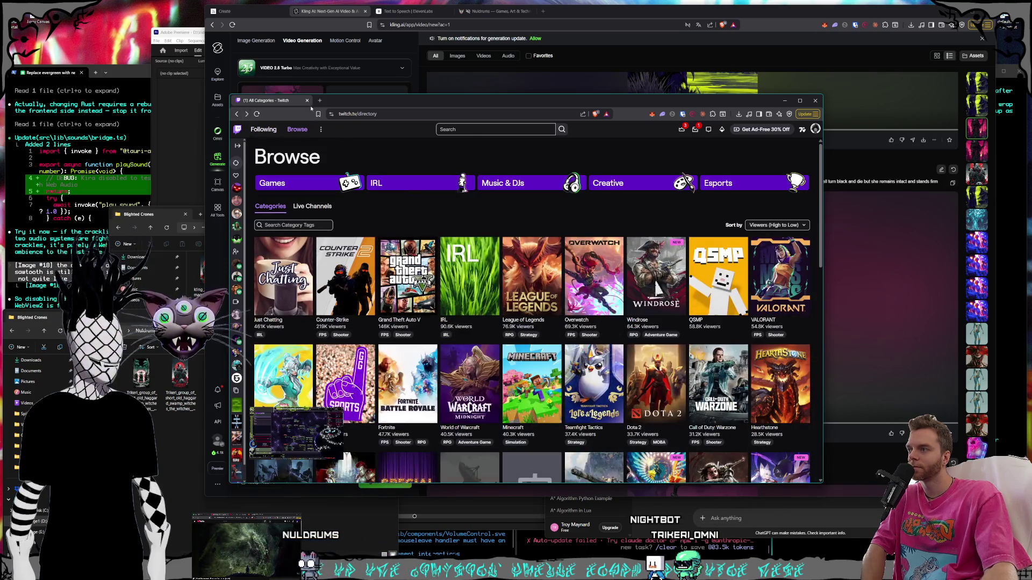
pyautogui.click(307, 101)
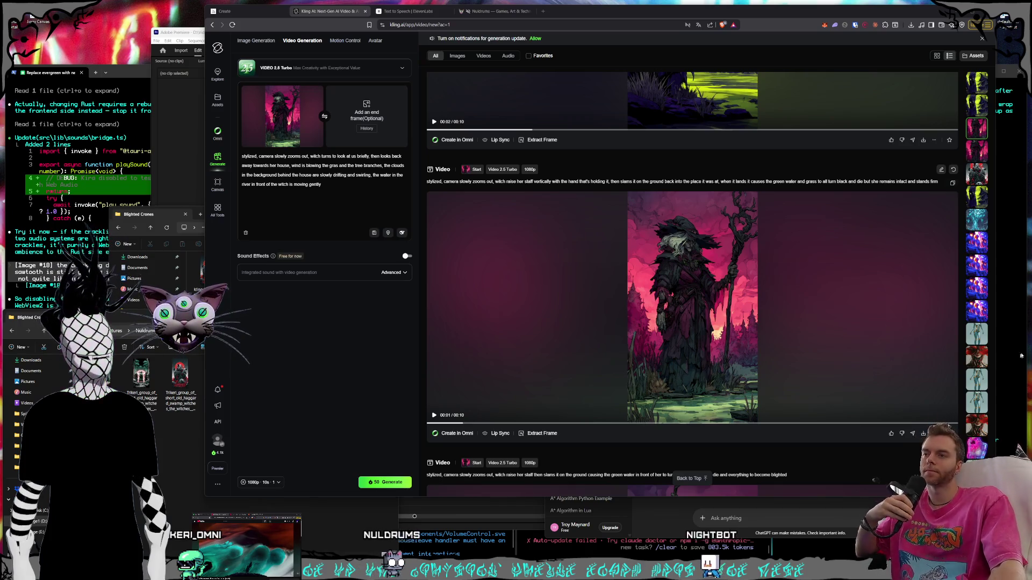
# Paste the staff-slamming prompt and delete the old zoom-out text through 'downstream'.
pyautogui.scroll(10, 547, 254)
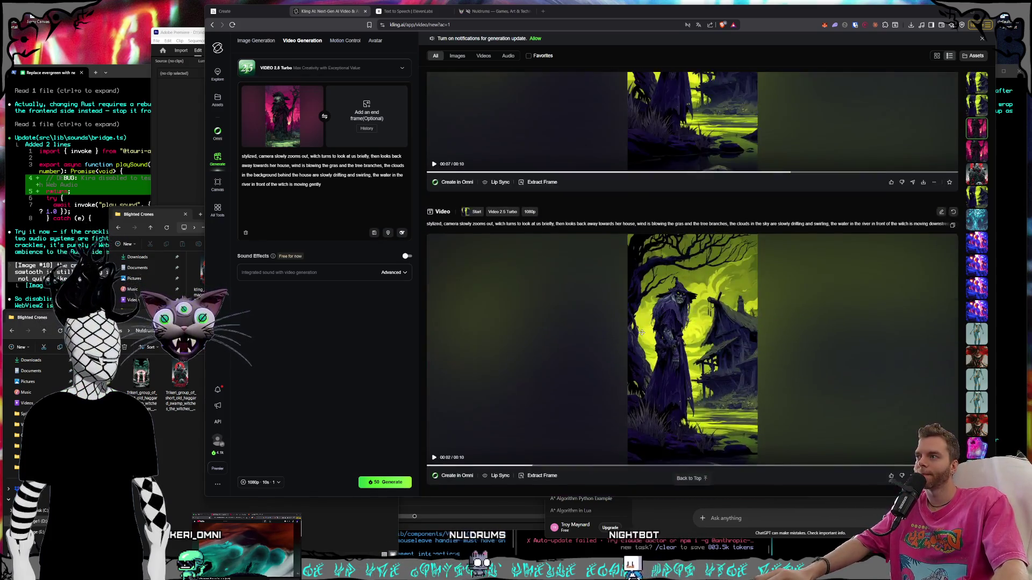
pyautogui.scroll(-8, 641, 332)
pyautogui.scroll(2, 703, 368)
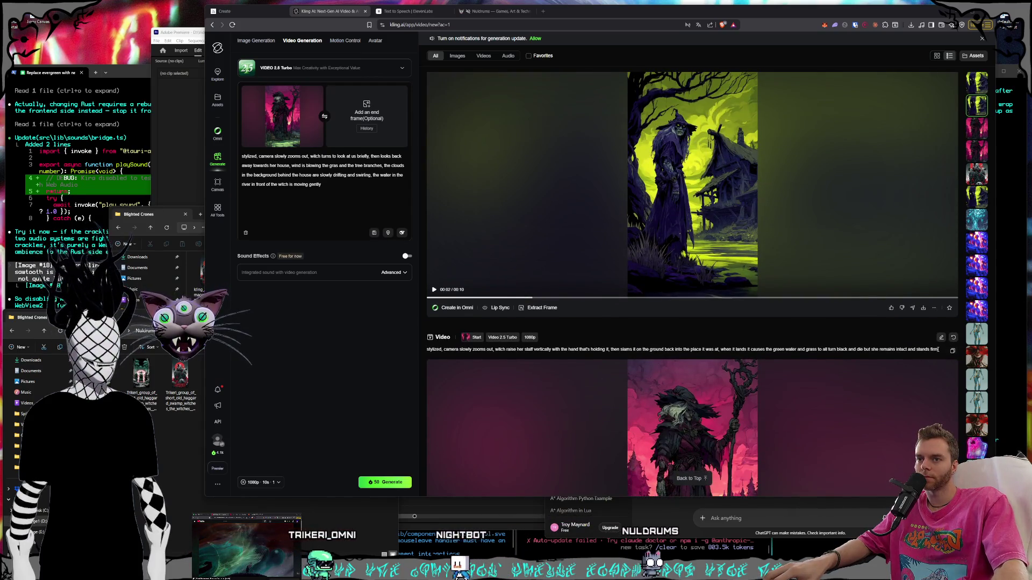
pyautogui.scroll(2, 483, 268)
pyautogui.moveTo(388, 208); pyautogui.dragTo(203, 144)
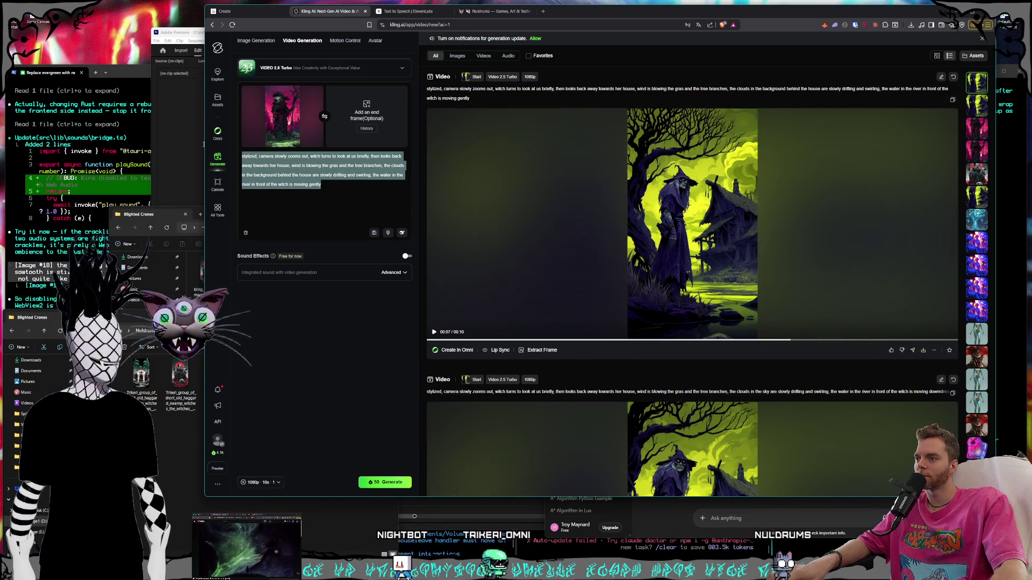
pyautogui.click(314, 224)
pyautogui.hotkey('ctrl', 'v')
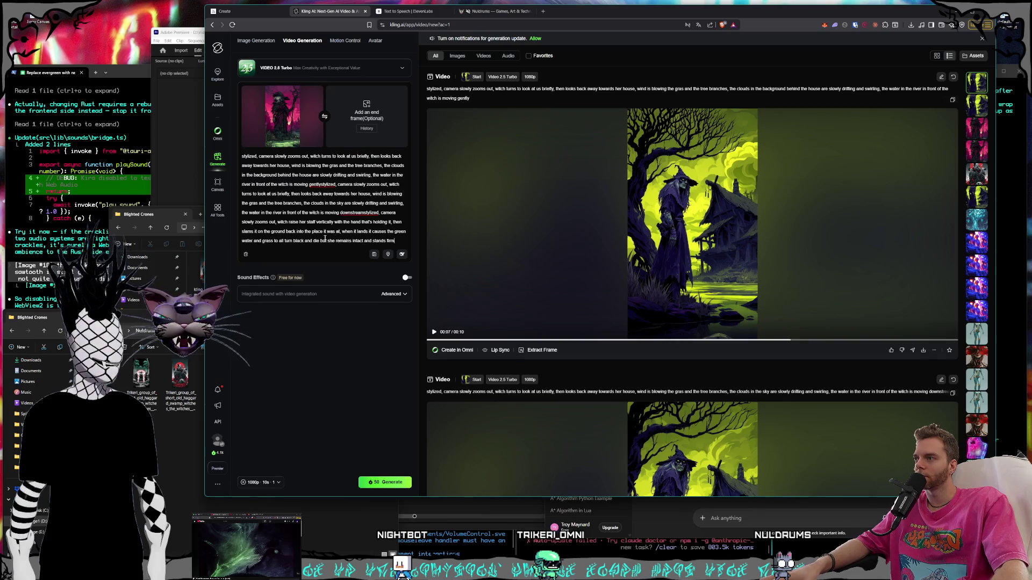
pyautogui.moveTo(364, 213); pyautogui.dragTo(239, 155)
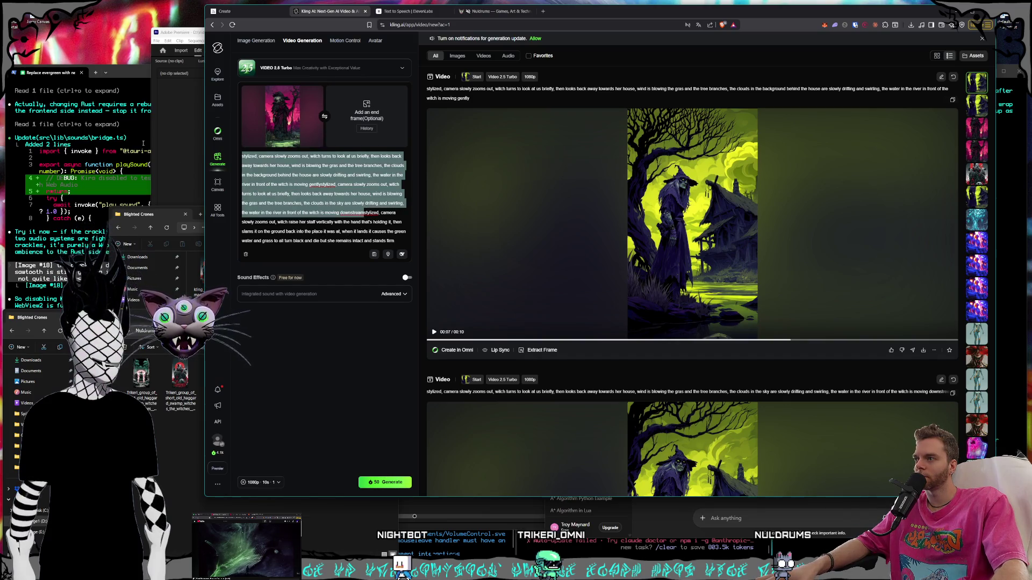
pyautogui.press('BackSpace')
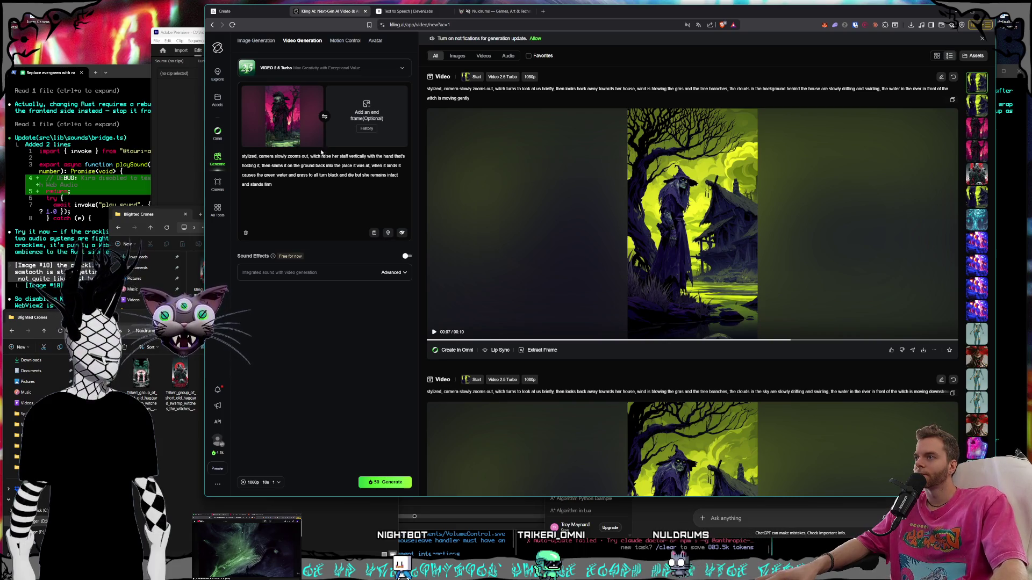
# Reword the prompt so the slam turns everything on the ground around black.
pyautogui.write('d')
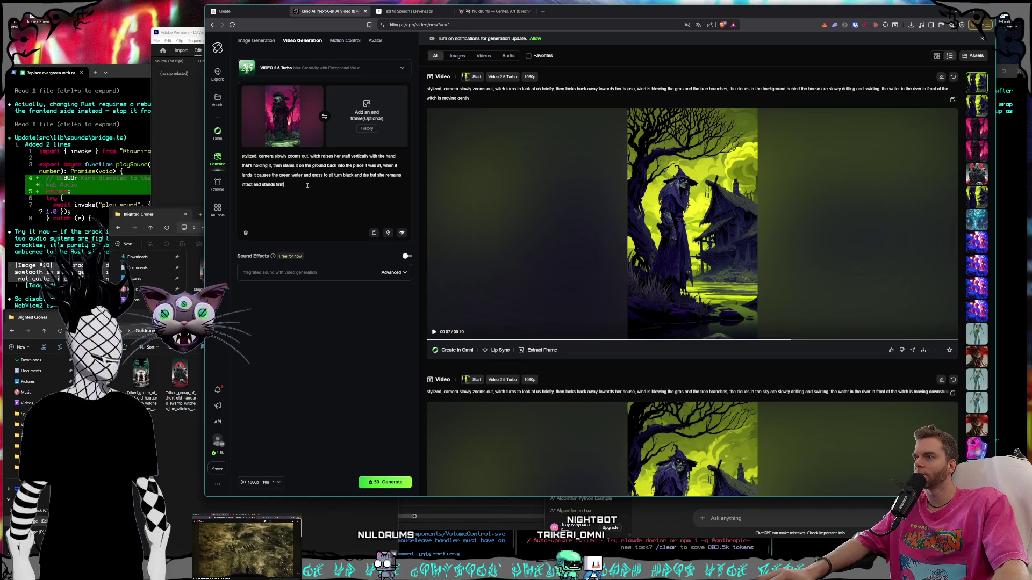
pyautogui.moveTo(291, 185); pyautogui.dragTo(241, 173)
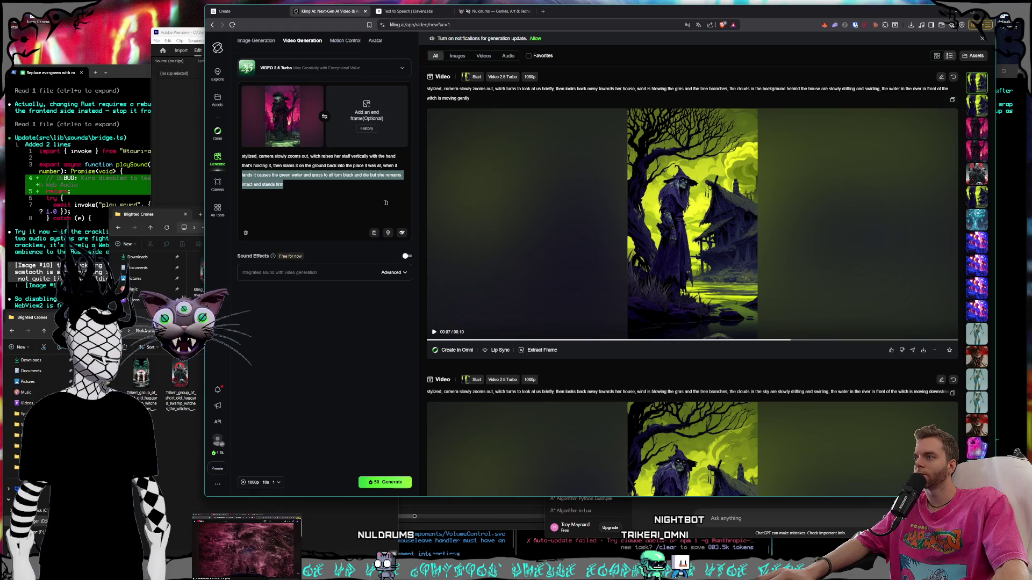
pyautogui.click(367, 176)
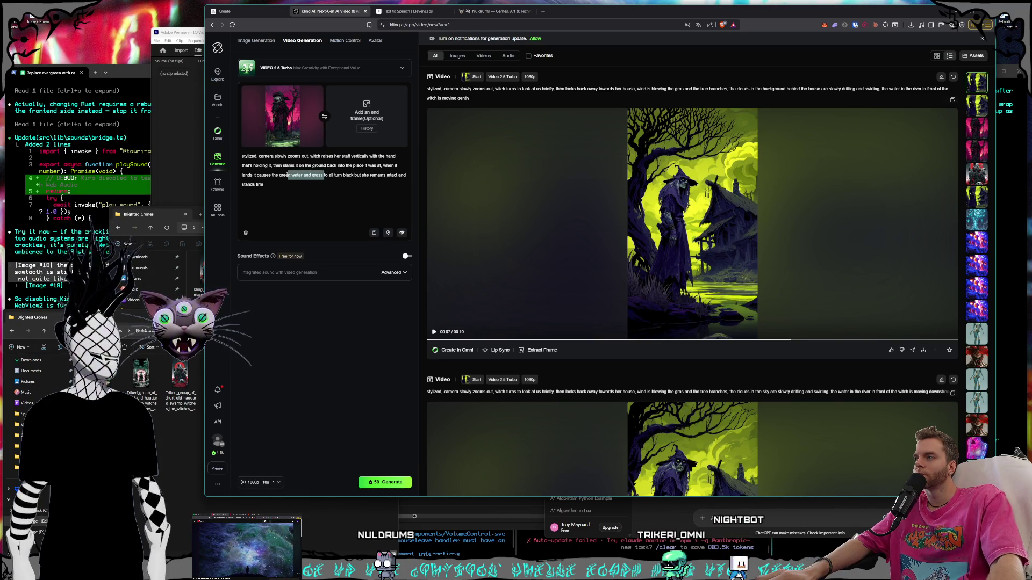
pyautogui.write('everytong')
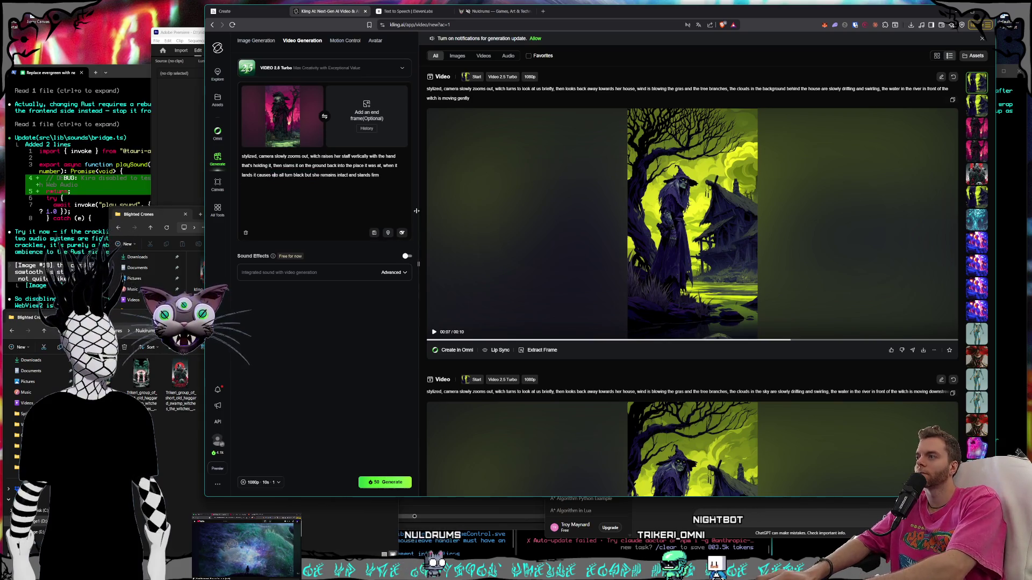
pyautogui.press('BackSpace')
pyautogui.press('BackSpace')
pyautogui.press('BackSpace')
pyautogui.write('hing o')
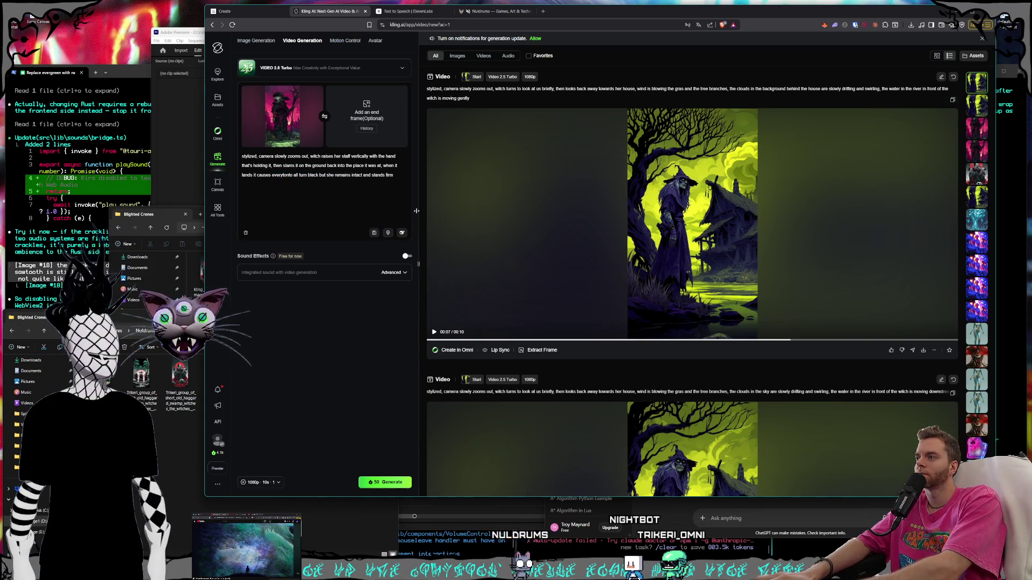
pyautogui.write('n the ground around her')
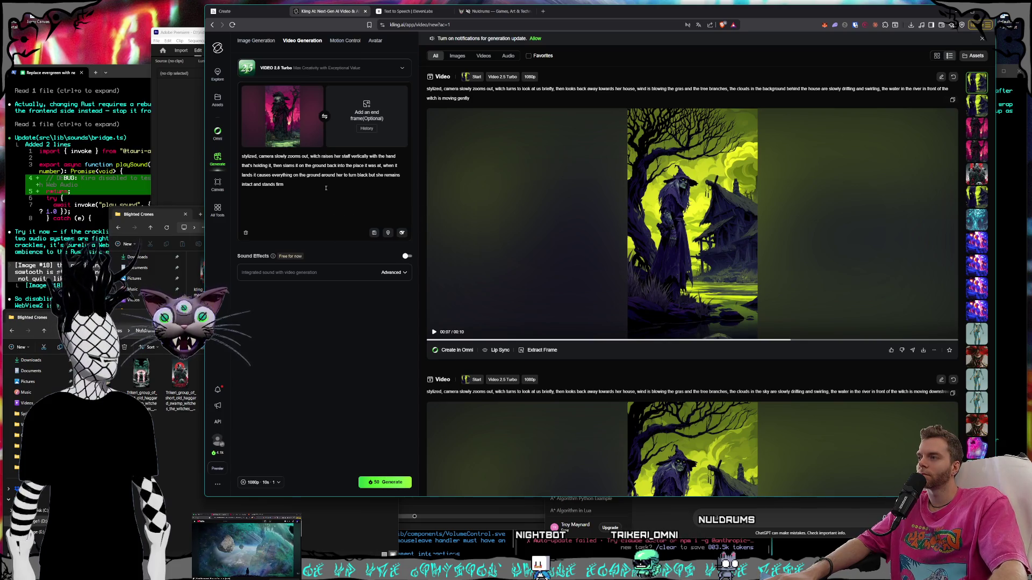
# Generate the video at 5 seconds length, then move to the Midjourney tab.
pyautogui.click(260, 482)
pyautogui.click(269, 437)
pyautogui.click(325, 318)
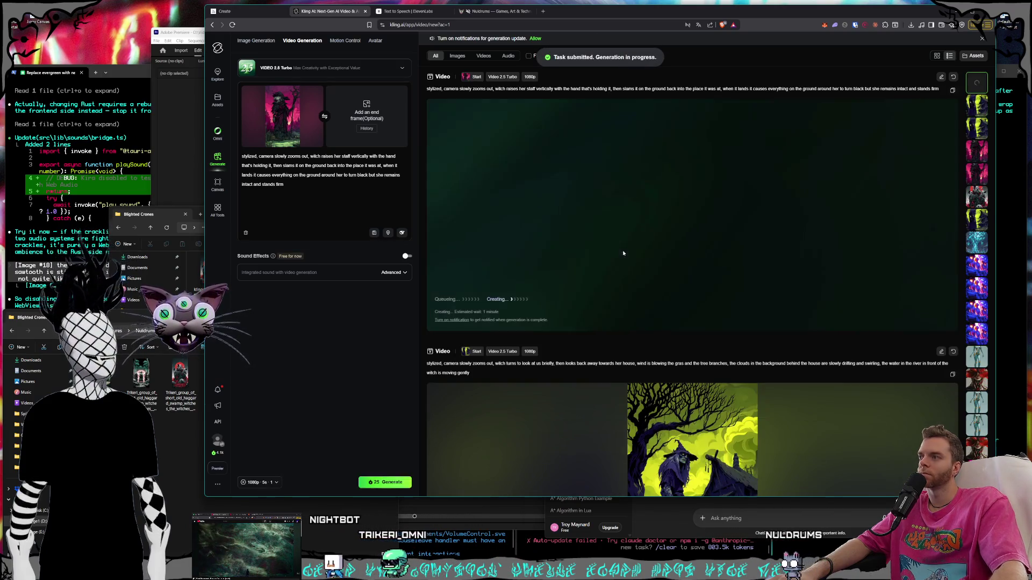
pyautogui.click(236, 11)
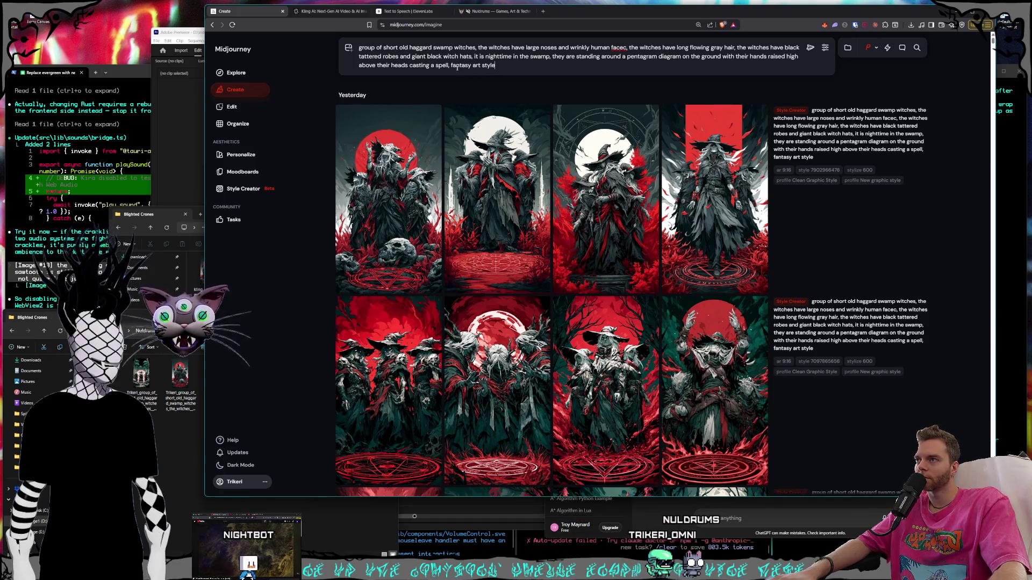
# Clear the witch-group prompt and reuse the earlier haggard swamp witch prompt with the magic staff.
pyautogui.moveTo(448, 65)
pyautogui.mouseDown()
pyautogui.moveTo(408, 47)
pyautogui.moveTo(358, 47)
pyautogui.mouseUp()
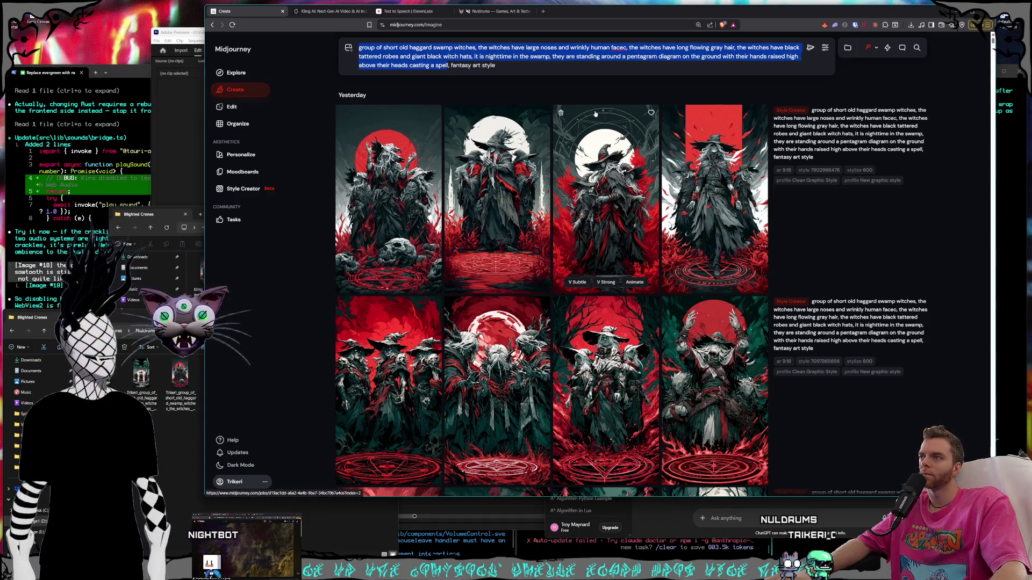
pyautogui.click(513, 56)
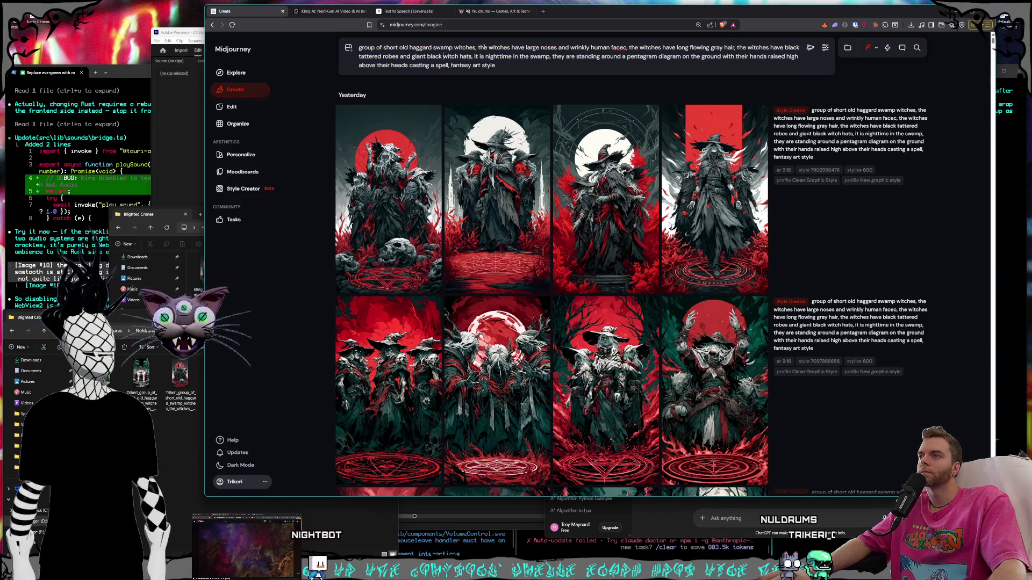
pyautogui.hotkey('ctrl', 'a')
pyautogui.press('Return')
pyautogui.scroll(-10, 792, 203)
pyautogui.scroll(-15, 792, 203)
pyautogui.scroll(3, 783, 207)
pyautogui.scroll(-15, 782, 207)
pyautogui.scroll(-15, 804, 270)
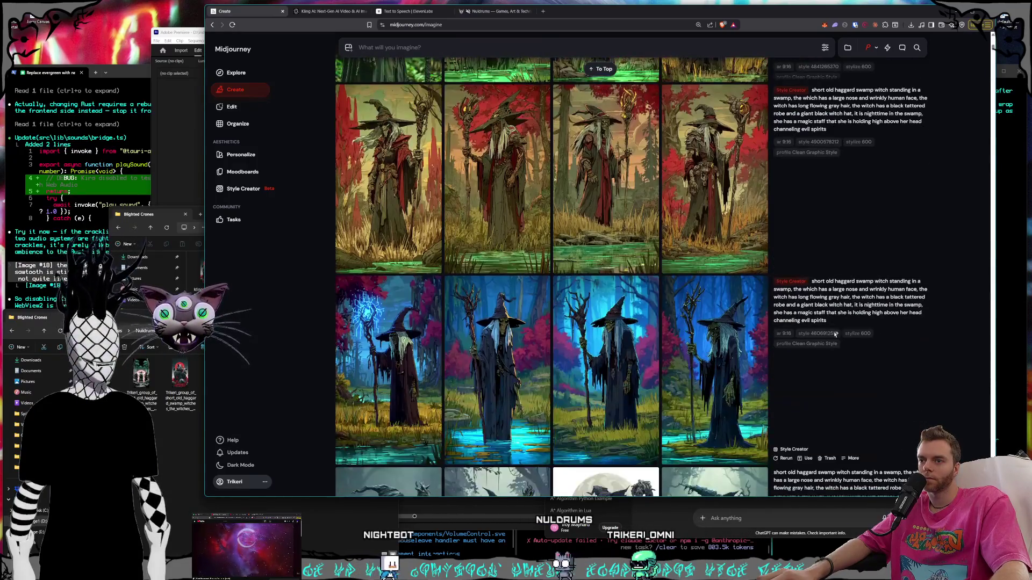
pyautogui.click(838, 317)
pyautogui.scroll(10, 741, 296)
pyautogui.scroll(-15, 742, 296)
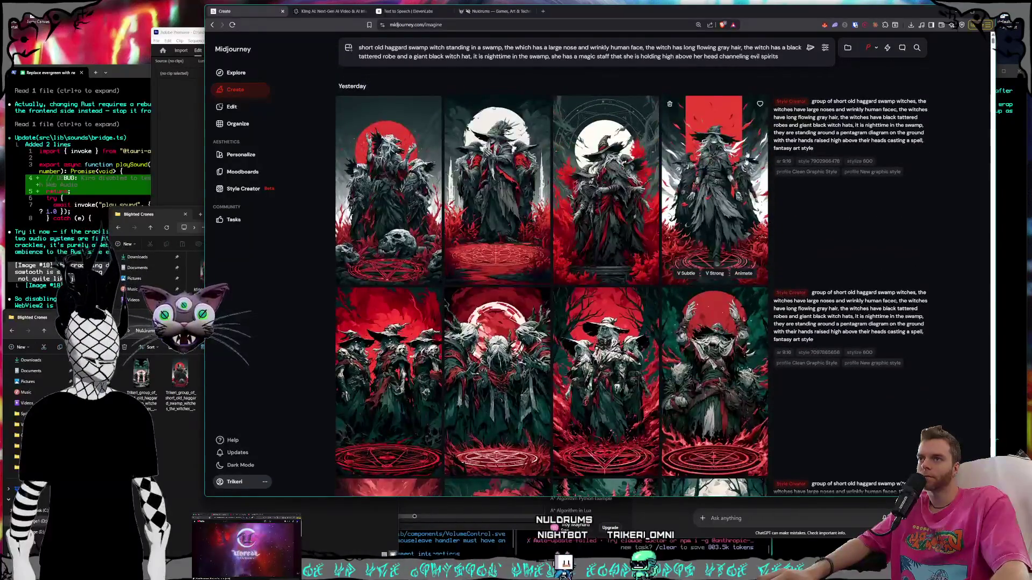
# Replace 'standing in a swamp' with 'inside a worn down hut' and correct 'which' to 'witch'.
pyautogui.moveTo(782, 56)
pyautogui.mouseDown()
pyautogui.moveTo(538, 52)
pyautogui.moveTo(563, 55)
pyautogui.mouseUp()
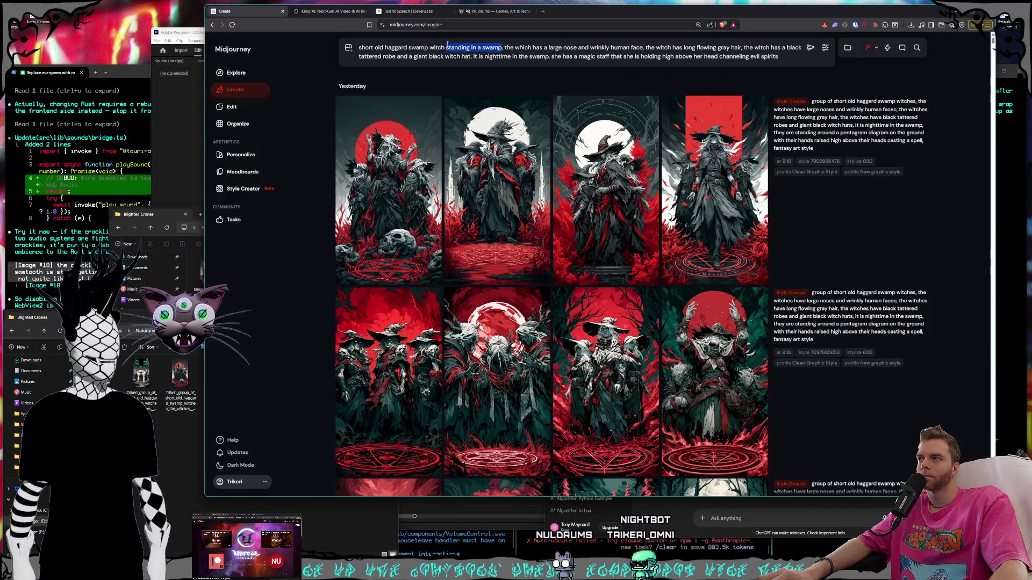
pyautogui.write('inside a')
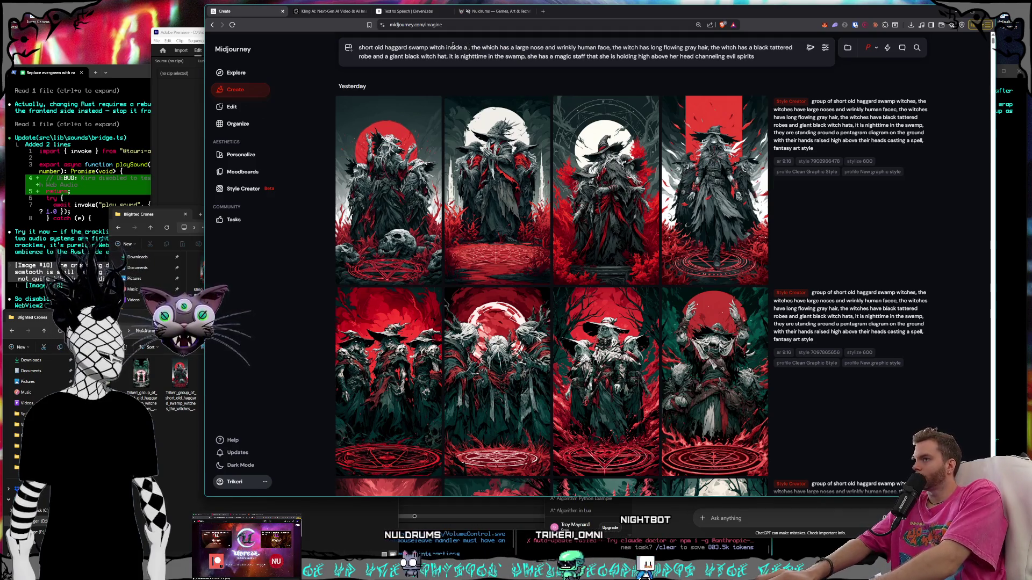
pyautogui.write(' worn down h')
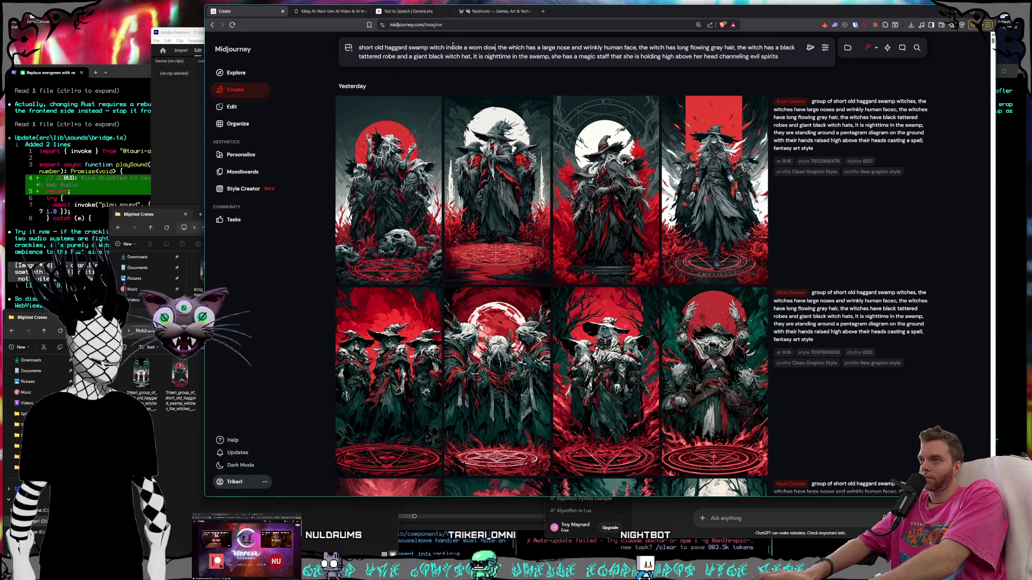
pyautogui.write('ut,')
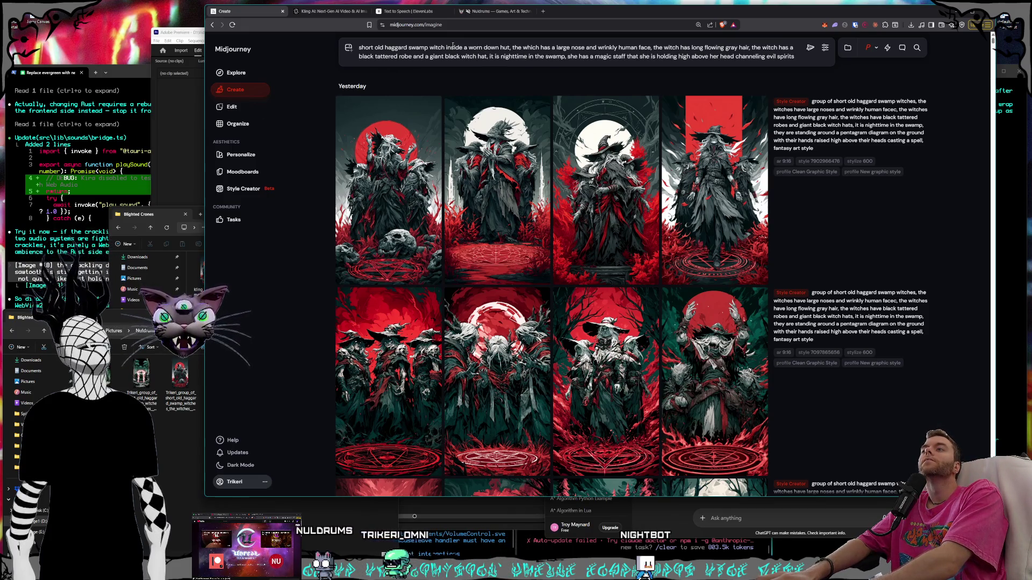
pyautogui.doubleClick(532, 48)
pyautogui.write('witch')
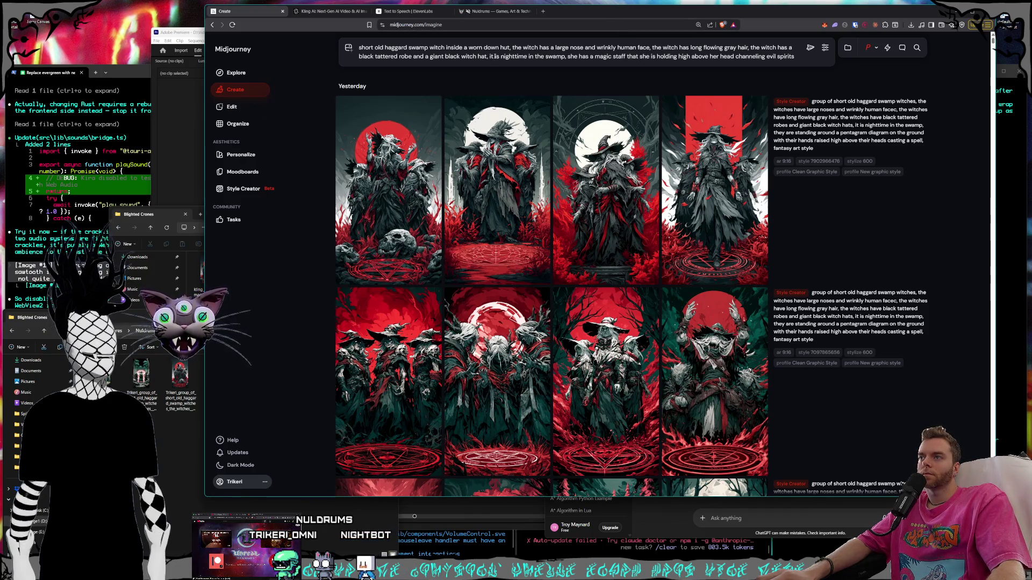
# Replace the prompt's ending with her home full of magic items and a cauldron she stews in.
pyautogui.moveTo(491, 55); pyautogui.dragTo(795, 58)
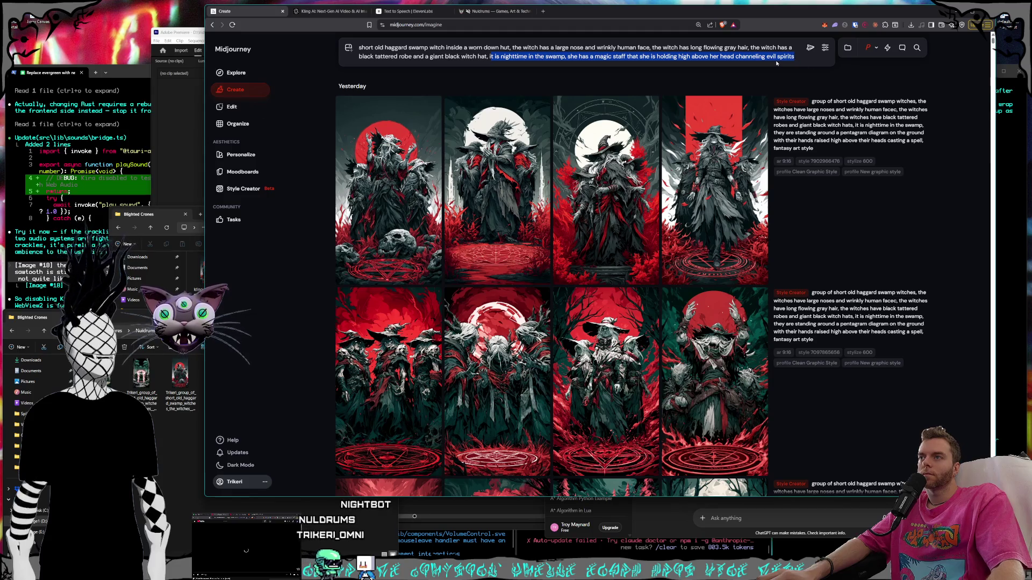
pyautogui.press('BackSpace')
pyautogui.press('BackSpace')
pyautogui.write('her')
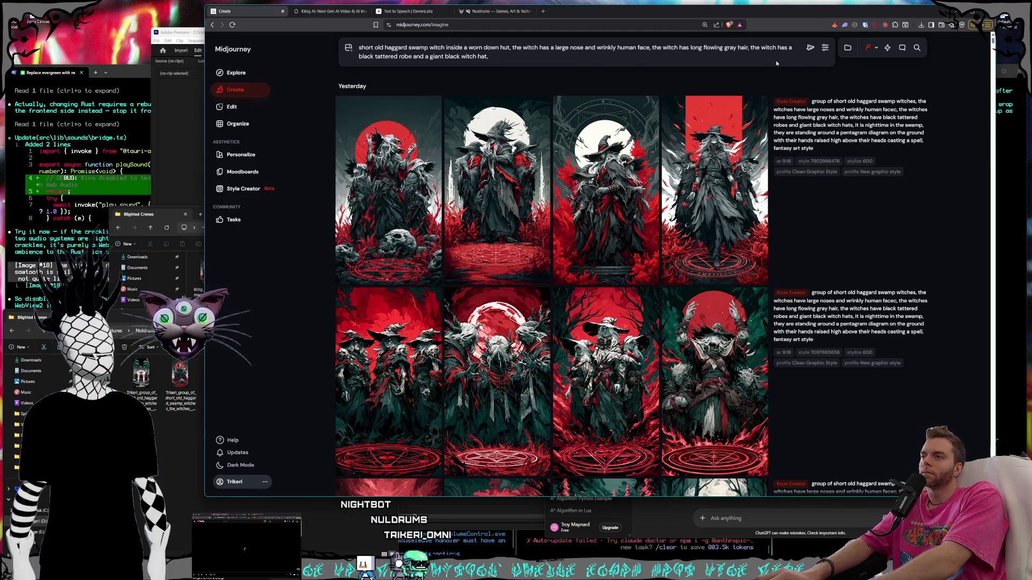
pyautogui.press('BackSpace')
pyautogui.press('BackSpace')
pyautogui.press('BackSpace')
pyautogui.write('the ')
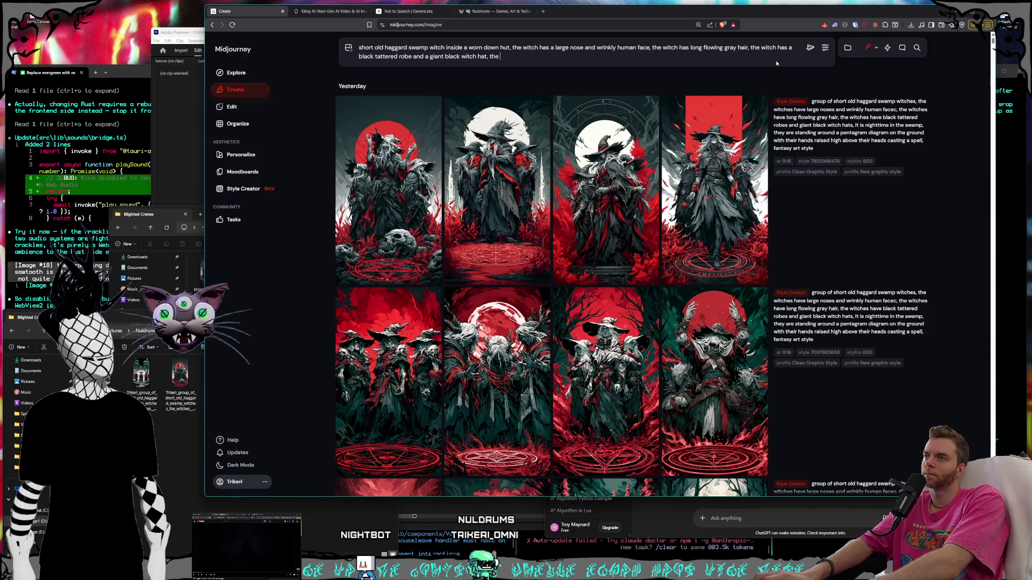
pyautogui.write('inside of her home h')
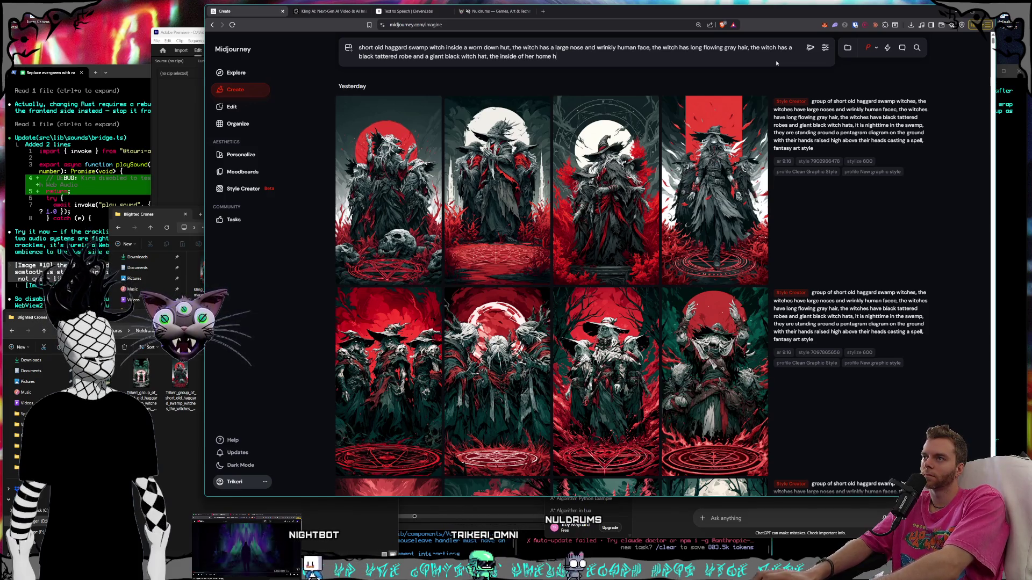
pyautogui.write('as all kinds of magic potions, scrolls, and a cauldron inside')
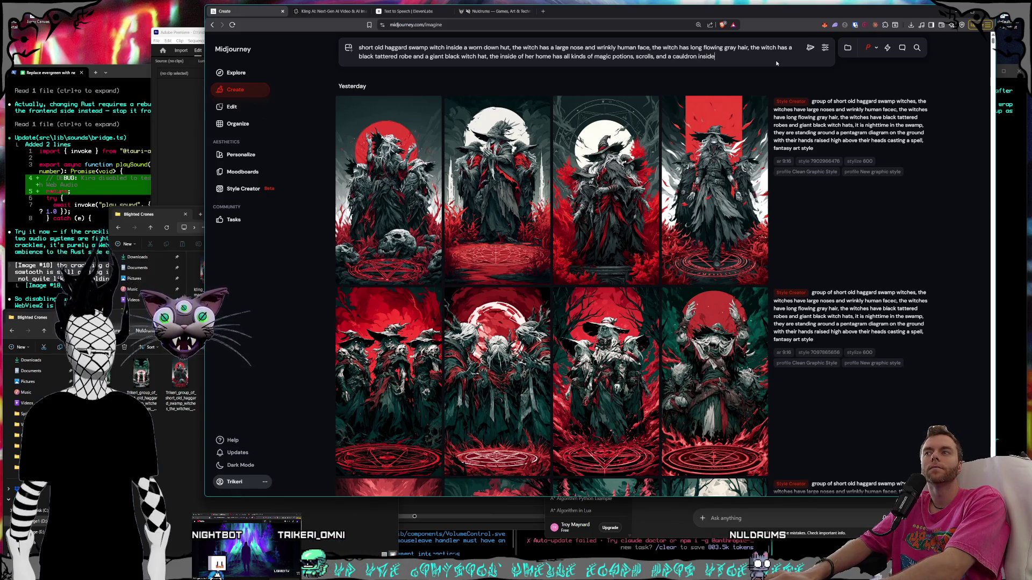
pyautogui.write(', she is stewing something in the cauldron, fantasy art styel')
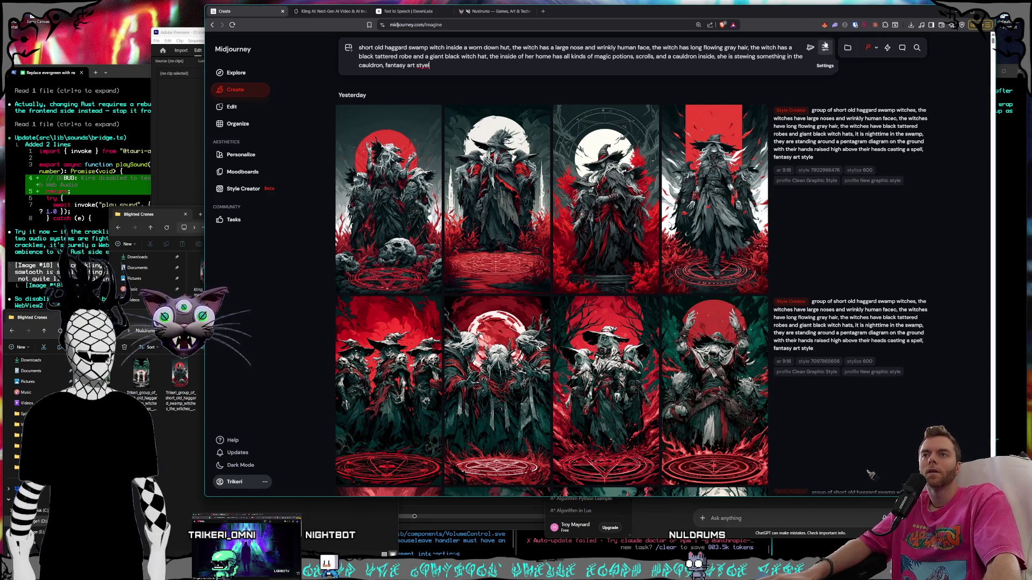
# Lower stylization to 250, submit the hut-witch prompt, and reload its text.
pyautogui.click(825, 47)
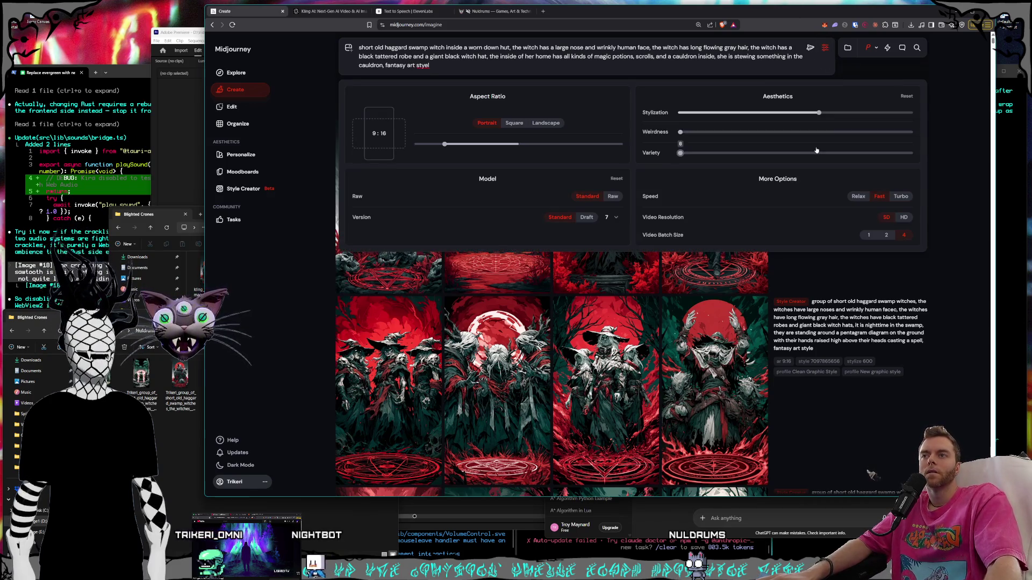
pyautogui.moveTo(818, 112); pyautogui.dragTo(736, 112)
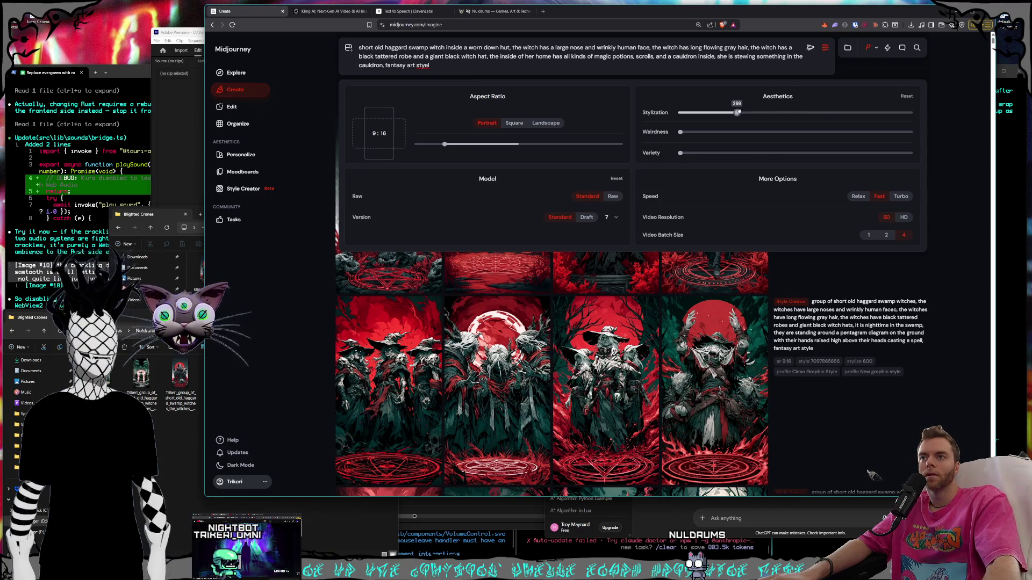
pyautogui.click(876, 48)
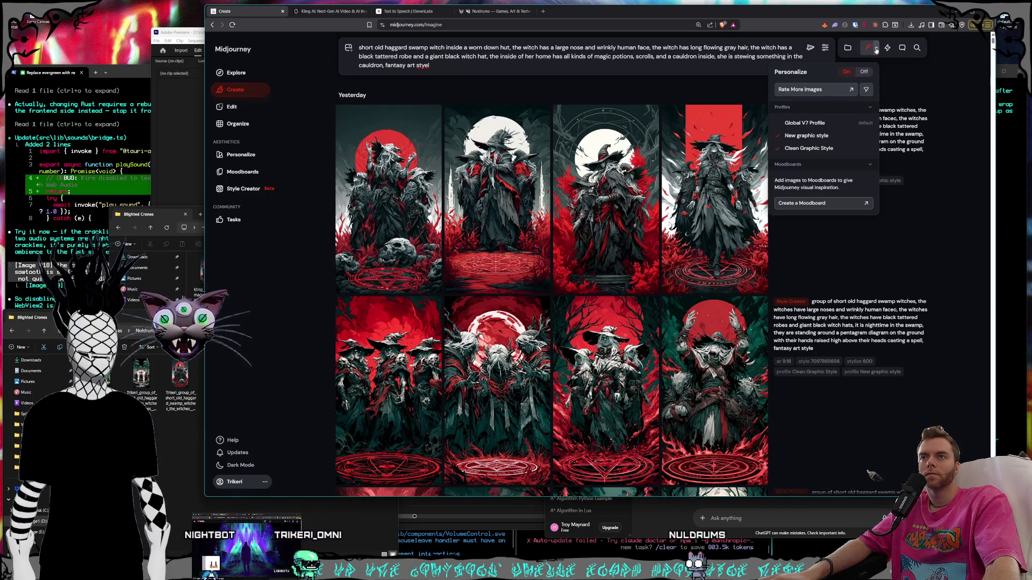
pyautogui.click(810, 47)
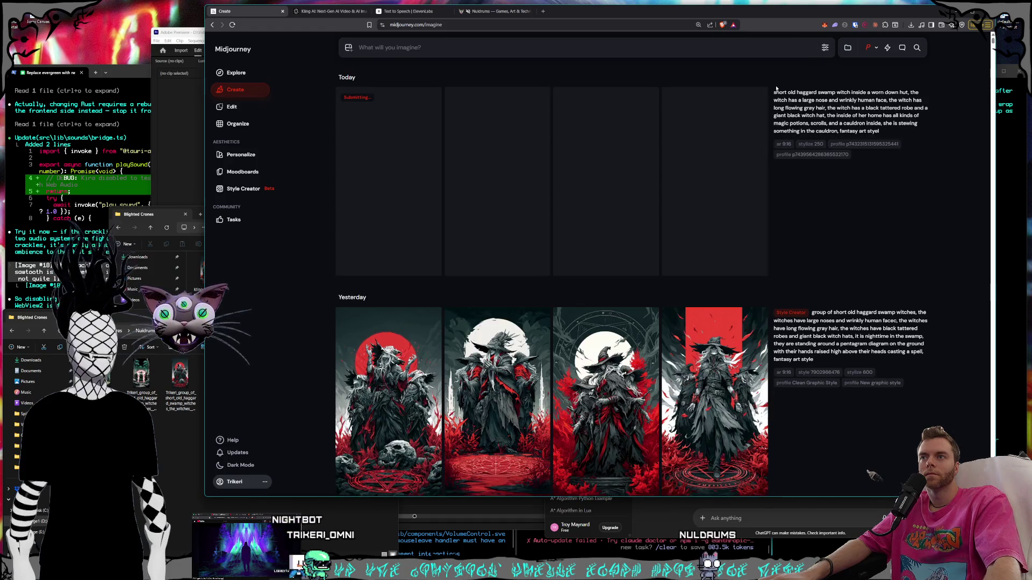
pyautogui.click(918, 131)
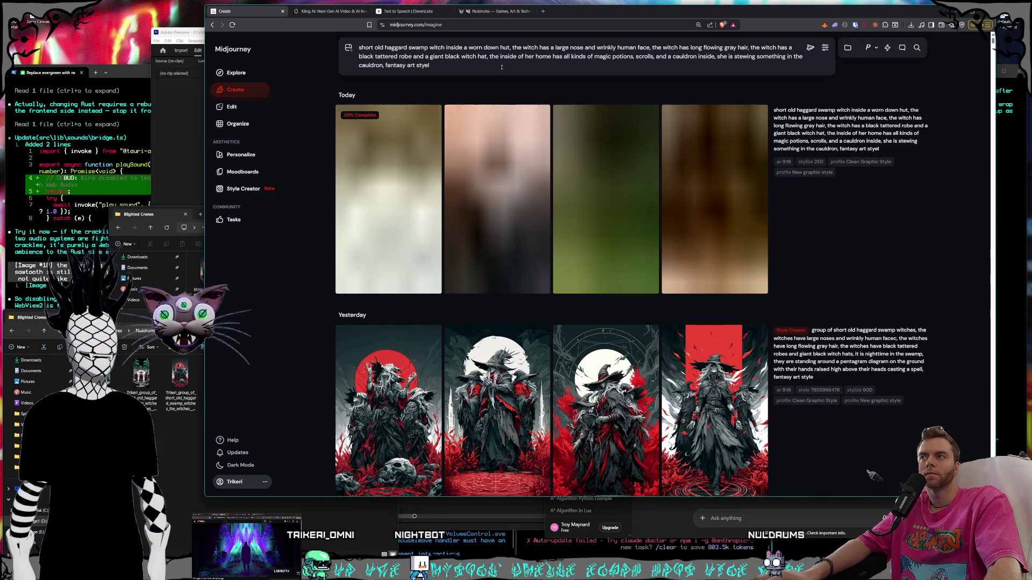
# Resubmit the same hut-witch prompt for a second batch of four images.
pyautogui.press('Return')
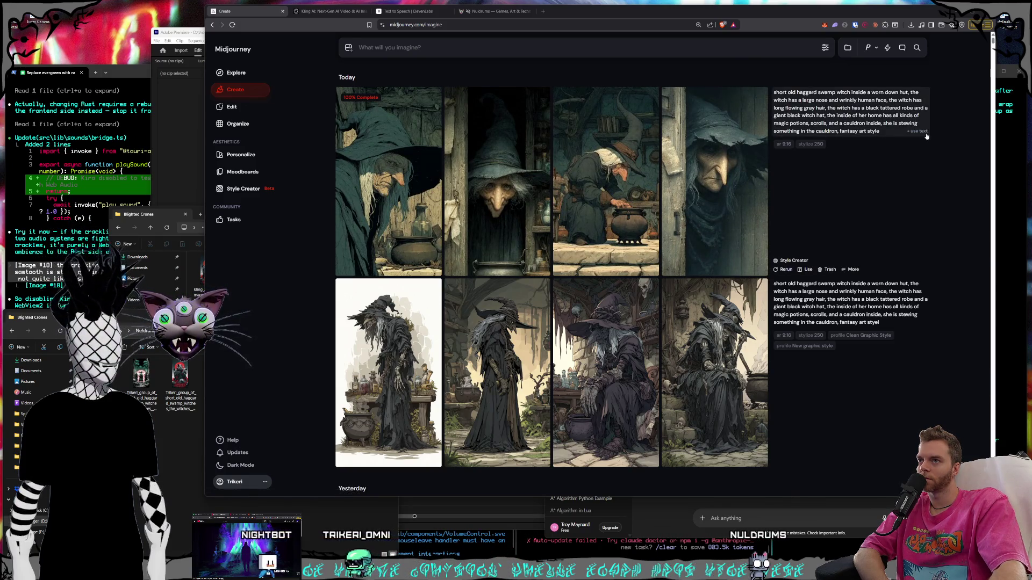
# Reuse the hut-witch prompt without the word 'short' and submit it at stylization 700.
pyautogui.click(881, 116)
pyautogui.doubleClick(373, 49)
pyautogui.press('BackSpace')
pyautogui.click(825, 48)
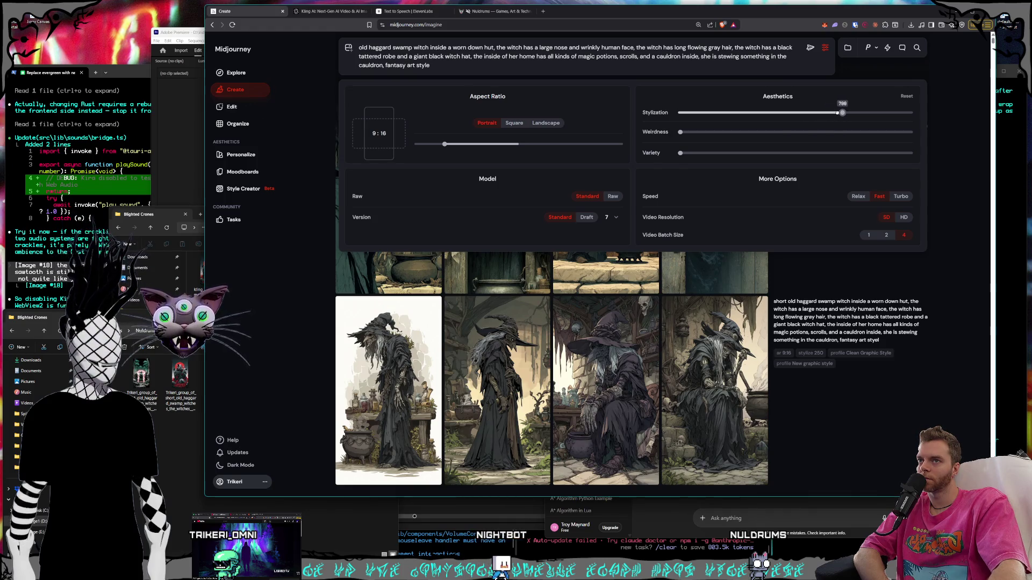
pyautogui.click(810, 49)
# Review the previous batch's witch images full size in the lightbox.
pyautogui.scroll(-5, 730, 247)
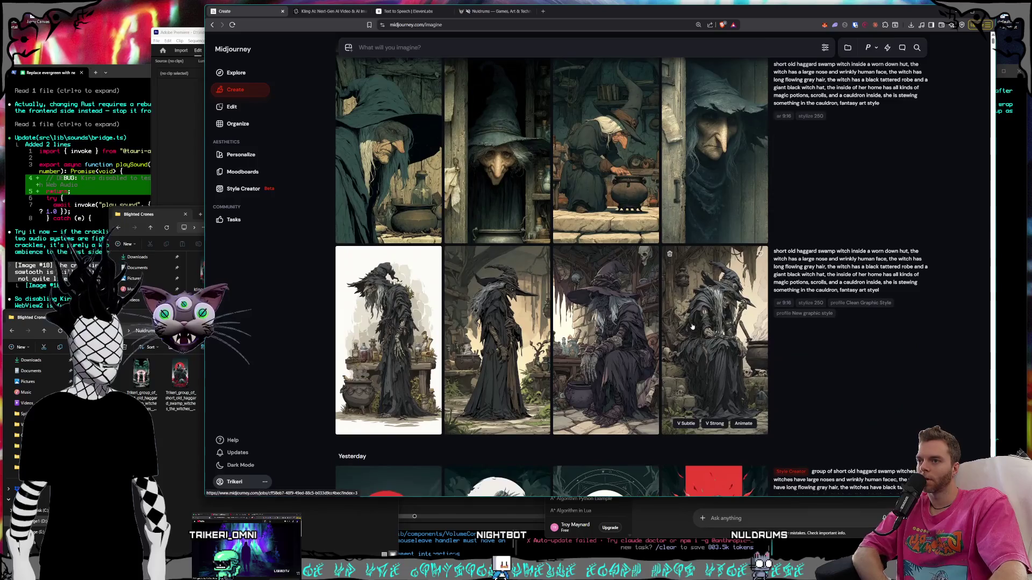
pyautogui.click(719, 336)
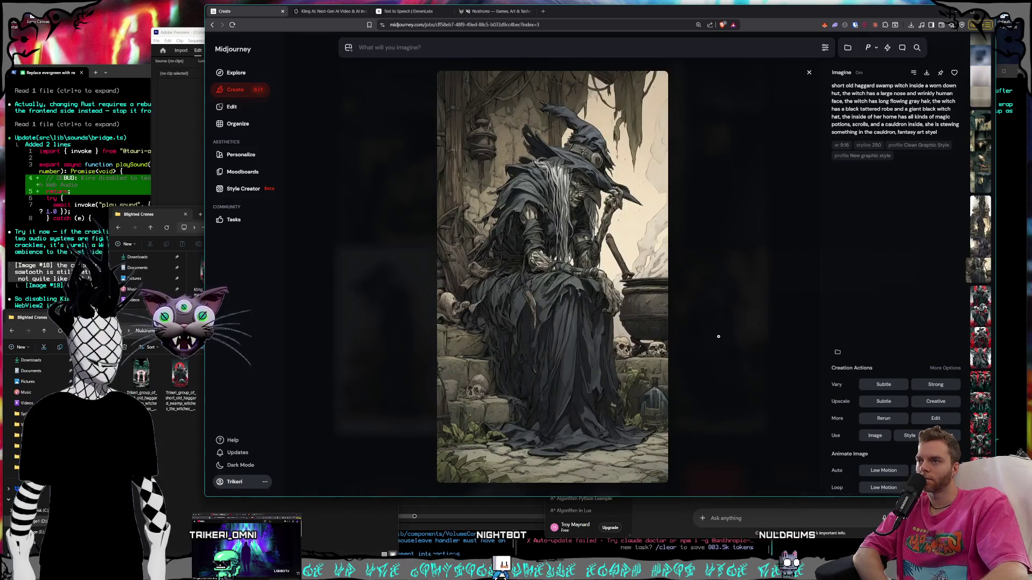
pyautogui.press('Left')
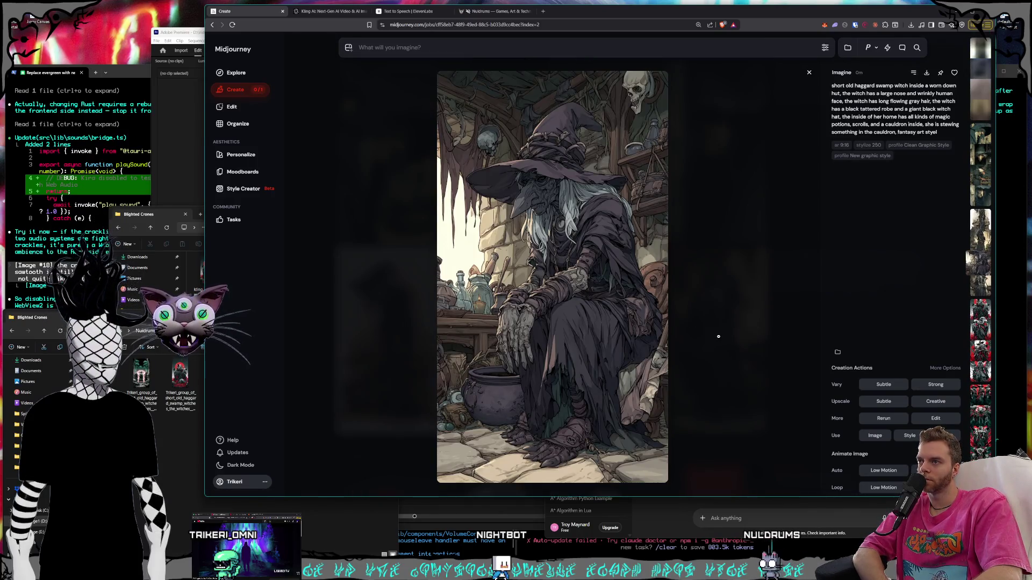
pyautogui.press('Left')
pyautogui.press('Left')
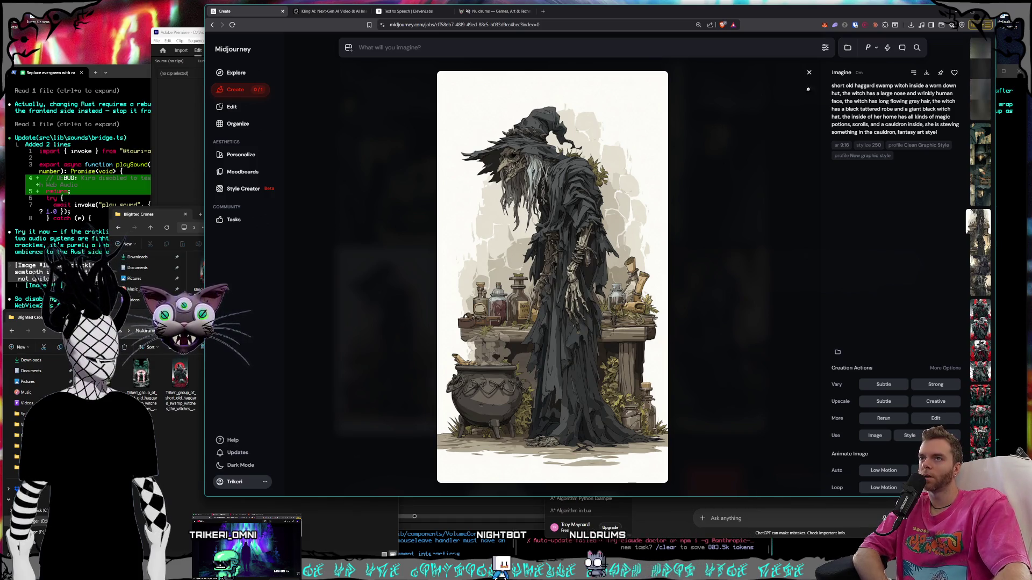
pyautogui.click(810, 74)
pyautogui.scroll(3, 667, 305)
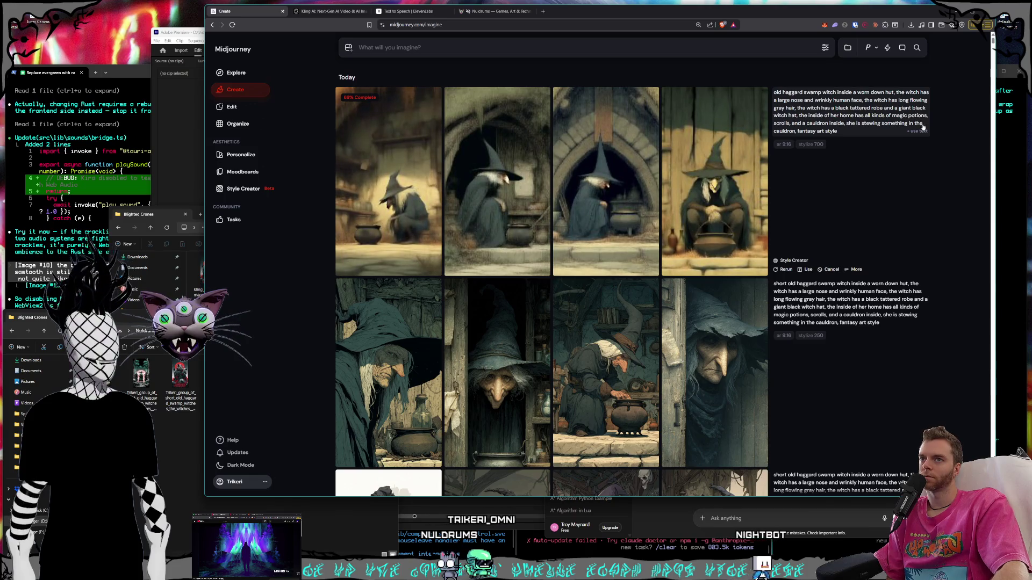
# Append a lime green, sickly yellow and blue magic palette with a dark night-time setting.
pyautogui.click(798, 131)
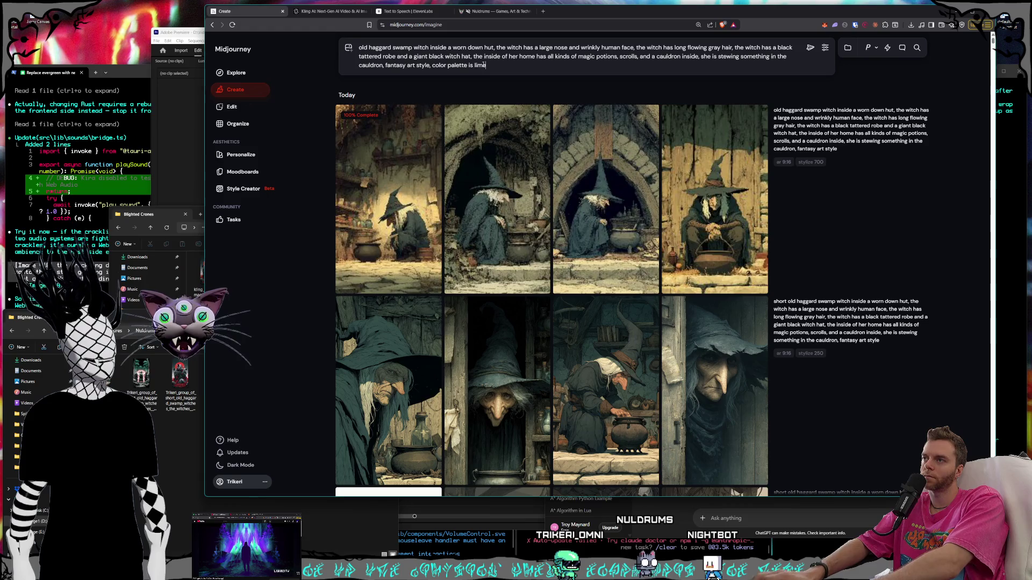
pyautogui.write(' green, sickly yellows,')
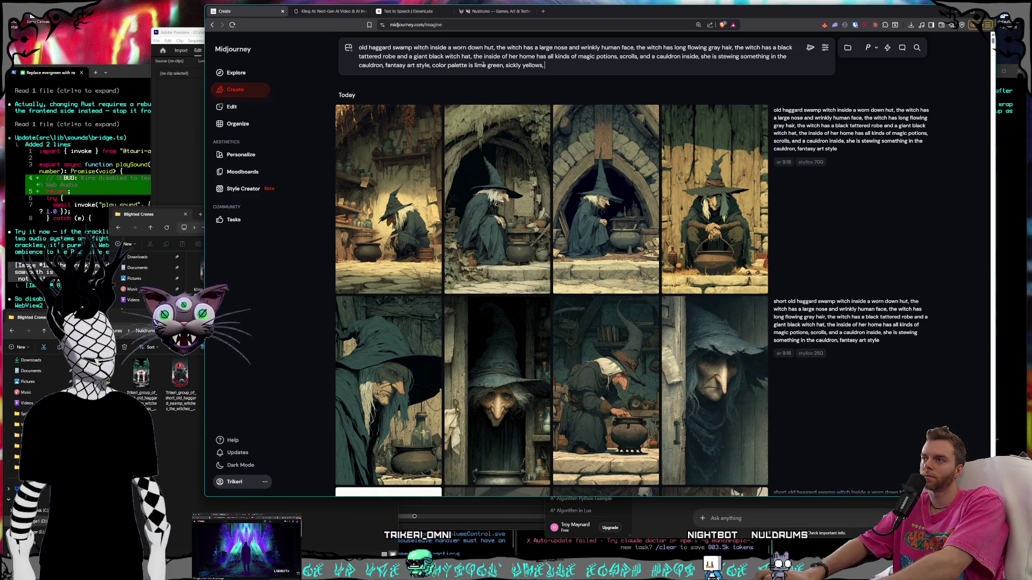
pyautogui.press('BackSpace')
pyautogui.press('BackSpace')
pyautogui.write('magi')
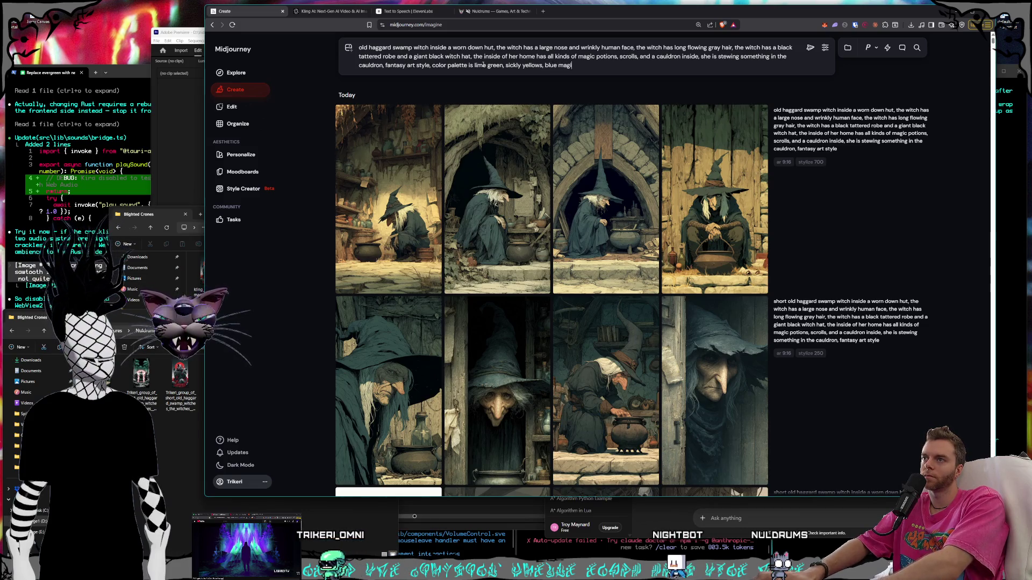
pyautogui.write("c, it's dark and night time inside of her witch house")
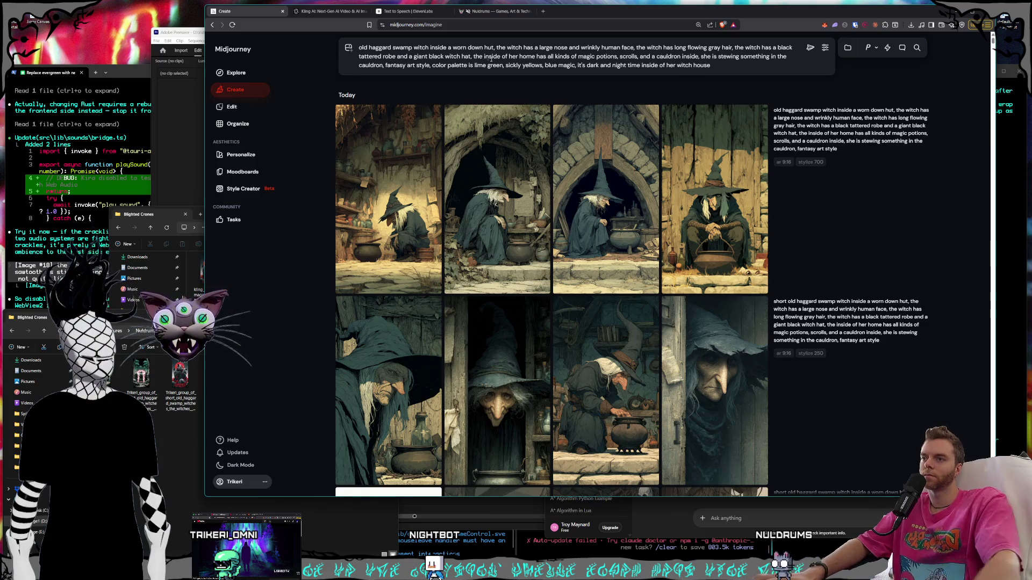
pyautogui.click(823, 49)
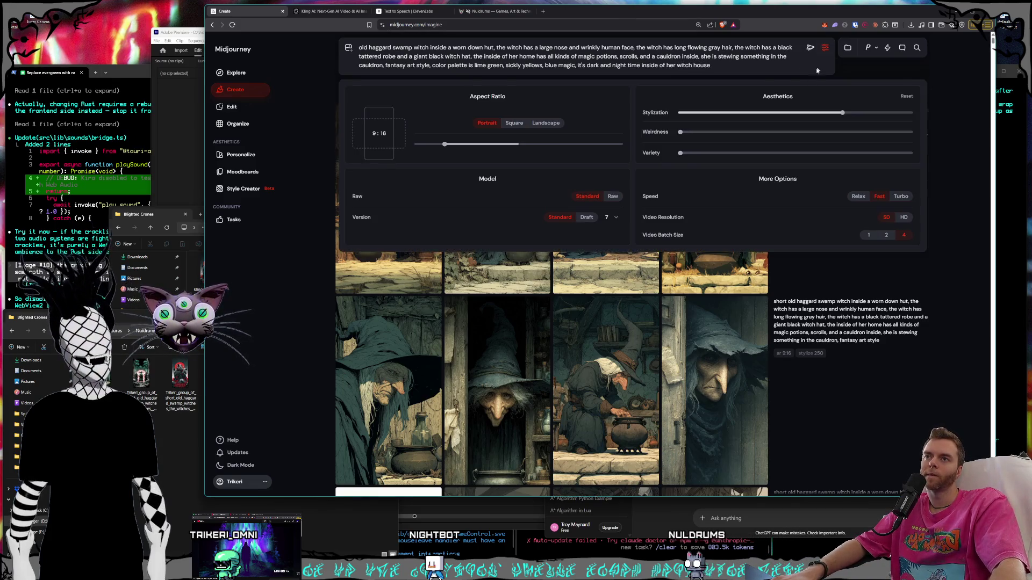
# Submit the lime-green, blue-magic night witch prompt at stylize 750 and reload its text.
pyautogui.click(809, 48)
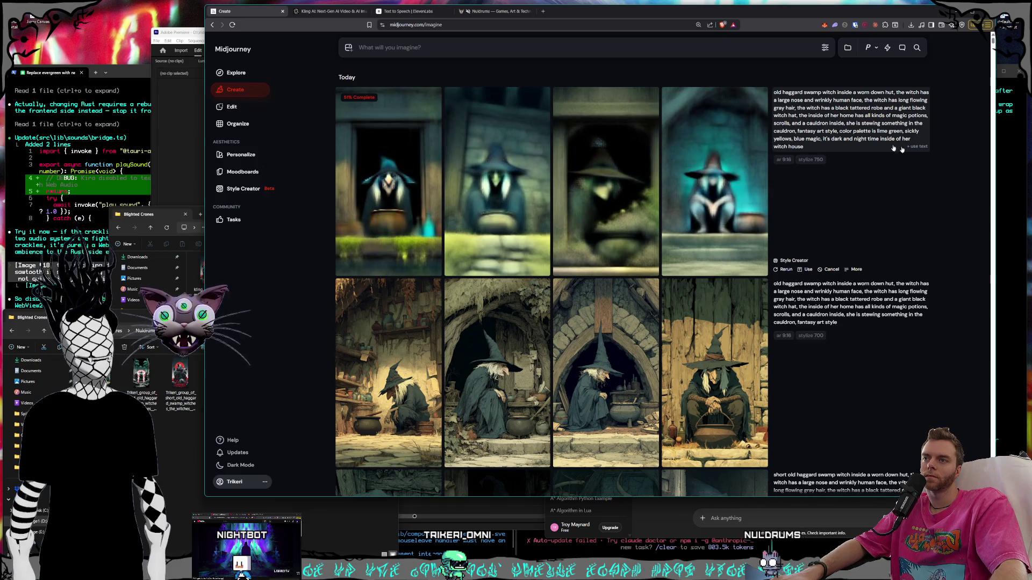
pyautogui.click(865, 143)
# Switch Personalize on and resubmit the lime-green night witch prompt, then reload the prompt.
pyautogui.click(868, 47)
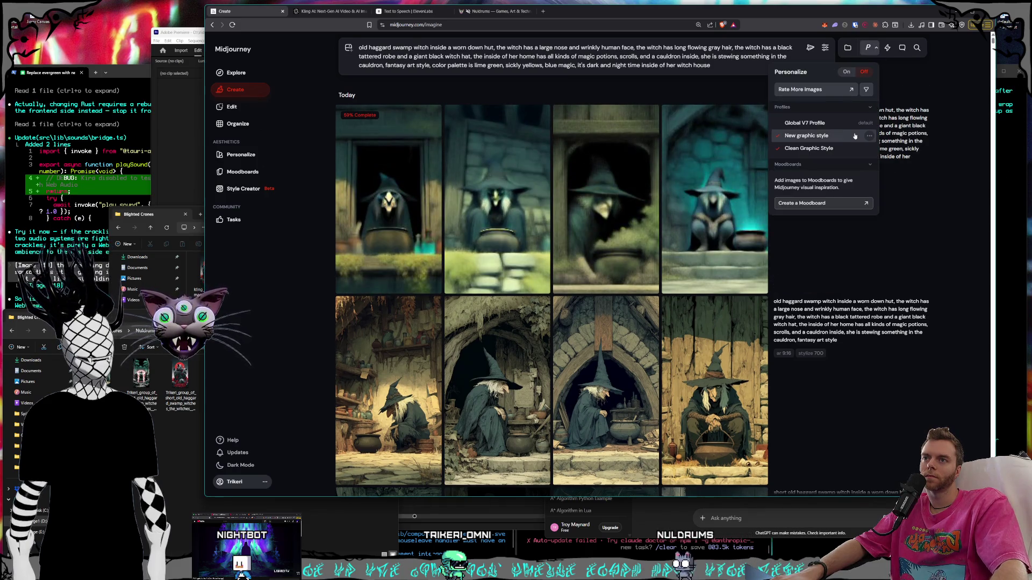
pyautogui.click(869, 49)
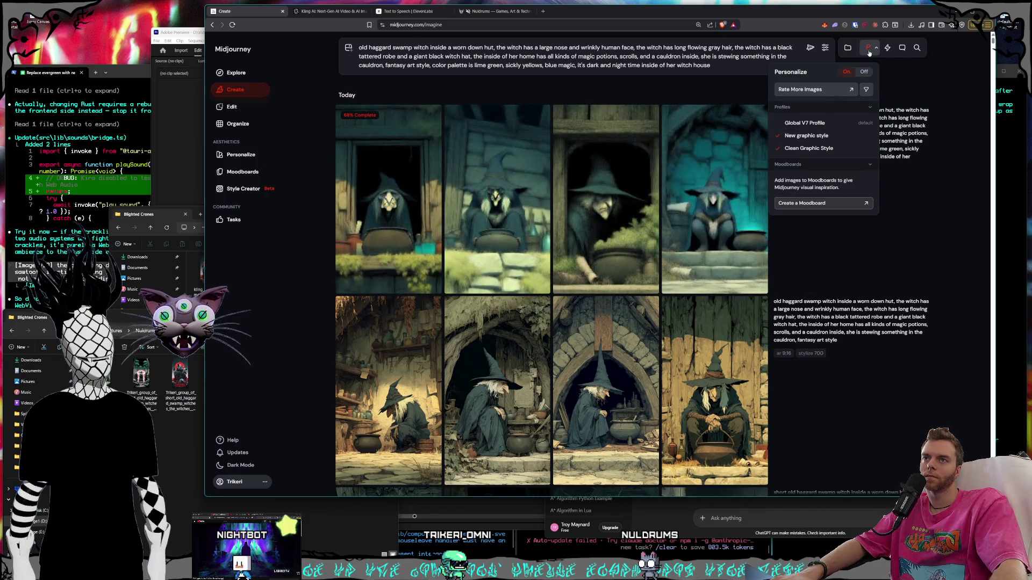
pyautogui.click(810, 48)
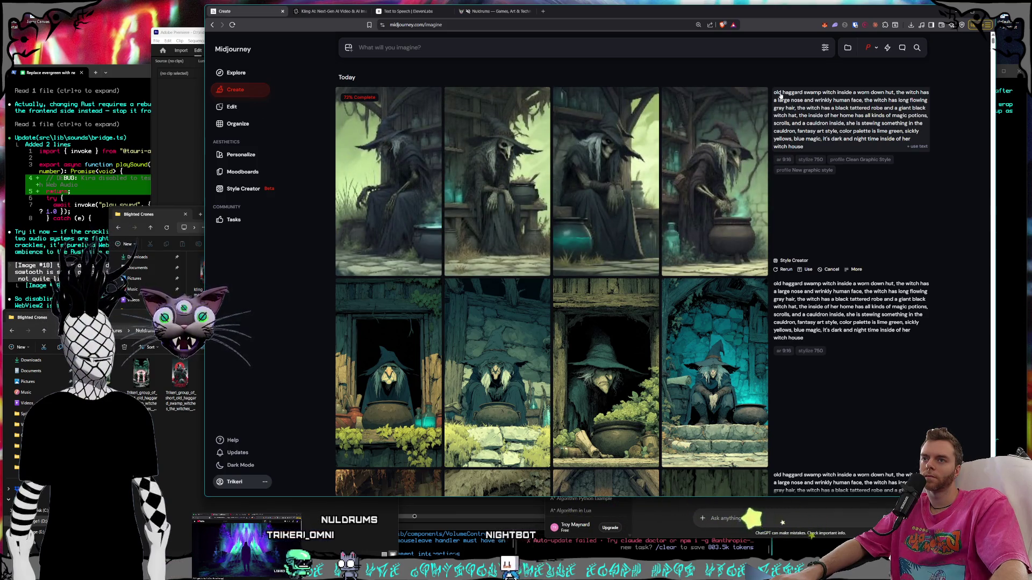
pyautogui.click(826, 48)
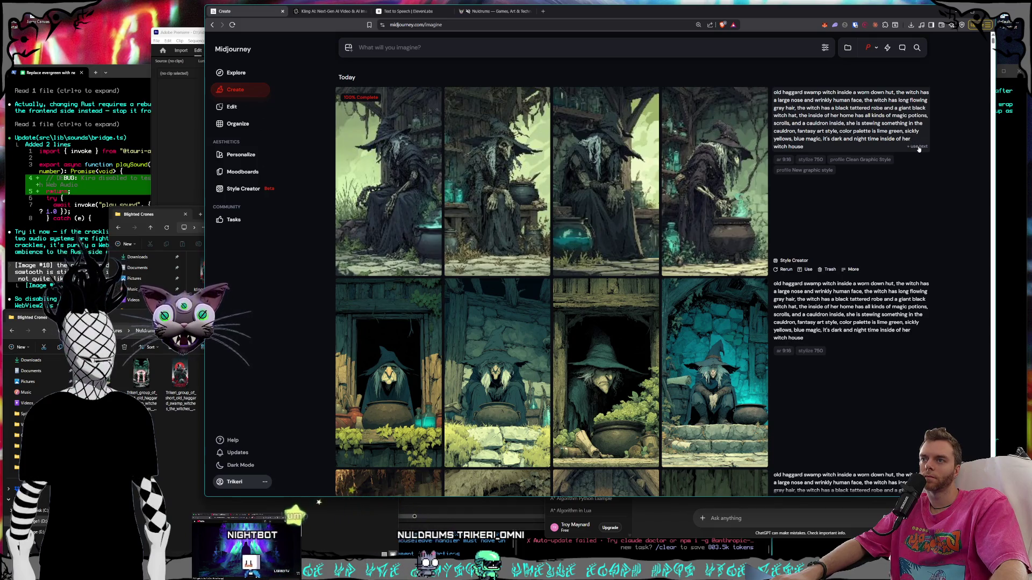
pyautogui.click(918, 146)
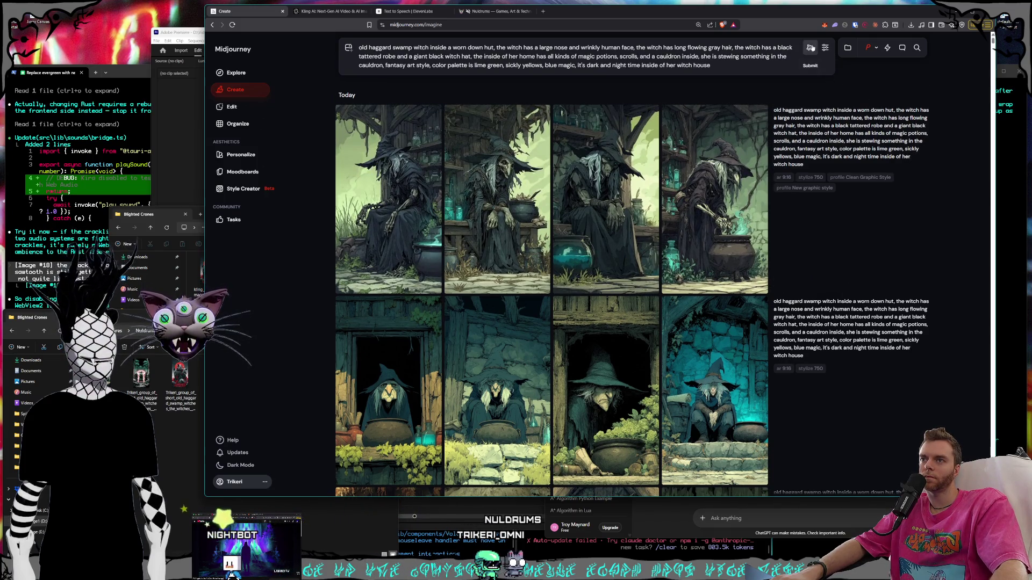
# Open the Style Creator page with the old haggard swamp witch prompt loaded.
pyautogui.click(251, 190)
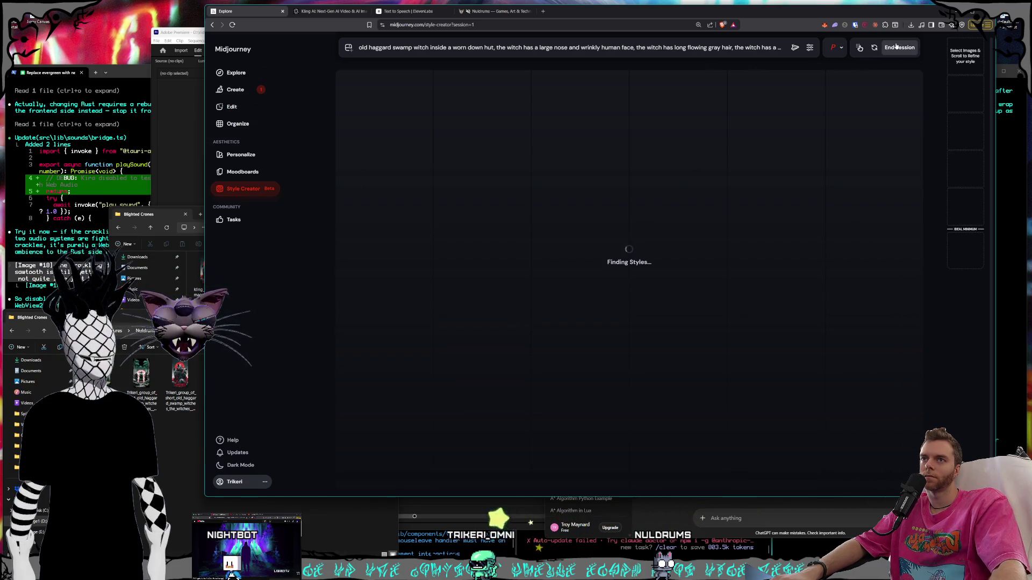
pyautogui.click(235, 90)
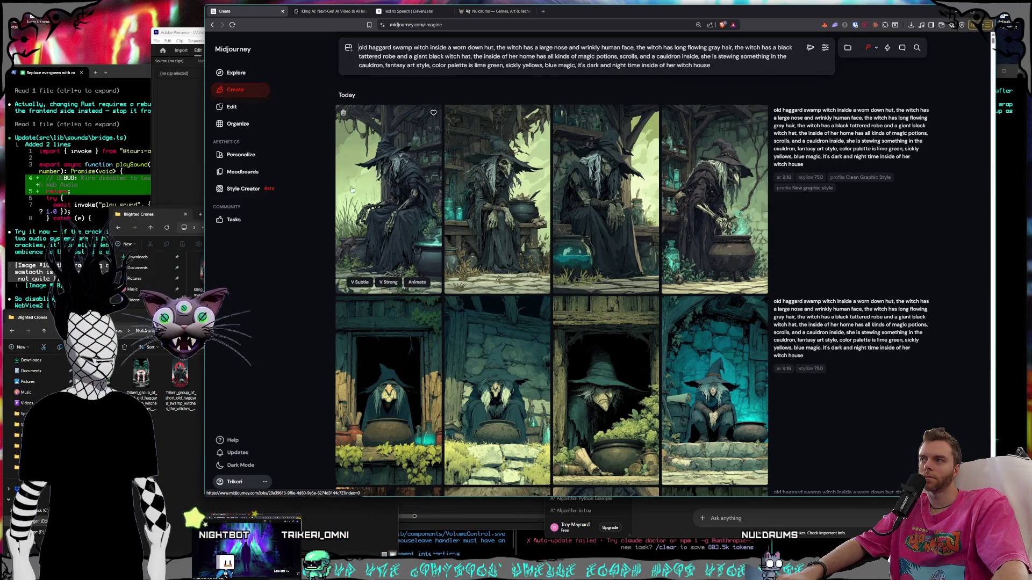
pyautogui.click(264, 187)
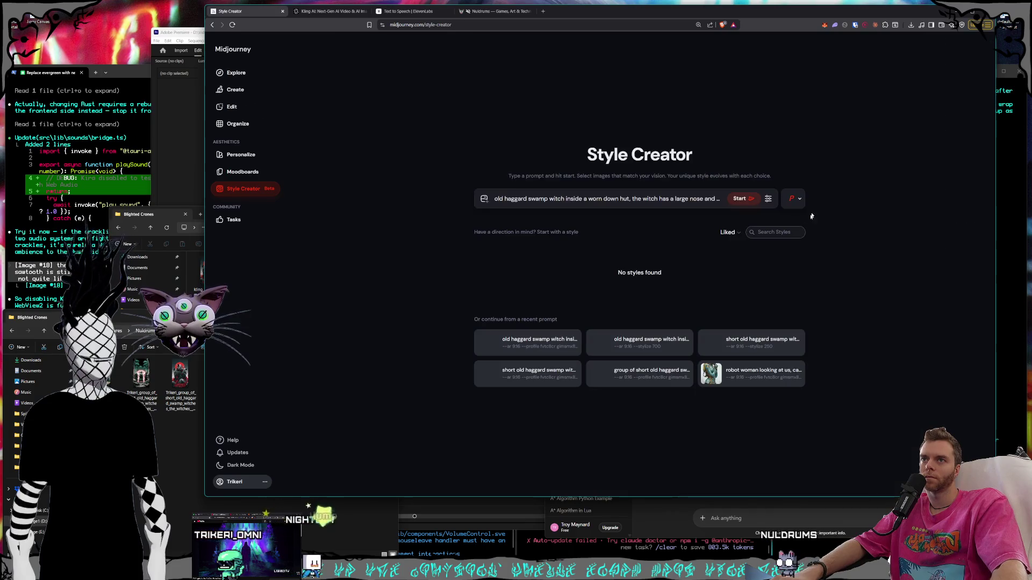
pyautogui.click(768, 199)
pyautogui.click(768, 199)
pyautogui.click(739, 199)
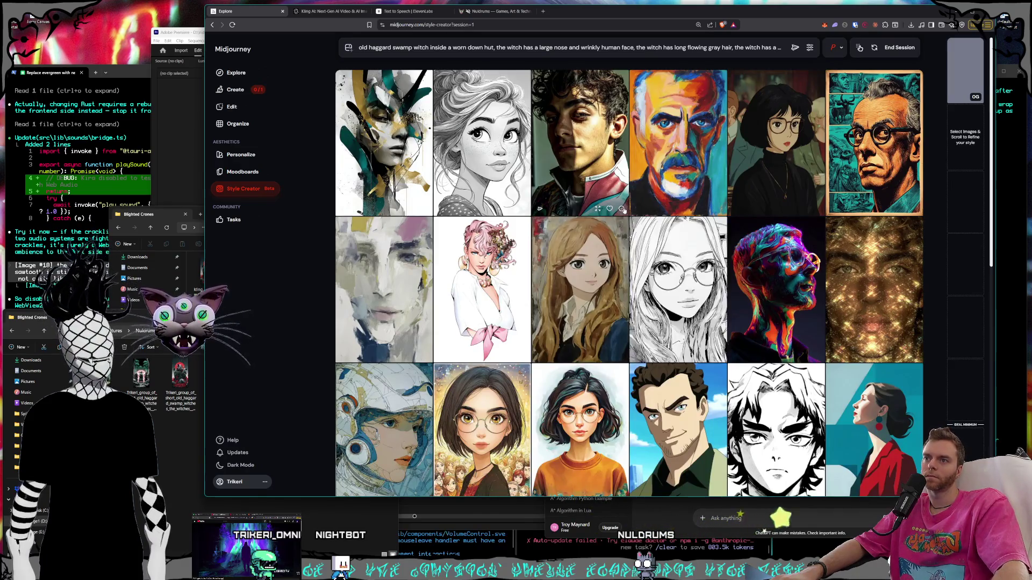
pyautogui.scroll(-4, 628, 156)
pyautogui.scroll(5, 585, 177)
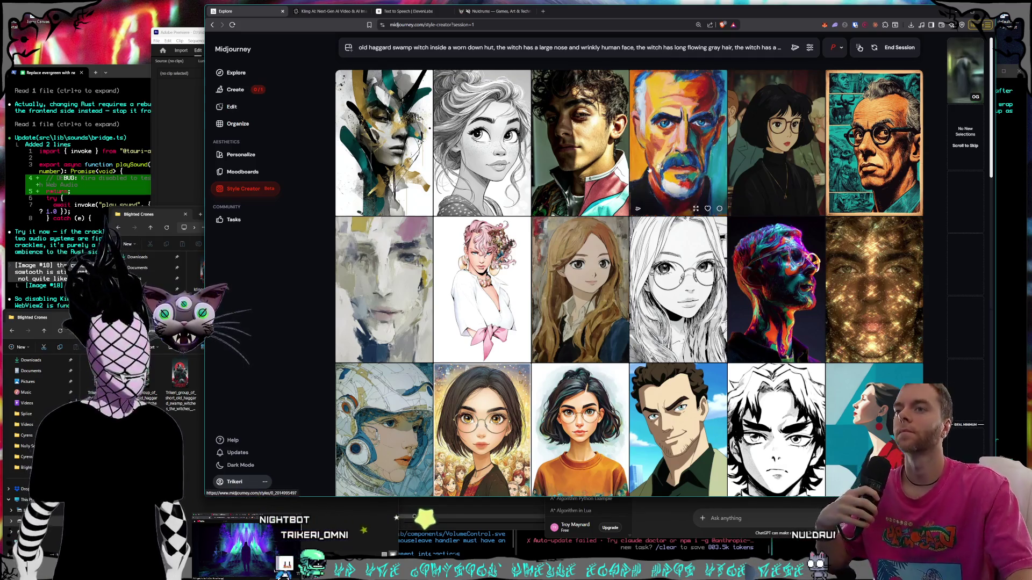
pyautogui.scroll(-4, 639, 175)
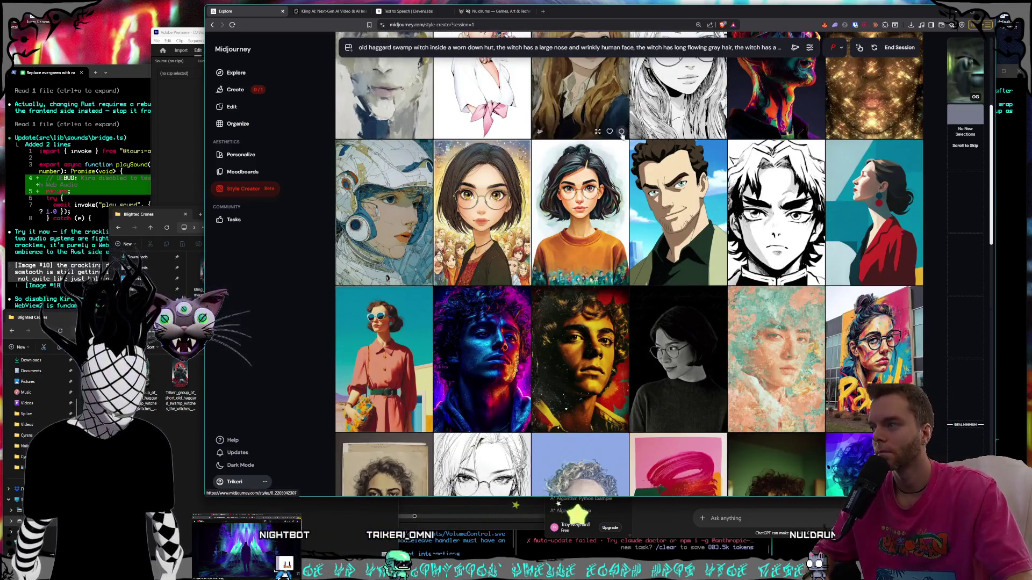
pyautogui.scroll(-5, 613, 147)
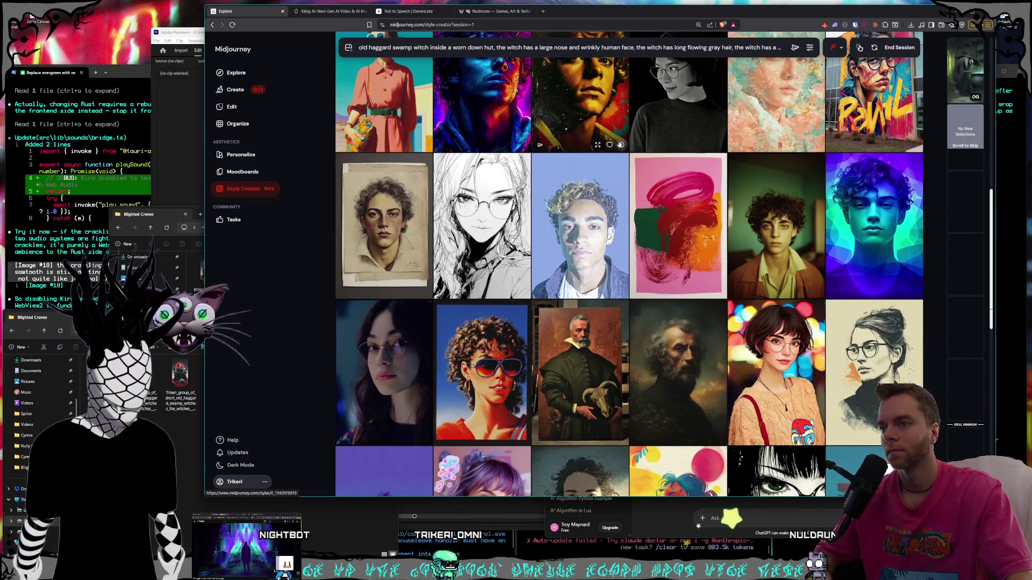
pyautogui.scroll(-4, 621, 145)
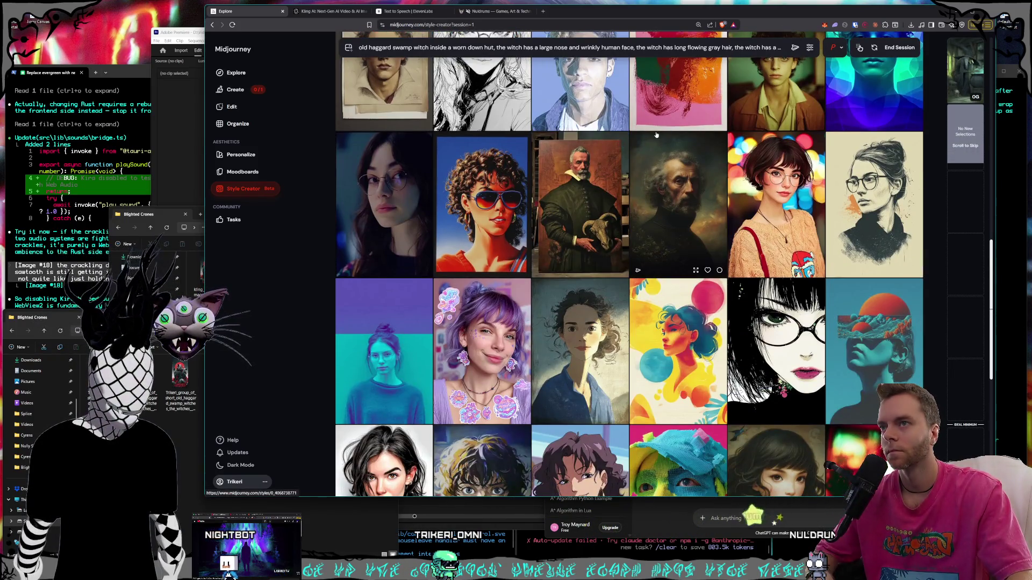
pyautogui.scroll(-3, 650, 139)
pyautogui.scroll(3, 648, 142)
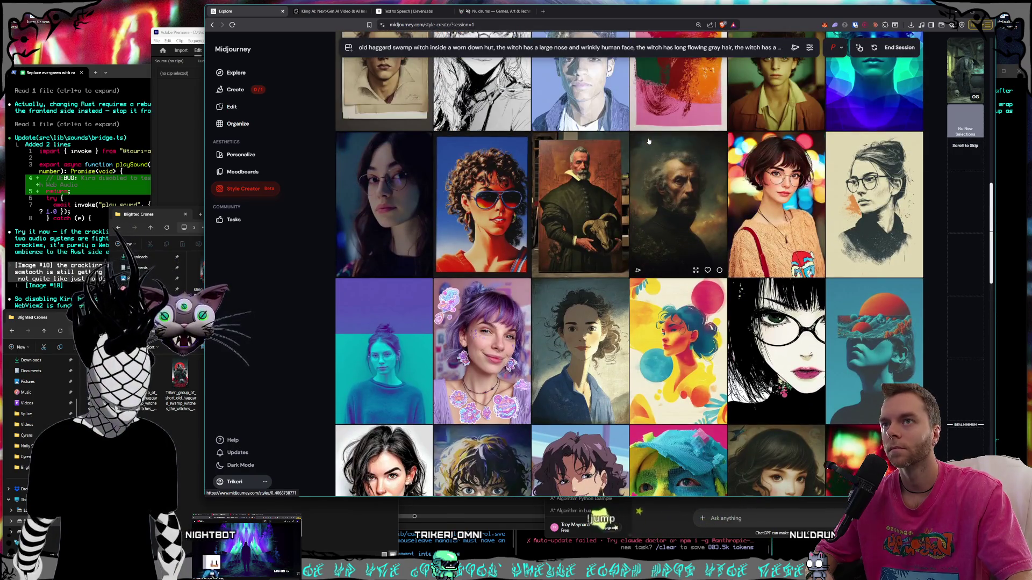
pyautogui.scroll(-5, 648, 141)
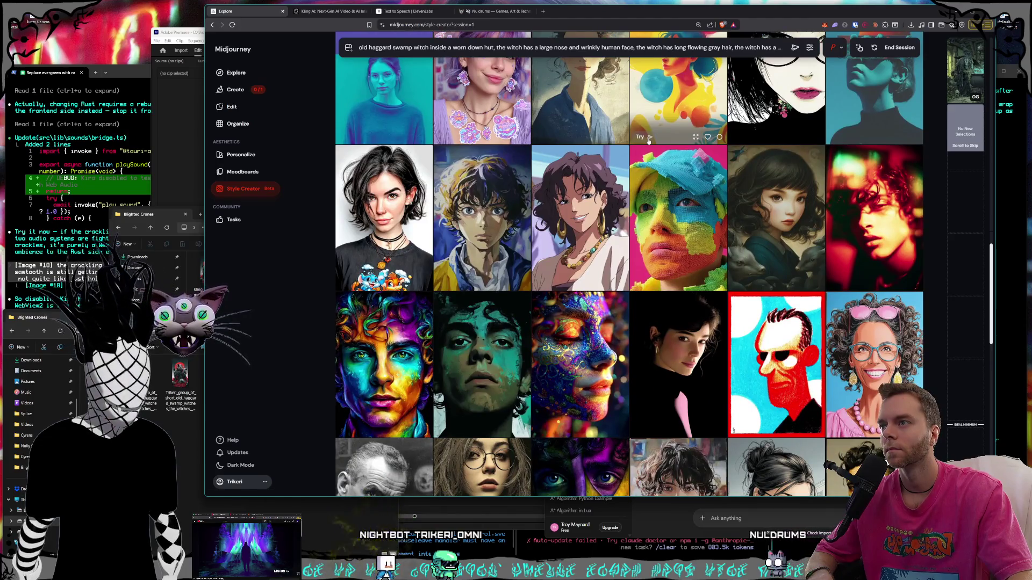
pyautogui.scroll(-1, 648, 138)
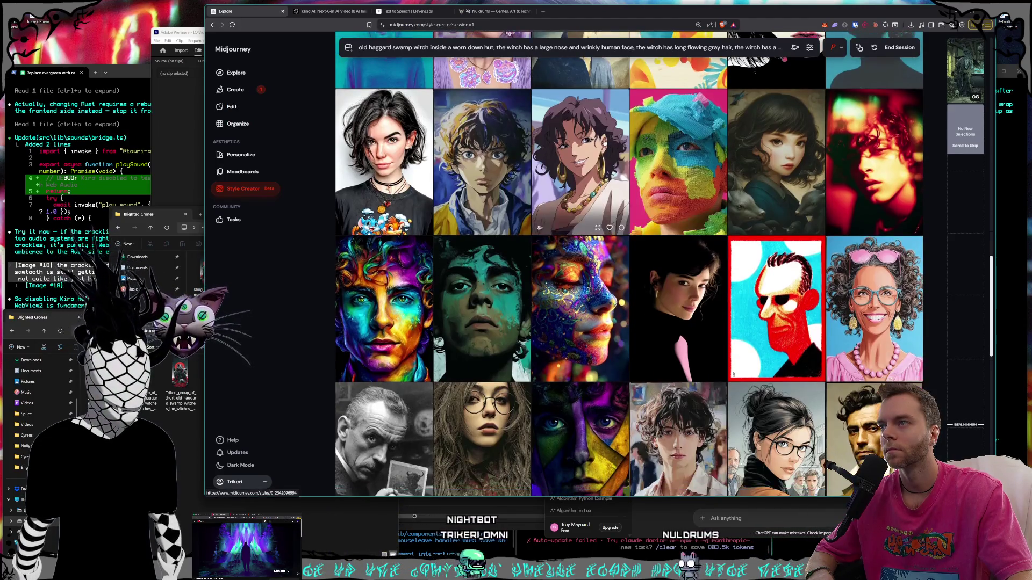
pyautogui.scroll(-4, 604, 142)
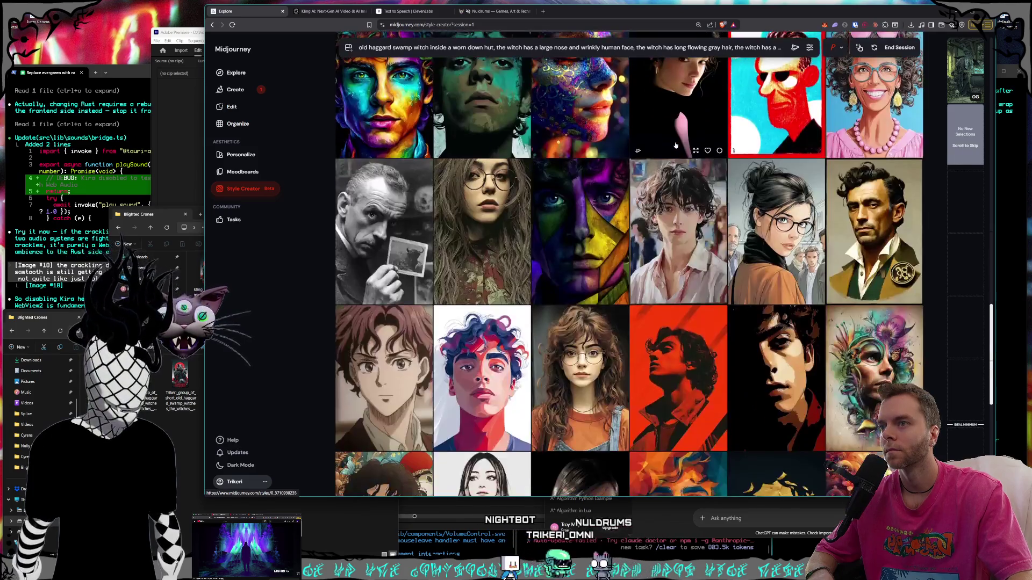
pyautogui.scroll(-3, 676, 145)
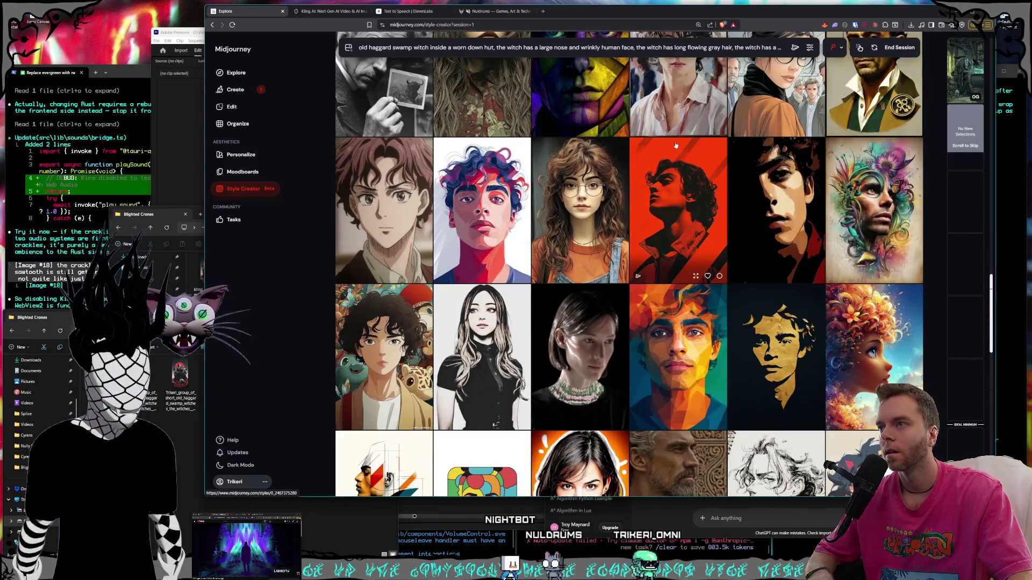
pyautogui.scroll(-7, 676, 145)
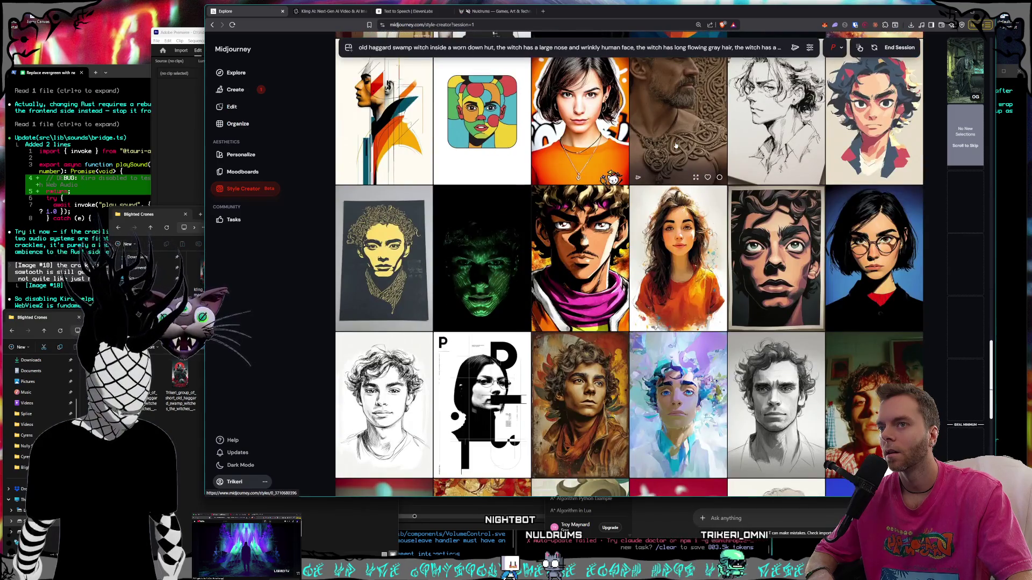
pyautogui.scroll(-2, 676, 145)
pyautogui.scroll(-3, 676, 145)
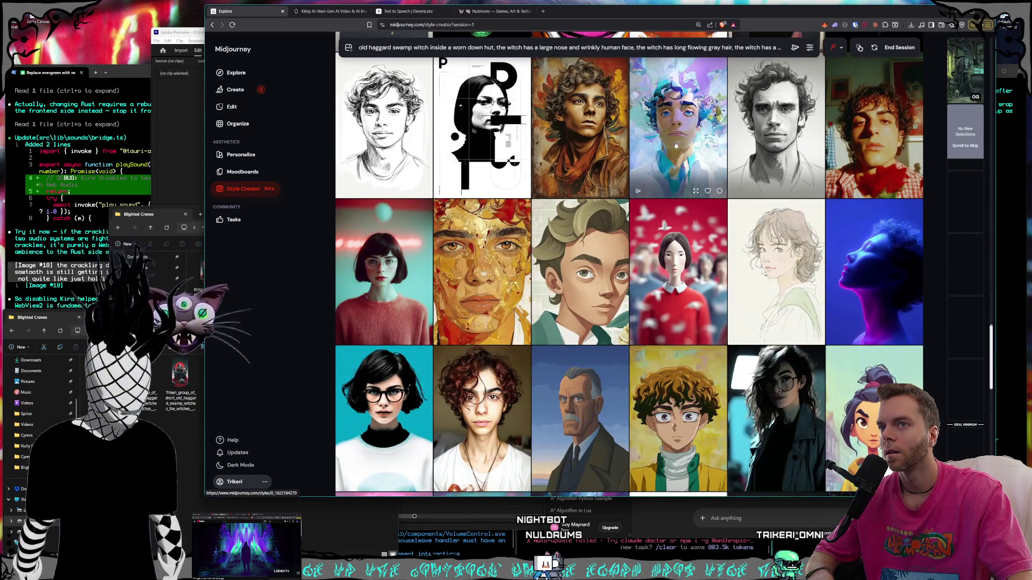
pyautogui.scroll(-3, 677, 145)
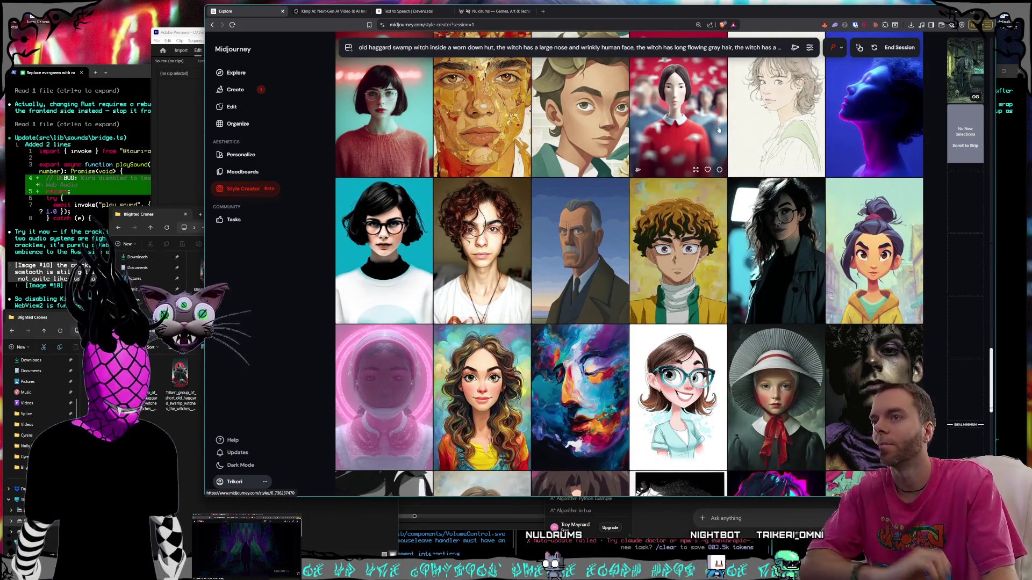
pyautogui.scroll(-3, 681, 180)
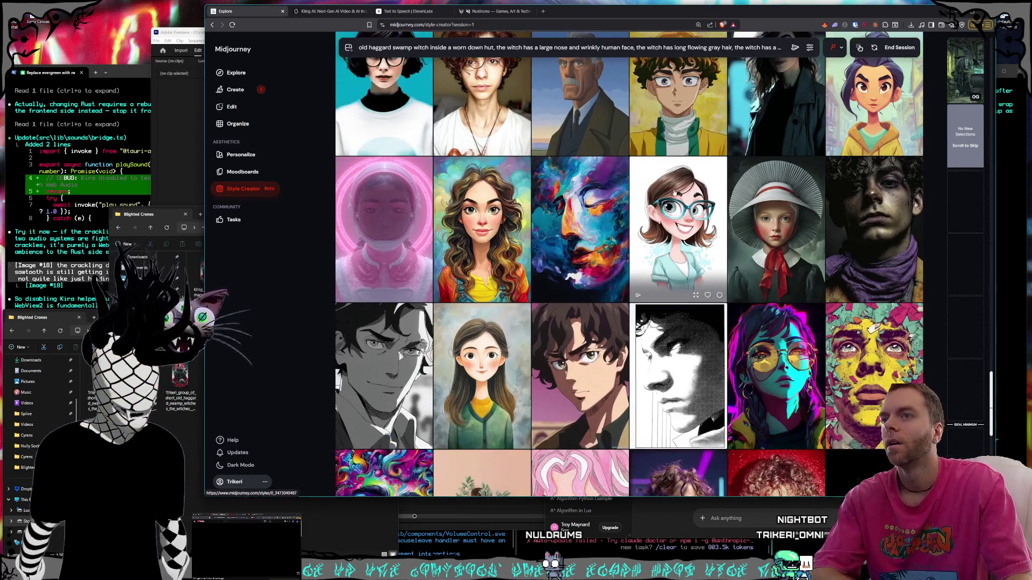
pyautogui.scroll(-2, 678, 196)
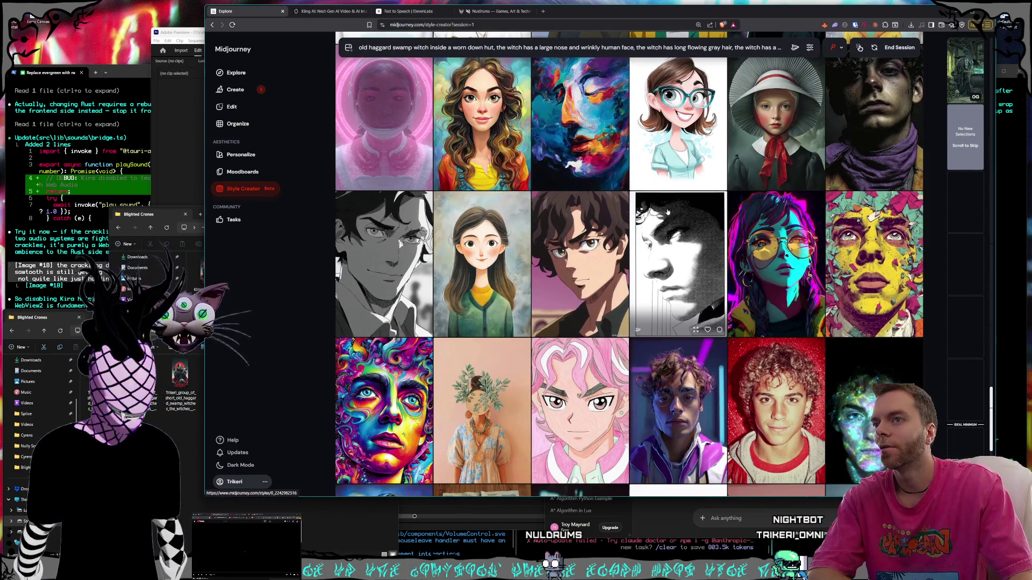
pyautogui.scroll(-3, 653, 206)
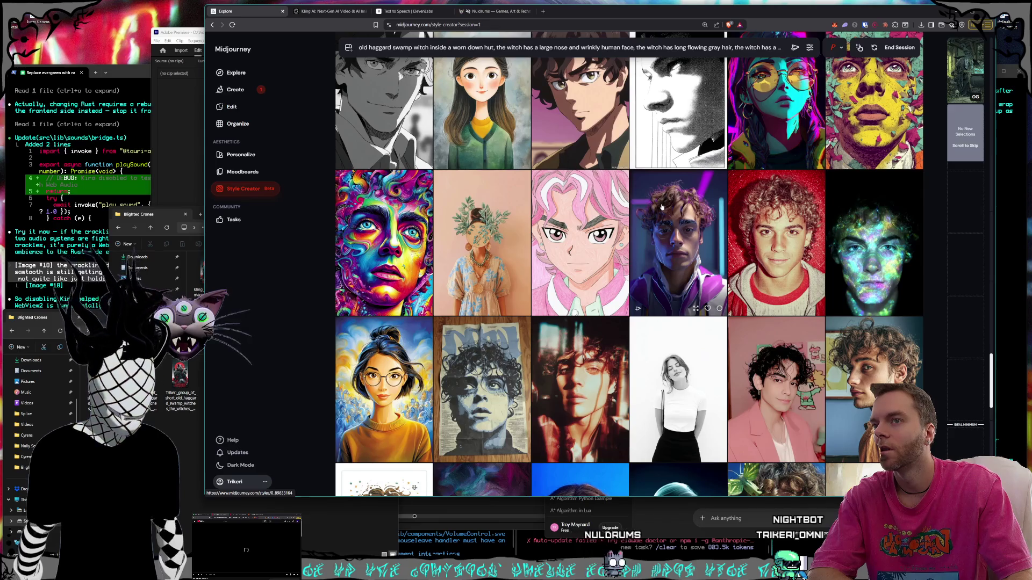
pyautogui.scroll(-4, 678, 215)
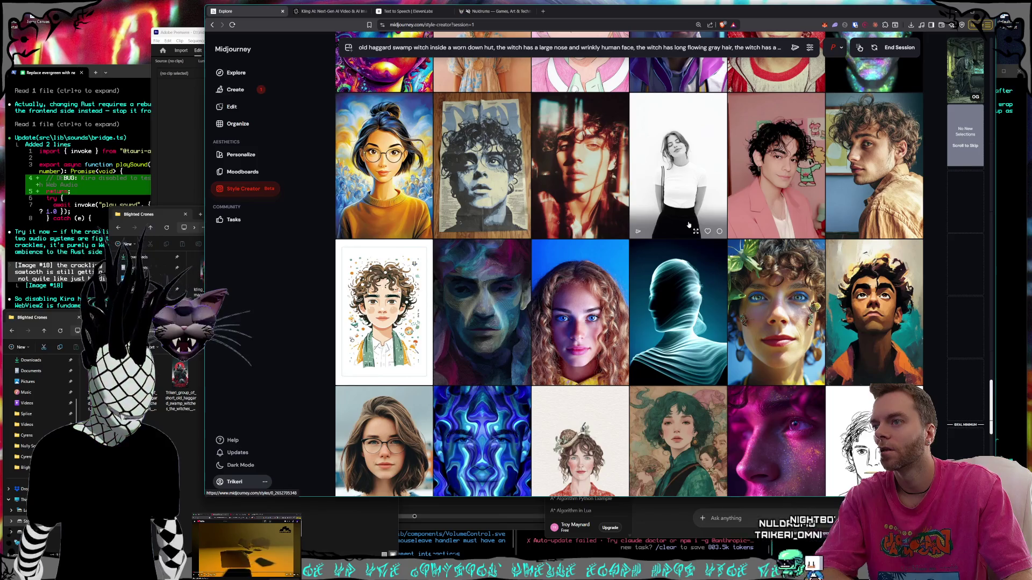
pyautogui.scroll(-2, 688, 225)
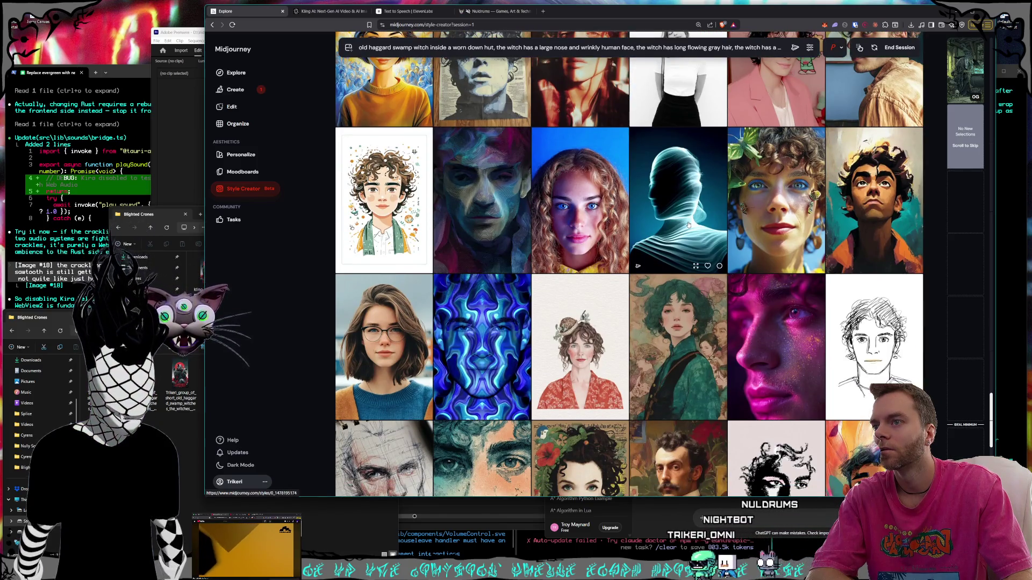
pyautogui.scroll(-6, 689, 225)
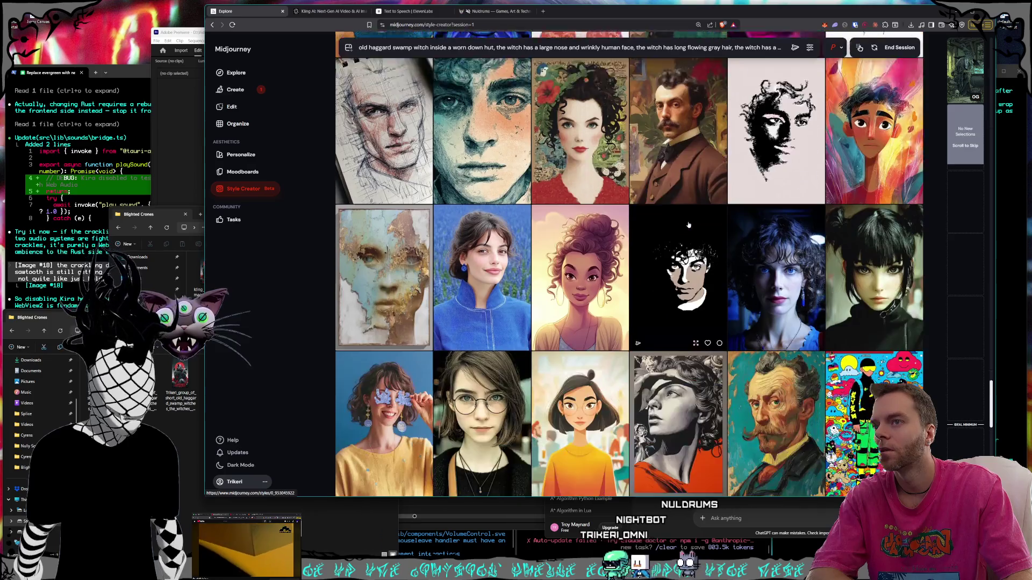
pyautogui.scroll(-2, 689, 225)
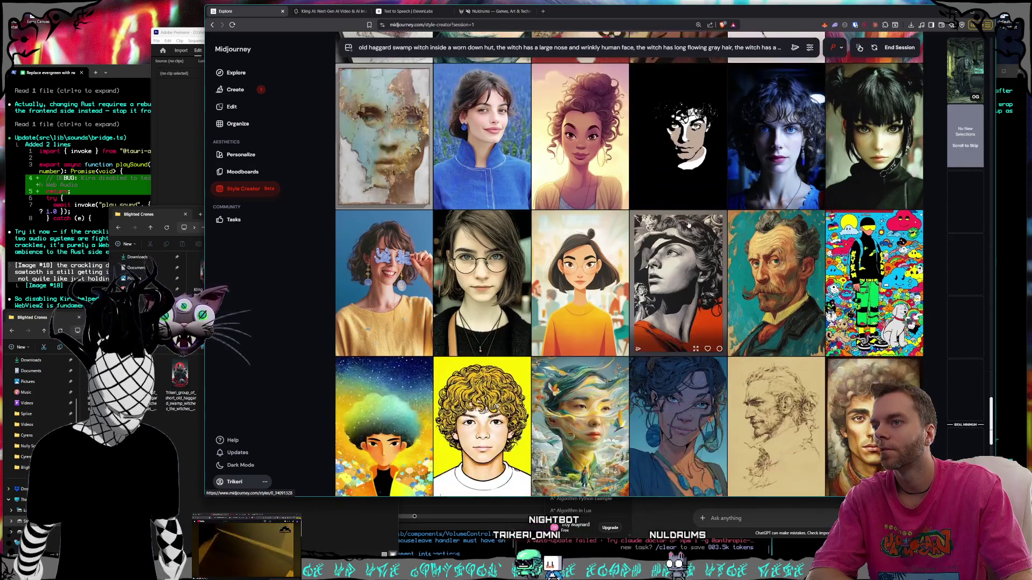
pyautogui.scroll(-2, 689, 225)
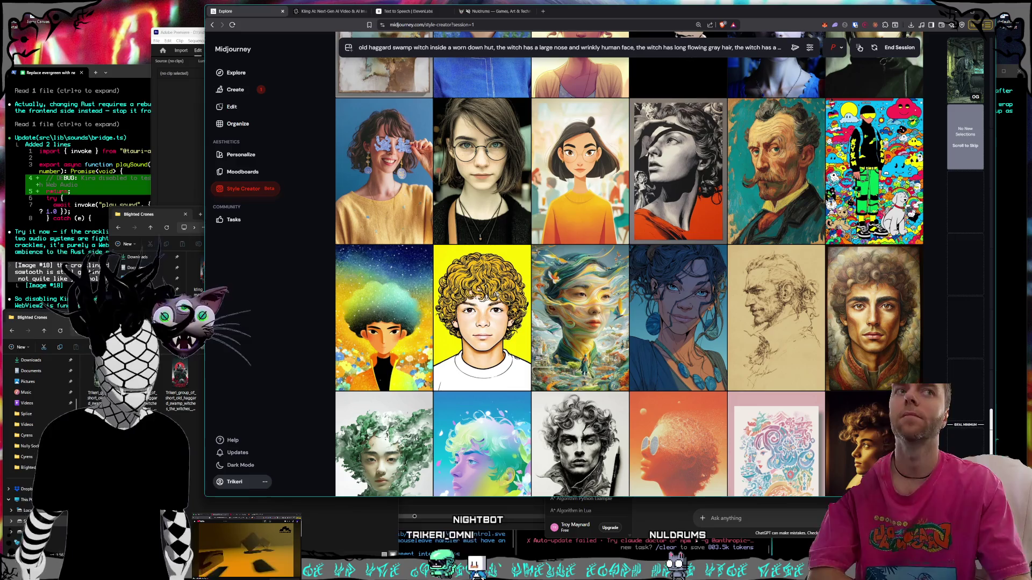
pyautogui.scroll(-4, 662, 288)
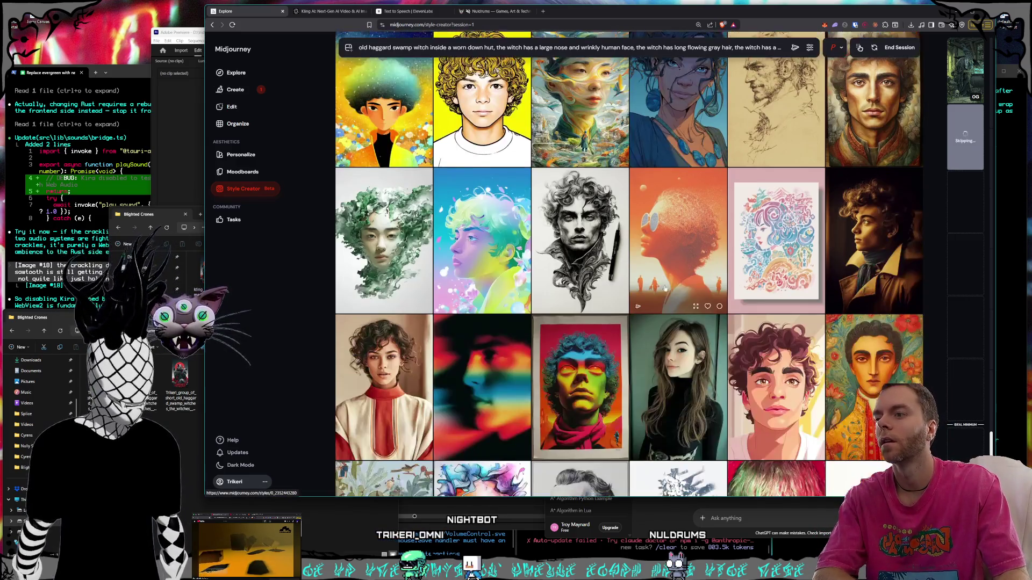
pyautogui.scroll(-3, 689, 238)
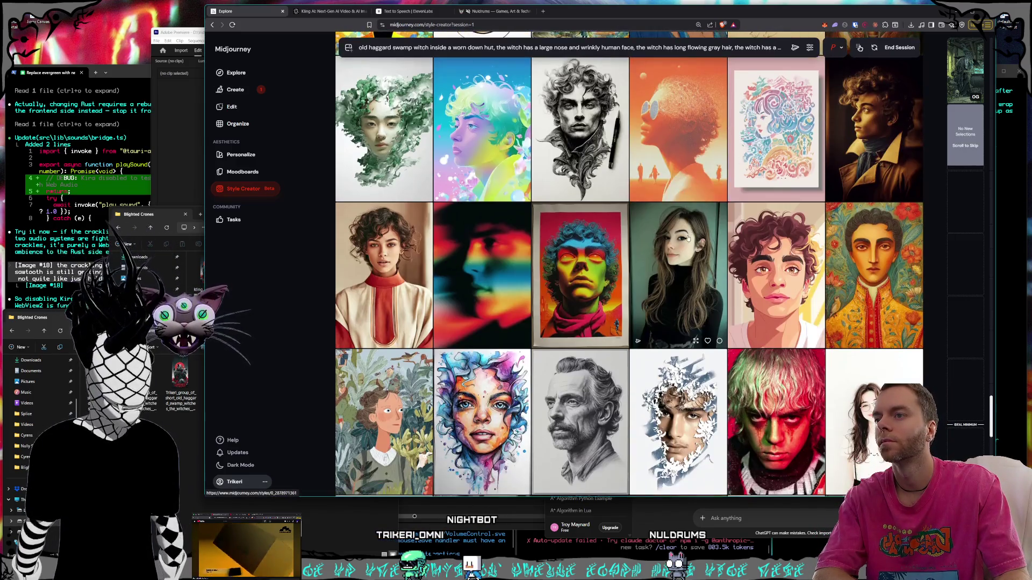
pyautogui.scroll(1, 683, 240)
pyautogui.scroll(-3, 684, 240)
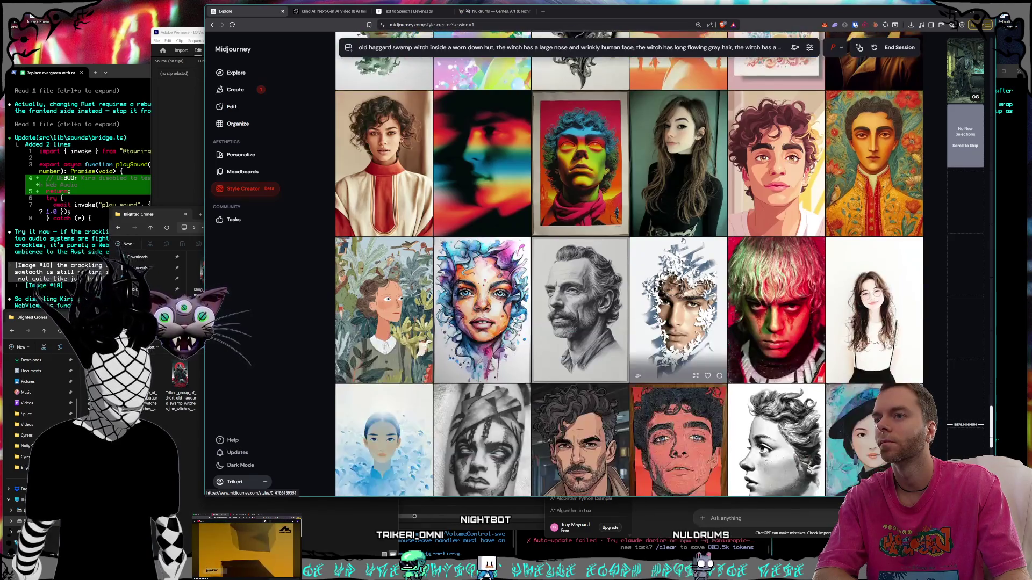
pyautogui.scroll(-1, 683, 241)
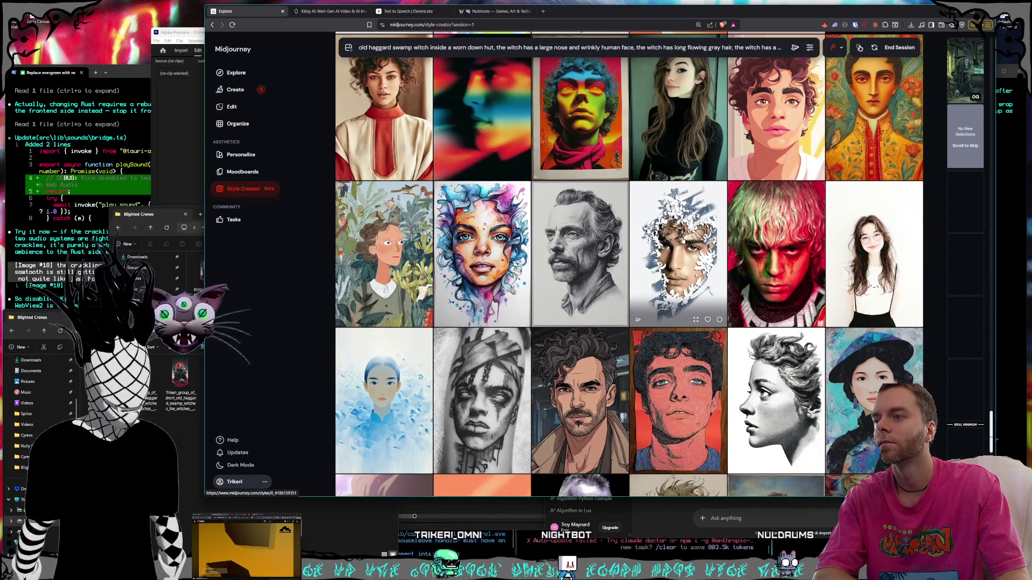
pyautogui.scroll(-2, 677, 242)
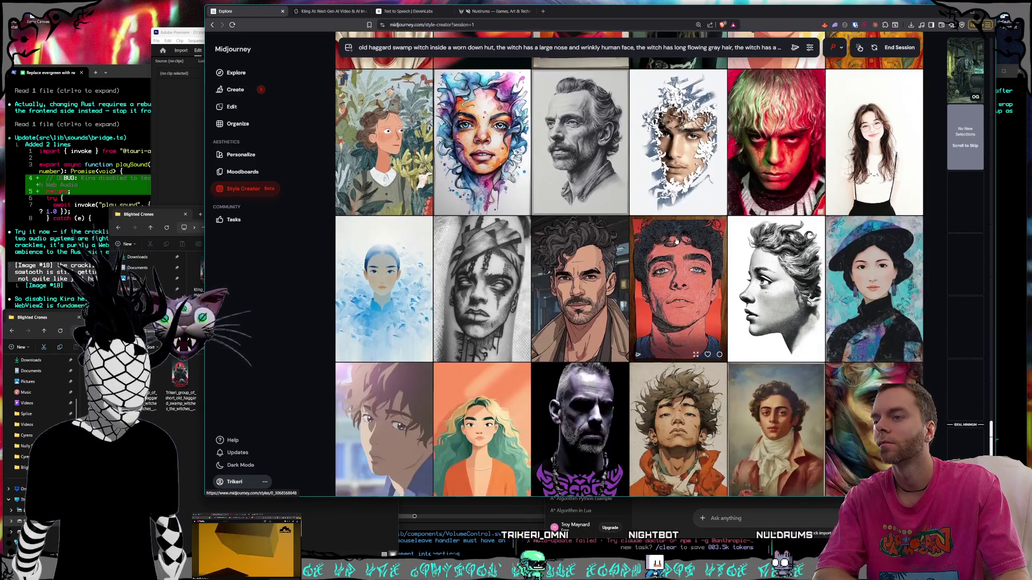
pyautogui.scroll(-2, 677, 242)
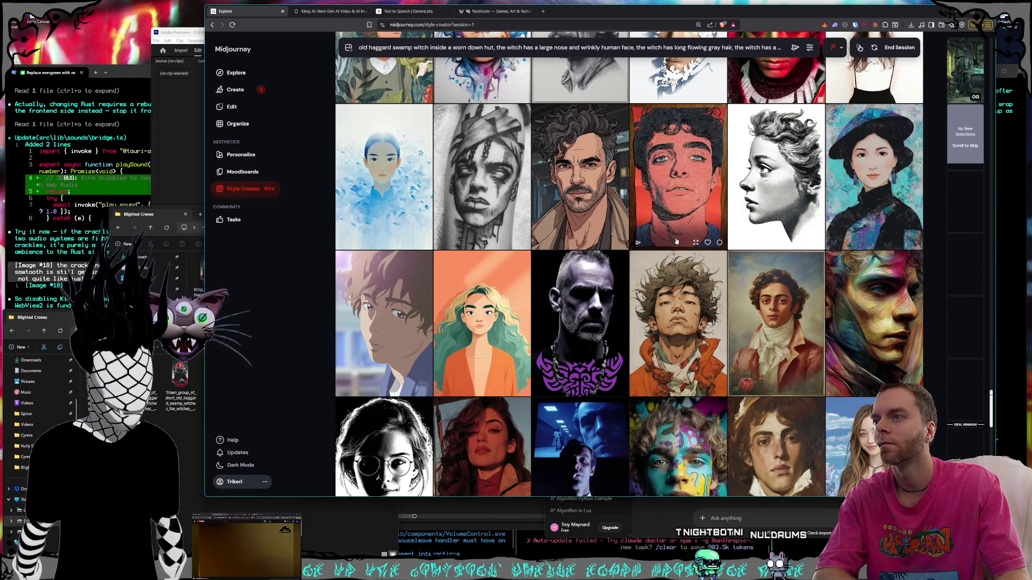
pyautogui.scroll(-8, 677, 242)
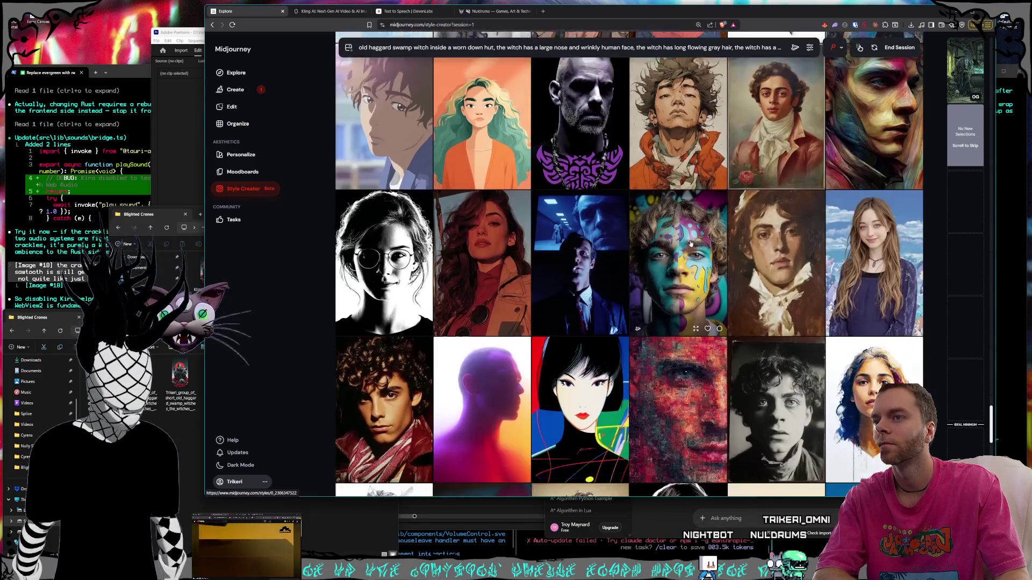
pyautogui.scroll(-6, 687, 248)
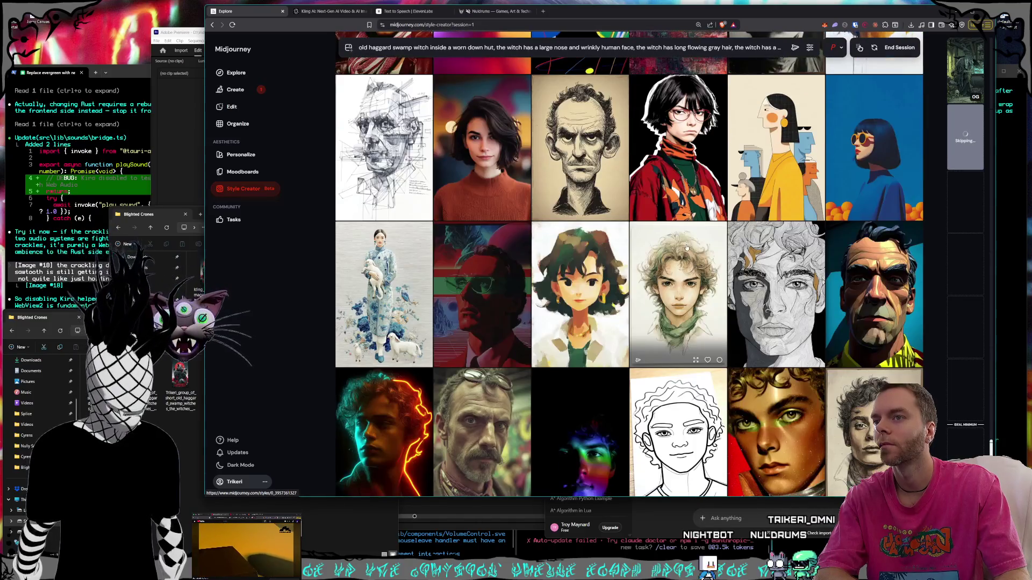
pyautogui.scroll(-3, 687, 248)
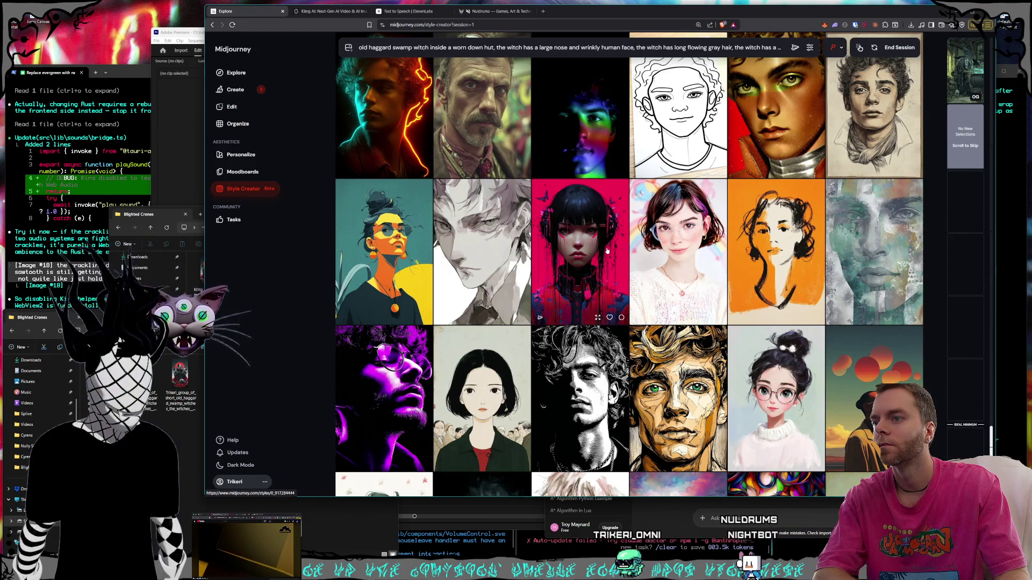
pyautogui.scroll(-9, 645, 255)
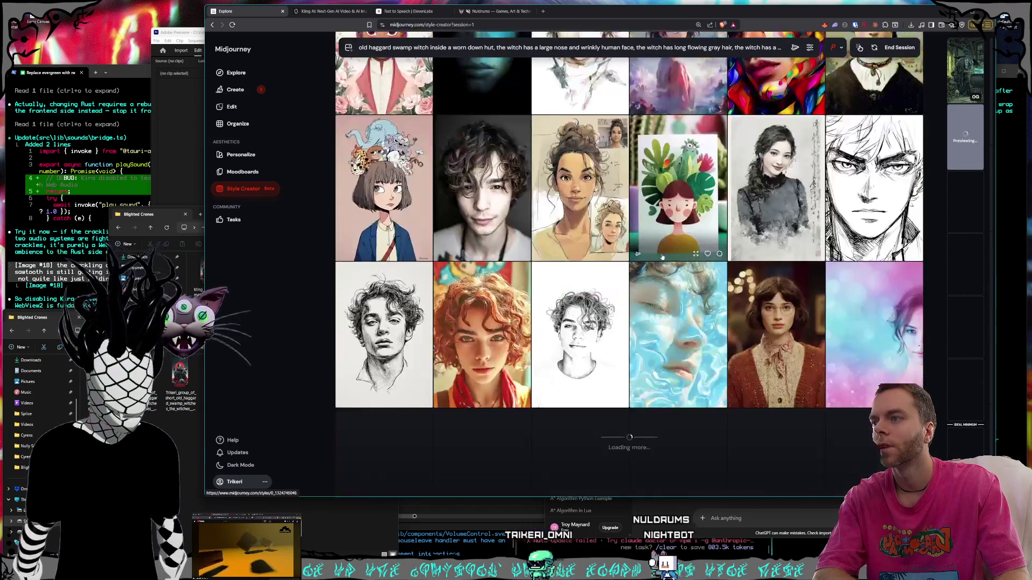
pyautogui.scroll(-6, 673, 259)
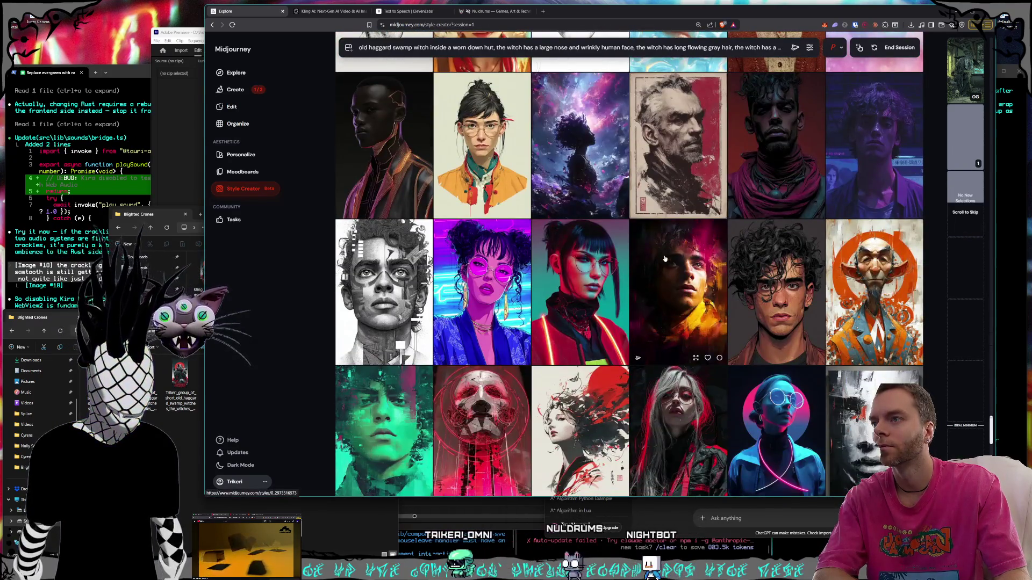
# Scroll through several batches of Style Creator portraits without selecting any.
pyautogui.scroll(-4, 669, 242)
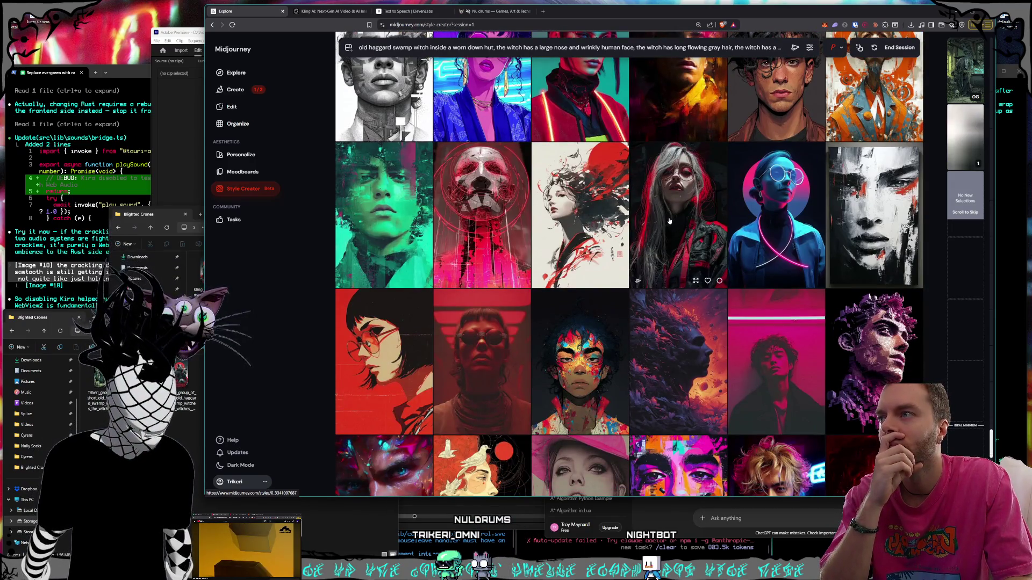
pyautogui.scroll(-2, 669, 221)
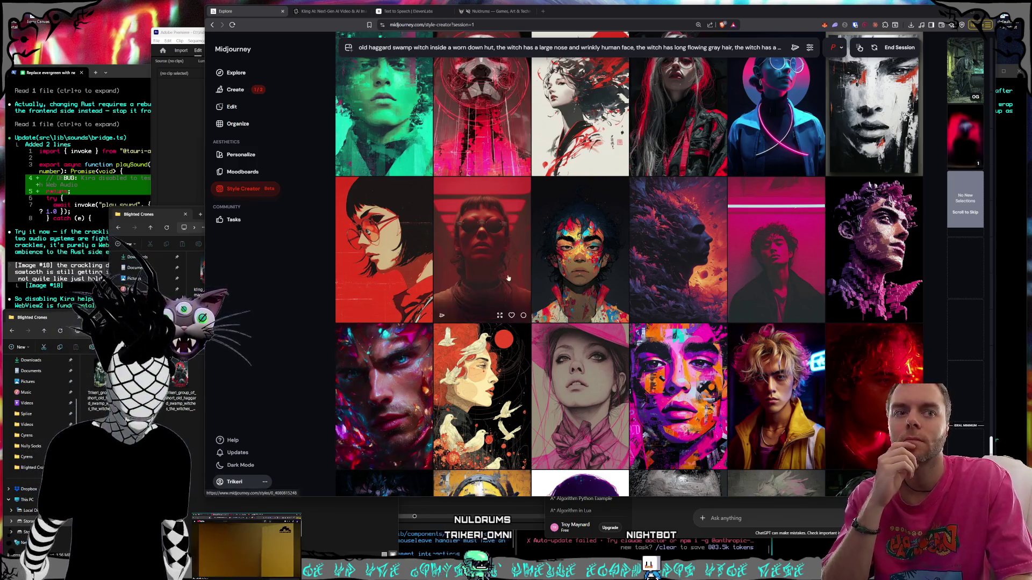
pyautogui.scroll(2, 438, 252)
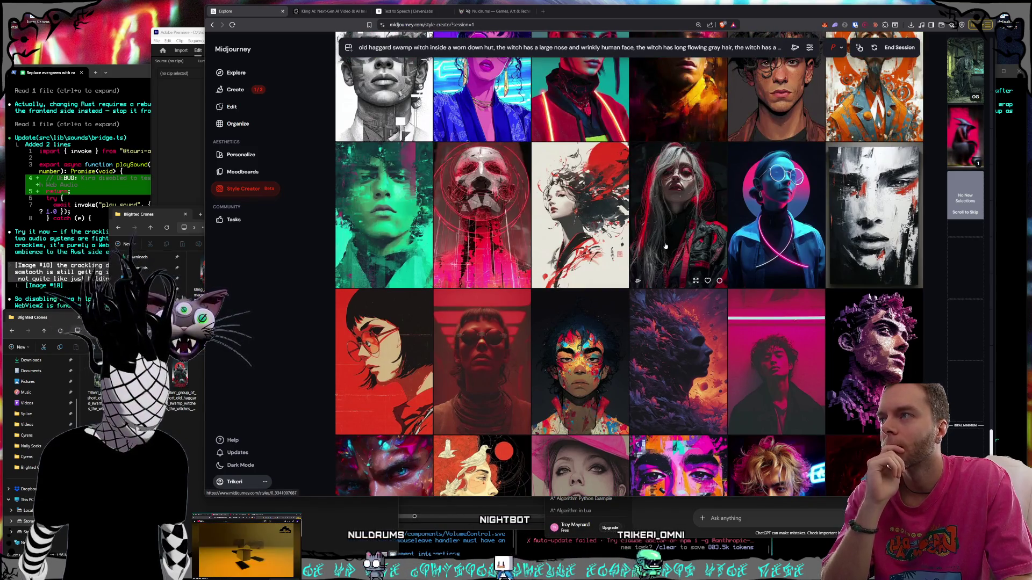
pyautogui.scroll(2, 671, 246)
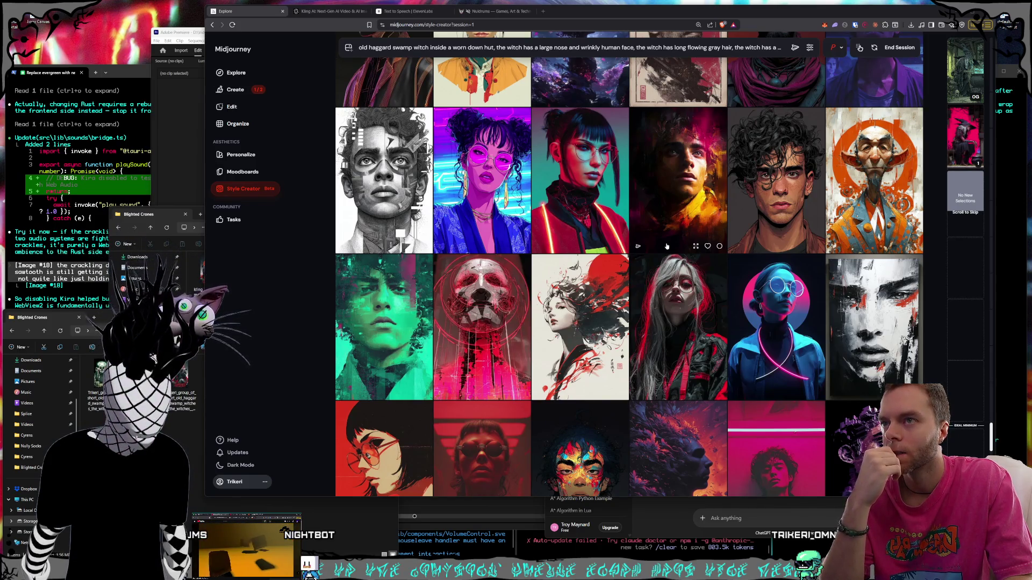
pyautogui.scroll(-3, 666, 246)
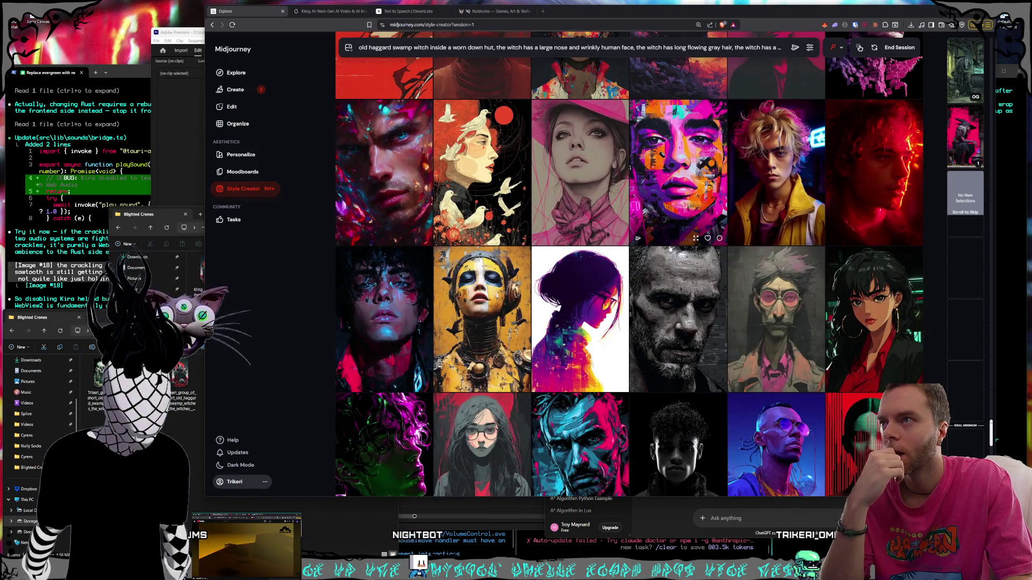
pyautogui.scroll(-4, 670, 249)
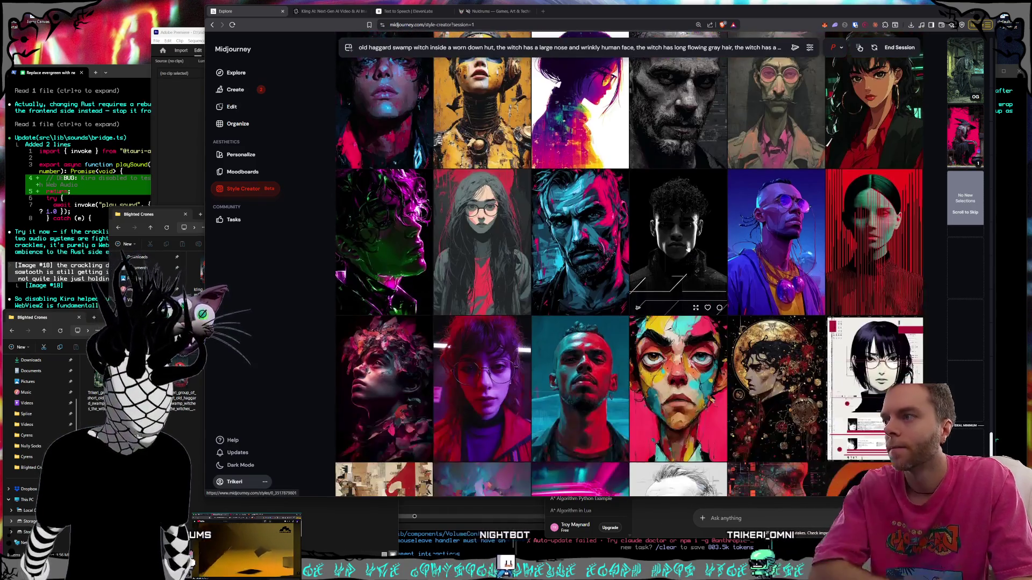
pyautogui.scroll(-1, 688, 237)
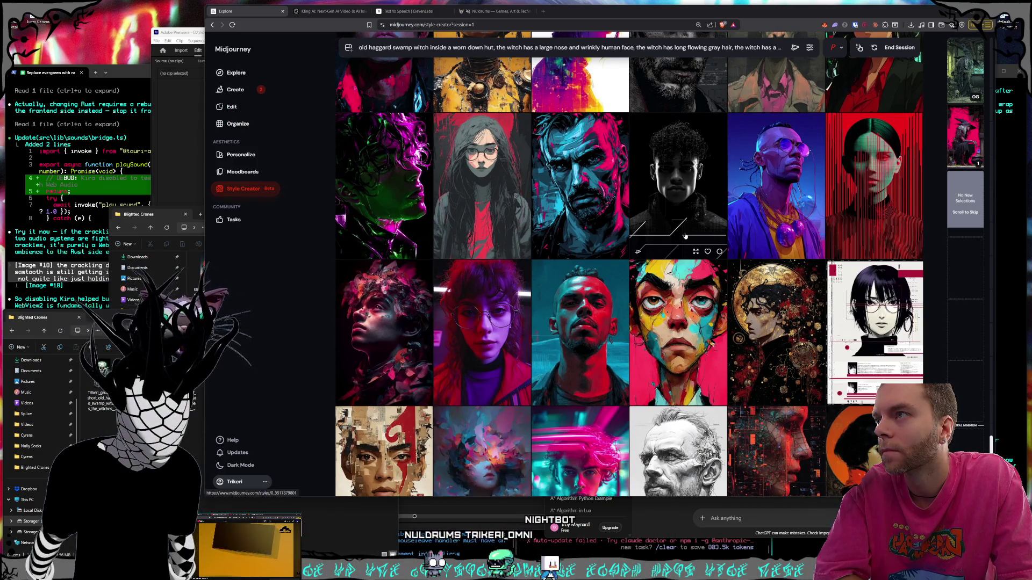
pyautogui.scroll(-2, 686, 237)
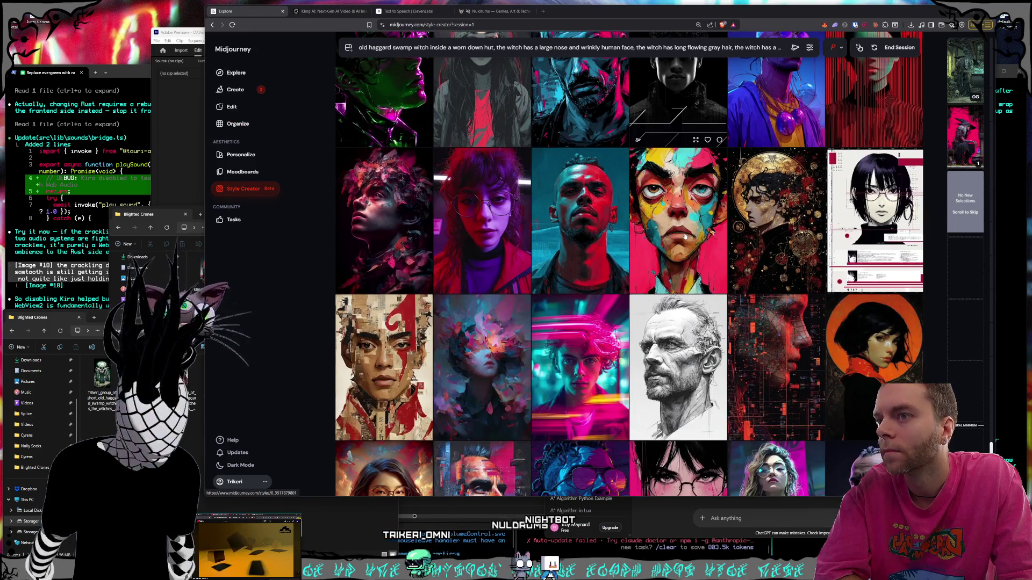
pyautogui.scroll(-2, 685, 237)
pyautogui.scroll(-2, 686, 236)
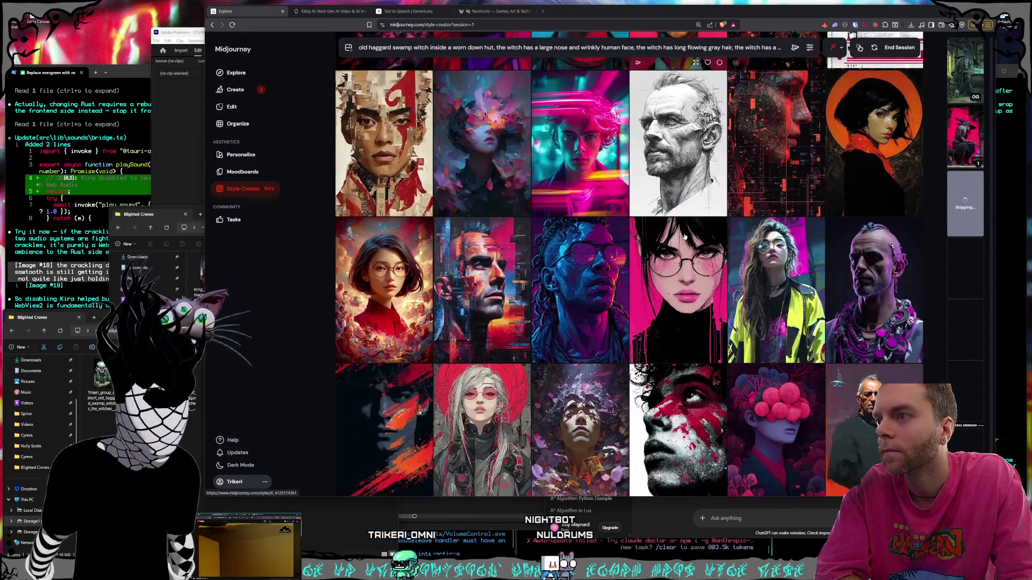
pyautogui.scroll(-1, 685, 237)
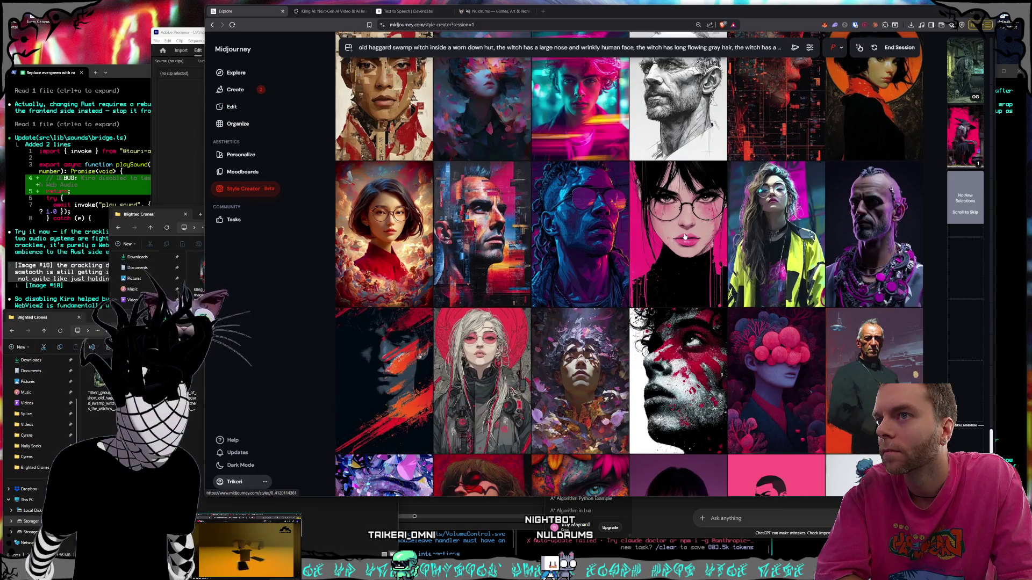
pyautogui.scroll(-1, 685, 237)
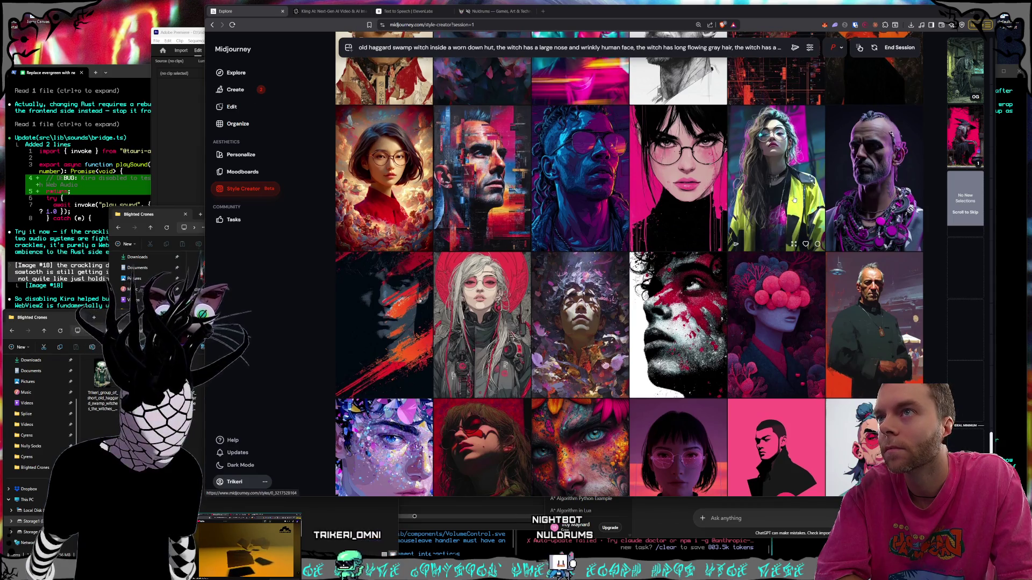
pyautogui.scroll(-10, 794, 199)
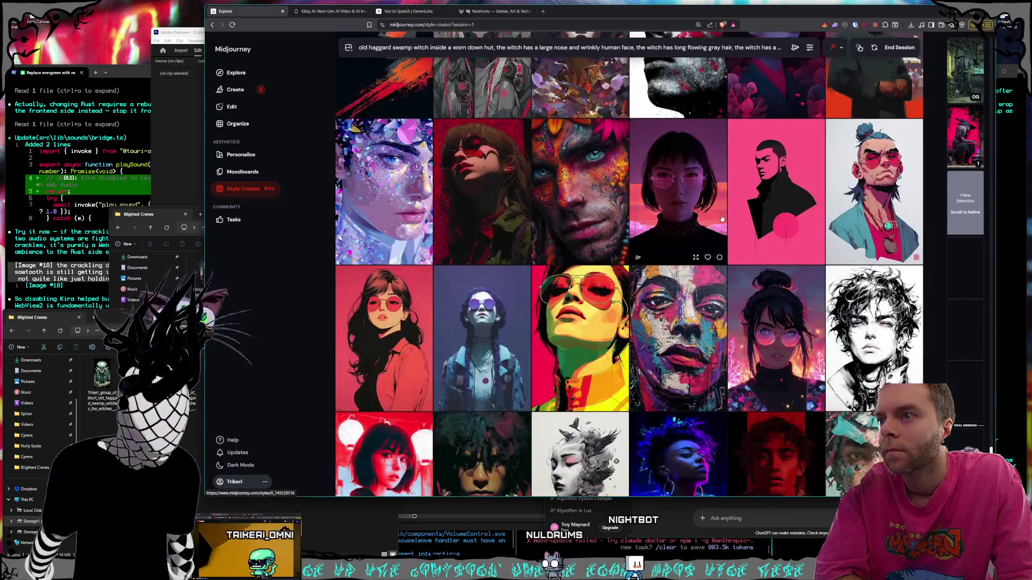
pyautogui.scroll(-4, 722, 215)
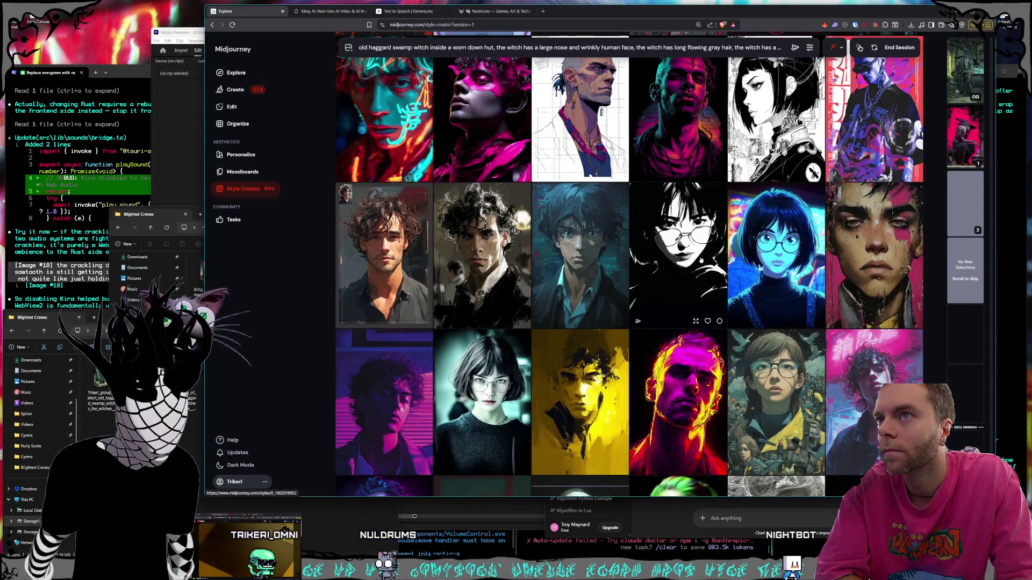
pyautogui.scroll(-1, 701, 260)
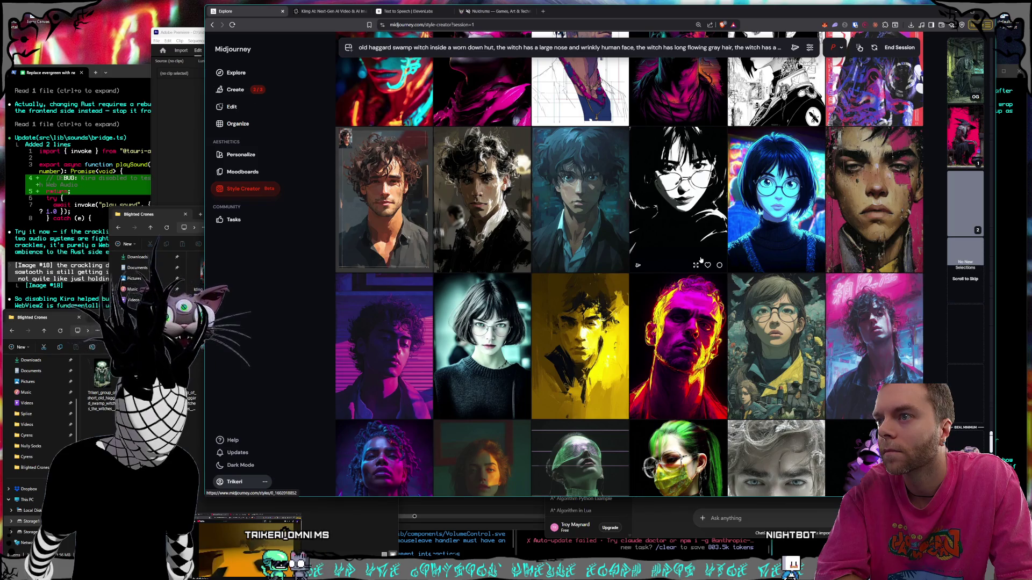
pyautogui.scroll(2, 701, 258)
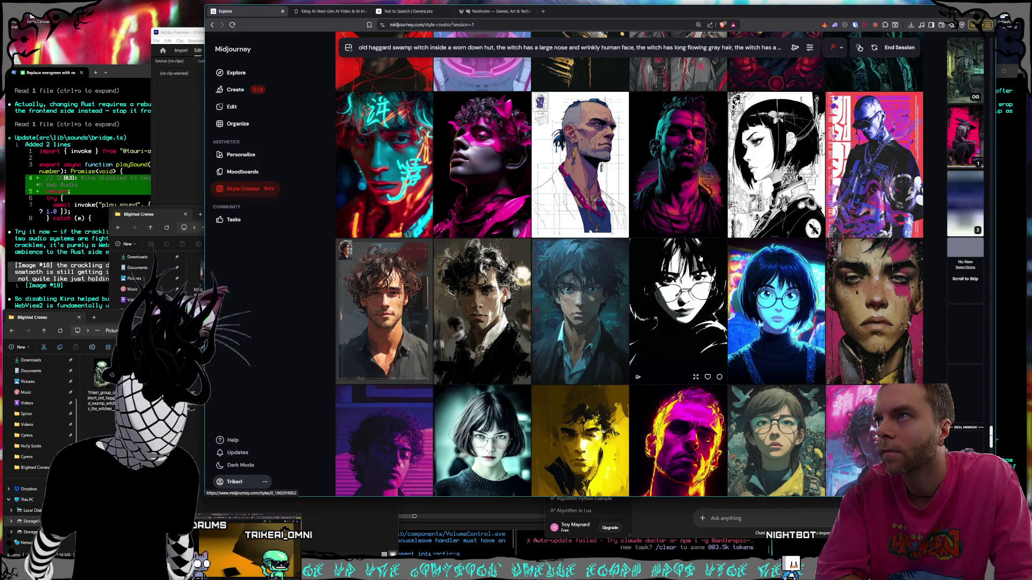
pyautogui.scroll(-3, 701, 259)
pyautogui.scroll(-4, 701, 258)
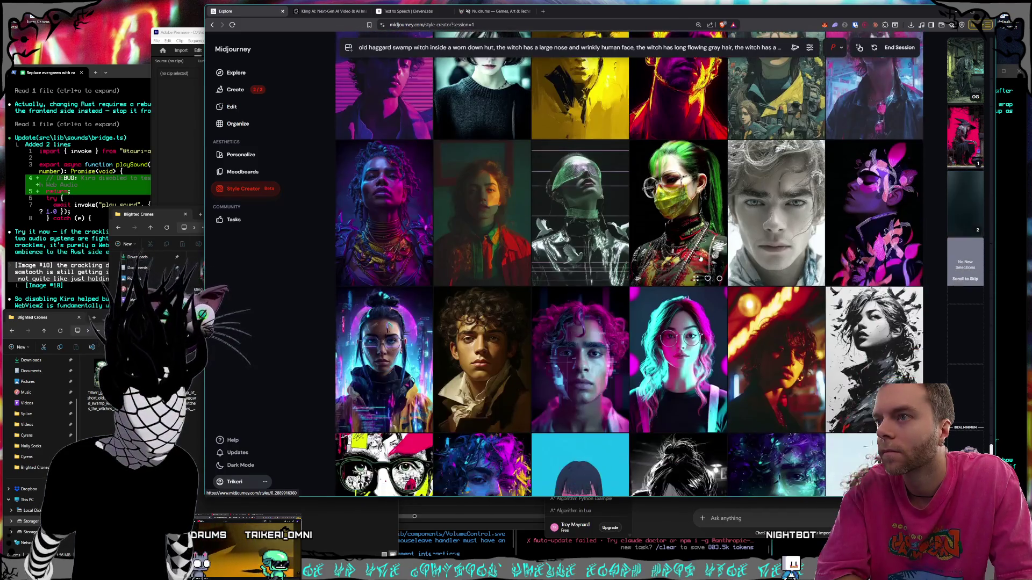
pyautogui.scroll(-5, 701, 258)
pyautogui.scroll(-5, 701, 259)
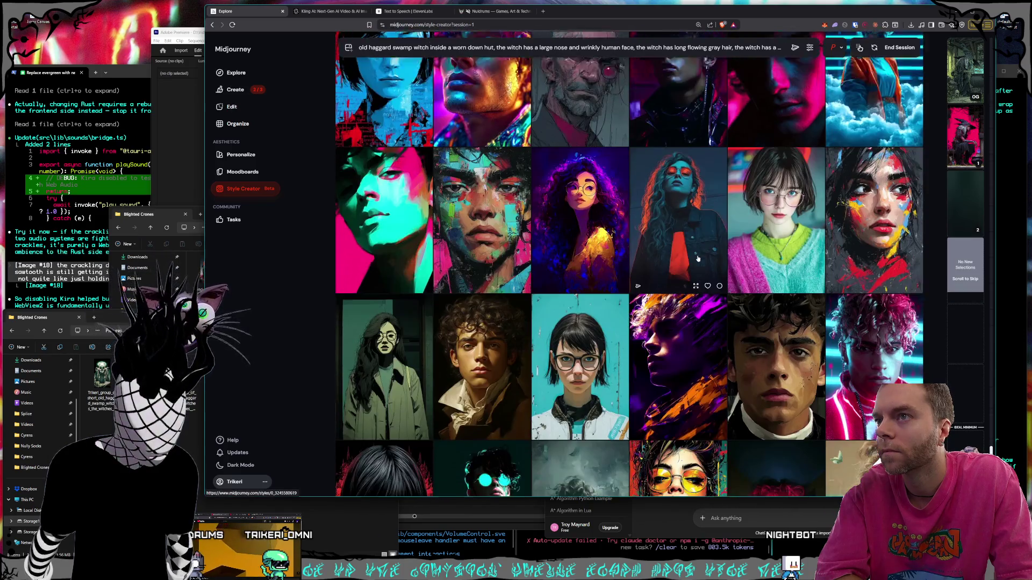
pyautogui.scroll(-3, 683, 238)
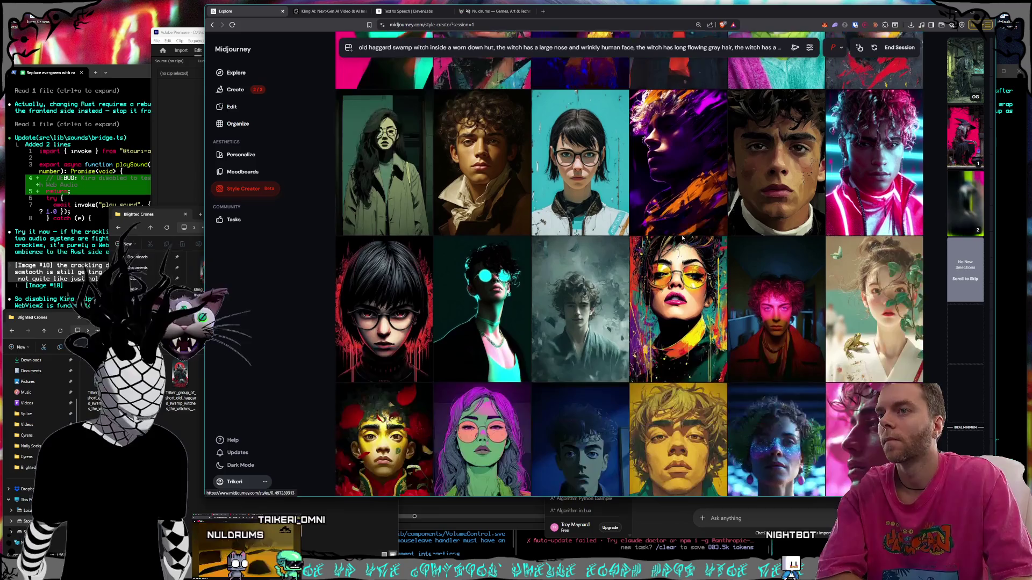
pyautogui.scroll(-5, 682, 238)
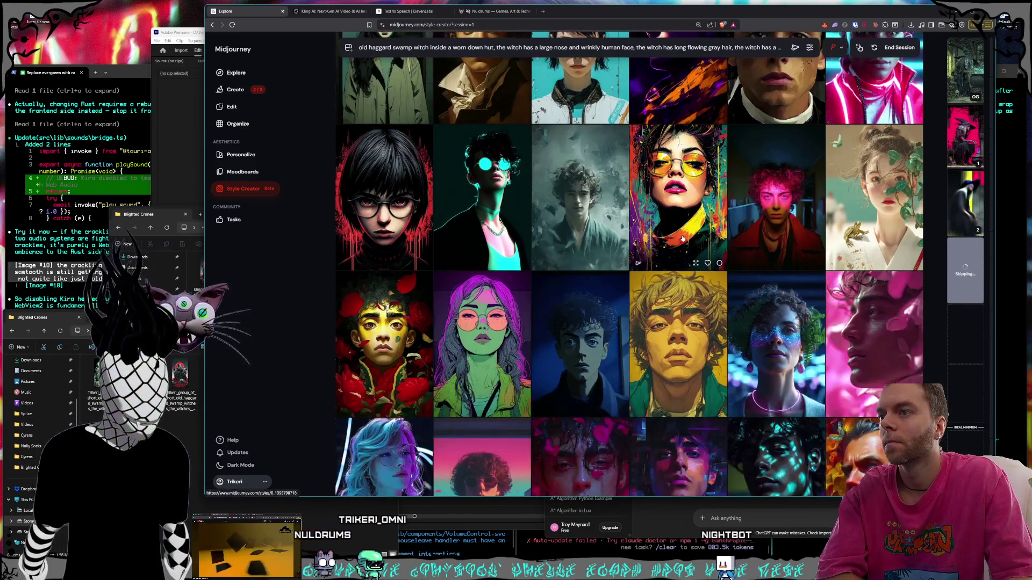
pyautogui.scroll(3, 683, 239)
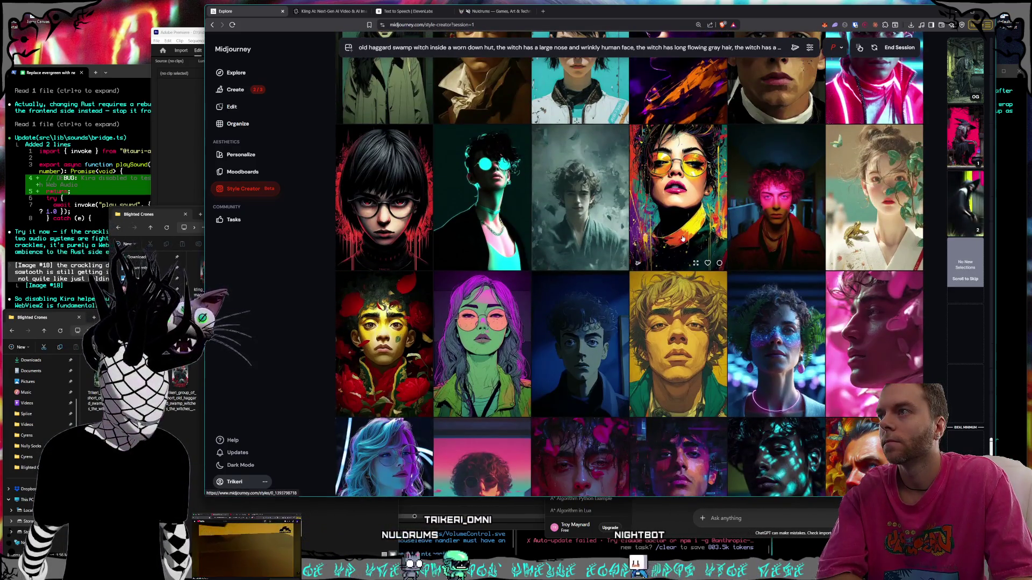
pyautogui.scroll(-3, 683, 238)
pyautogui.scroll(-1, 683, 238)
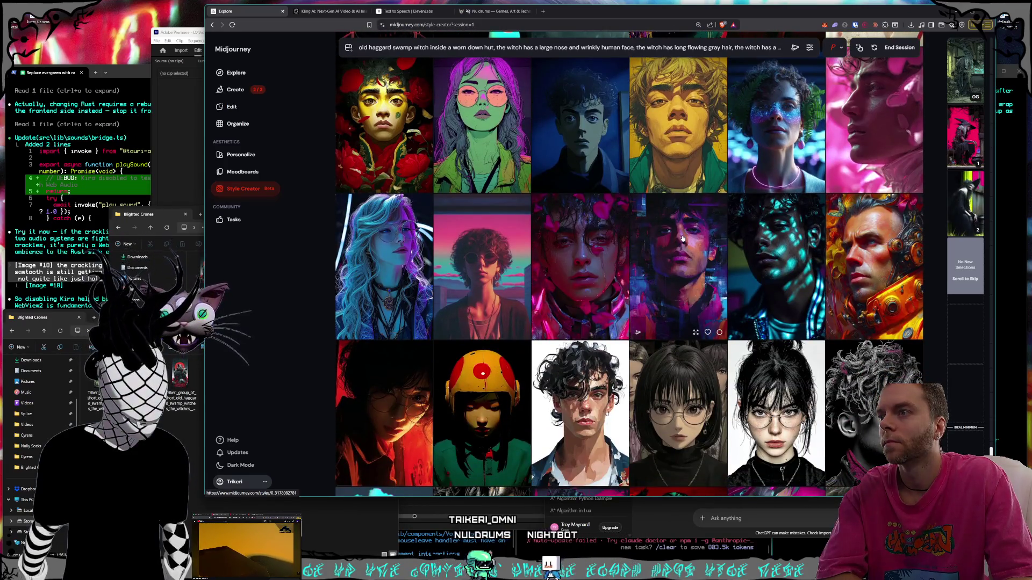
pyautogui.scroll(-3, 683, 239)
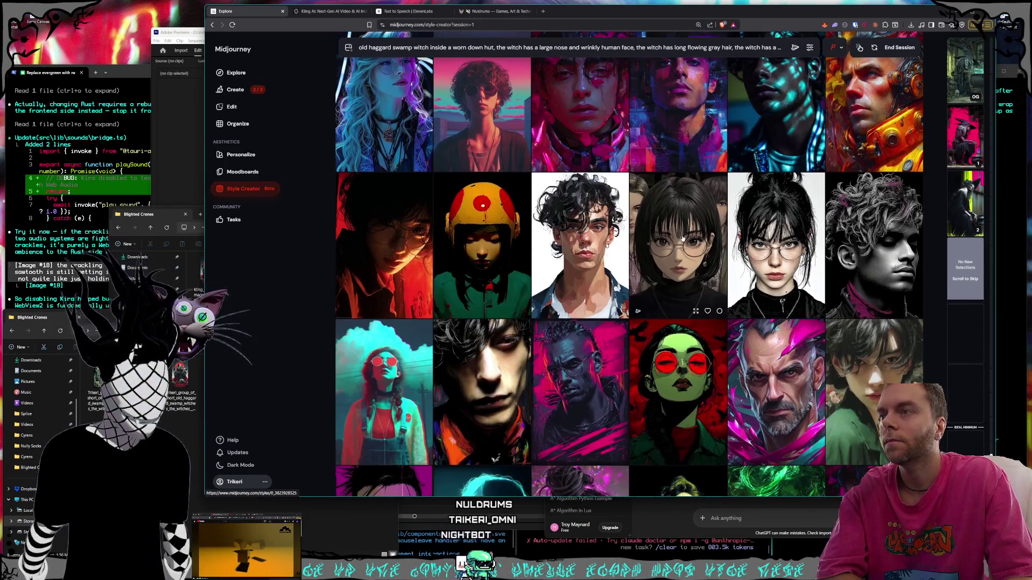
pyautogui.scroll(-2, 683, 238)
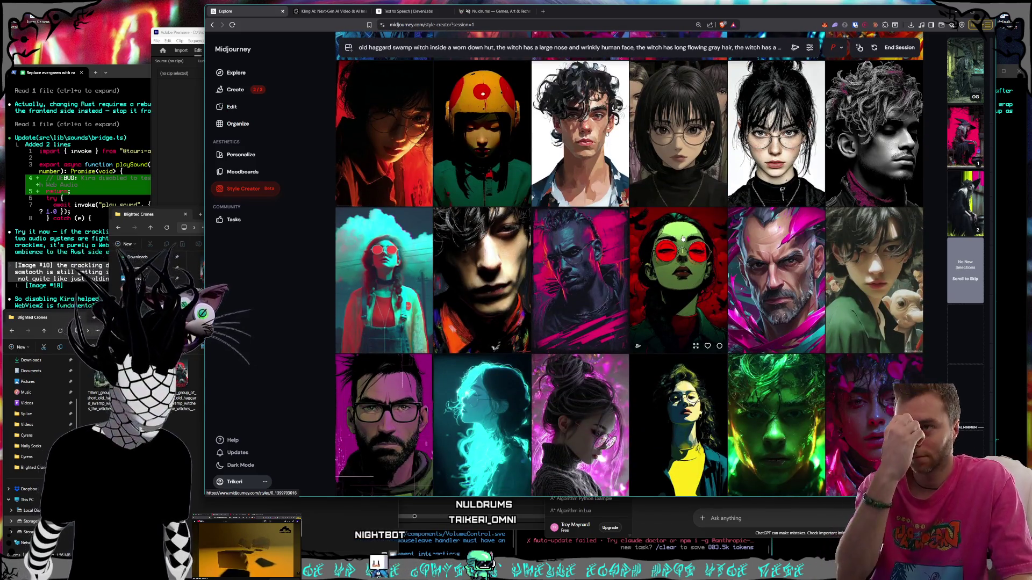
pyautogui.scroll(-1, 689, 267)
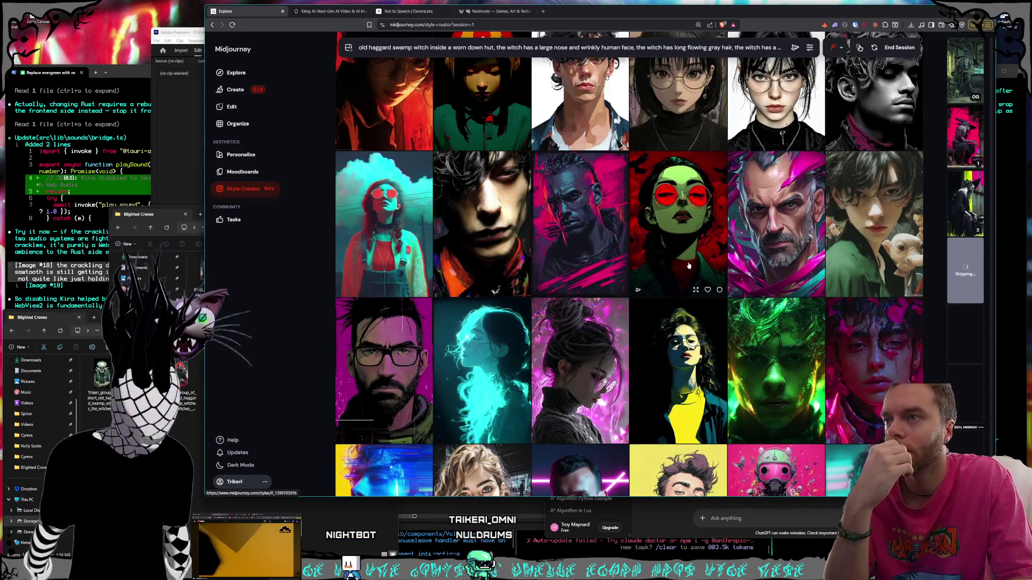
pyautogui.scroll(-5, 685, 263)
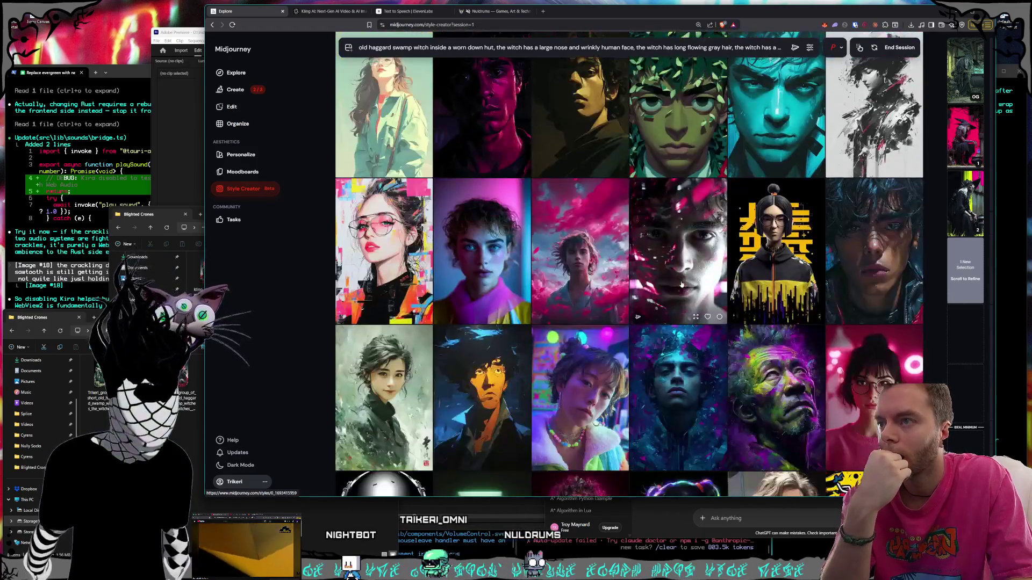
pyautogui.scroll(-8, 682, 284)
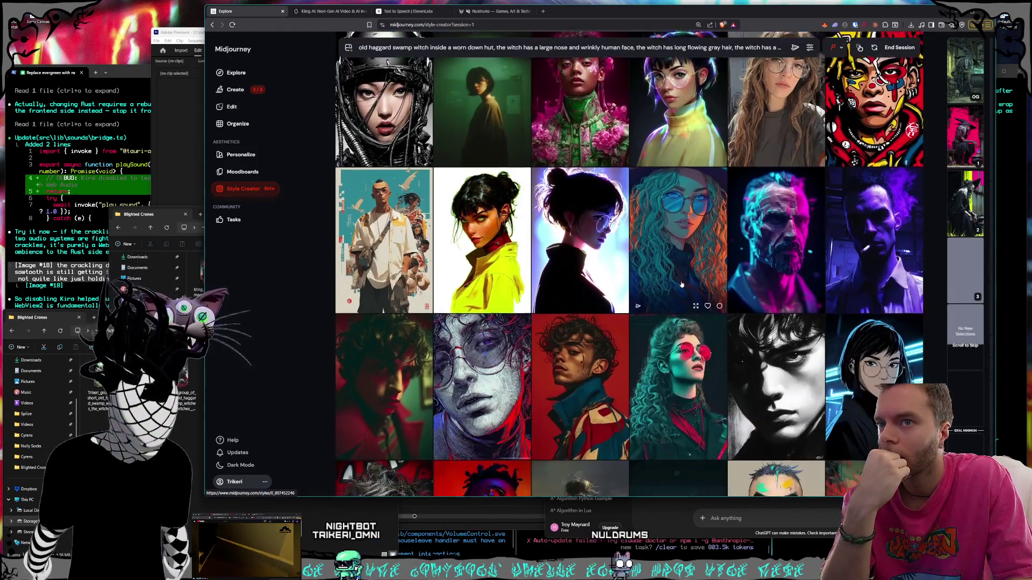
pyautogui.scroll(-5, 682, 284)
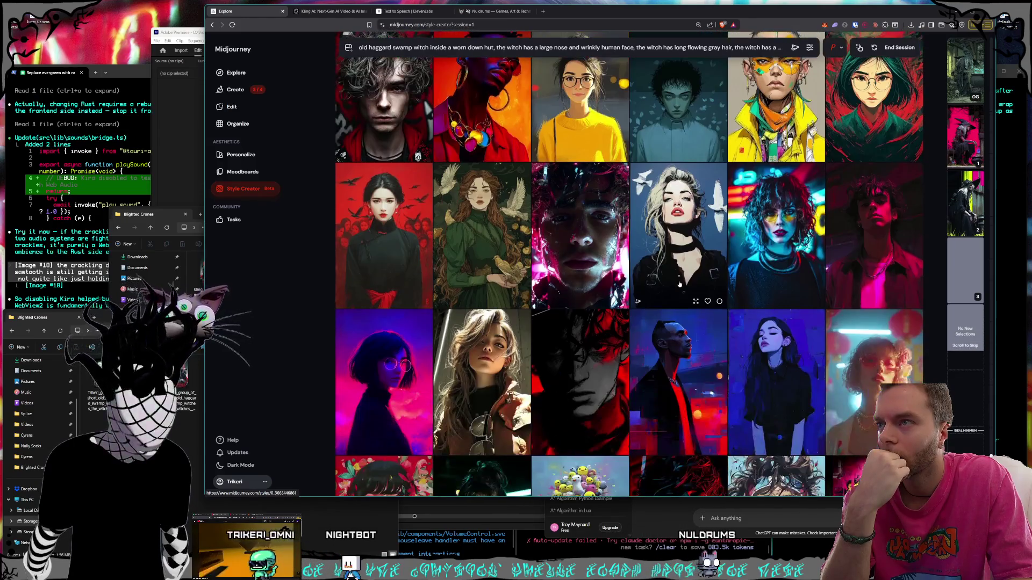
pyautogui.scroll(-5, 680, 284)
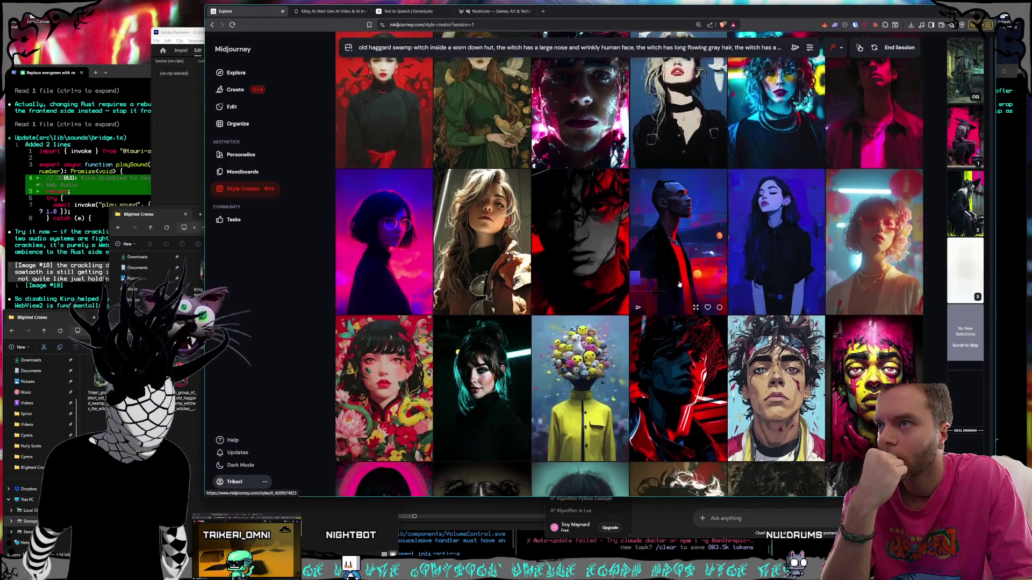
pyautogui.scroll(-3, 679, 283)
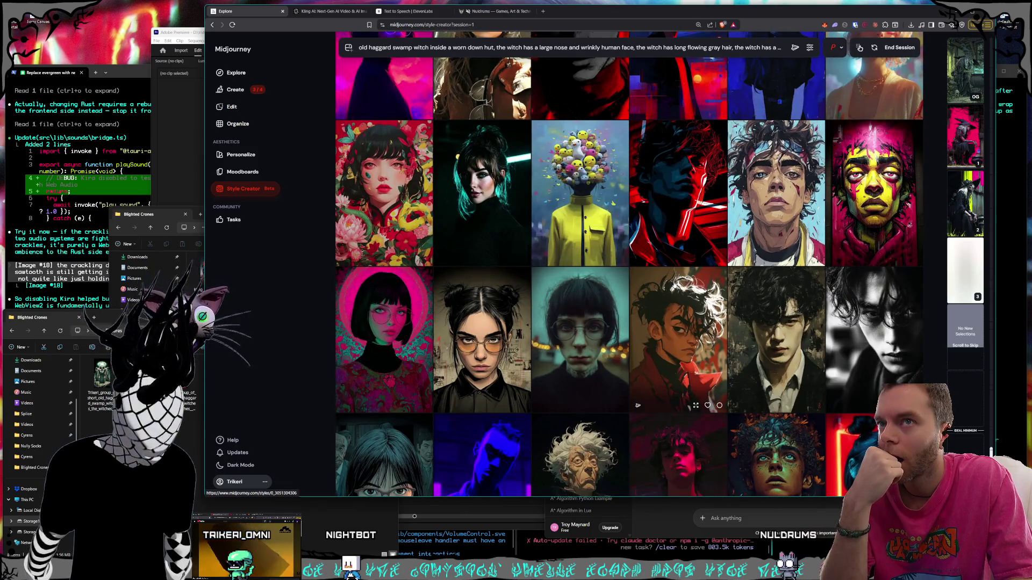
pyautogui.scroll(-3, 675, 285)
pyautogui.scroll(-3, 675, 284)
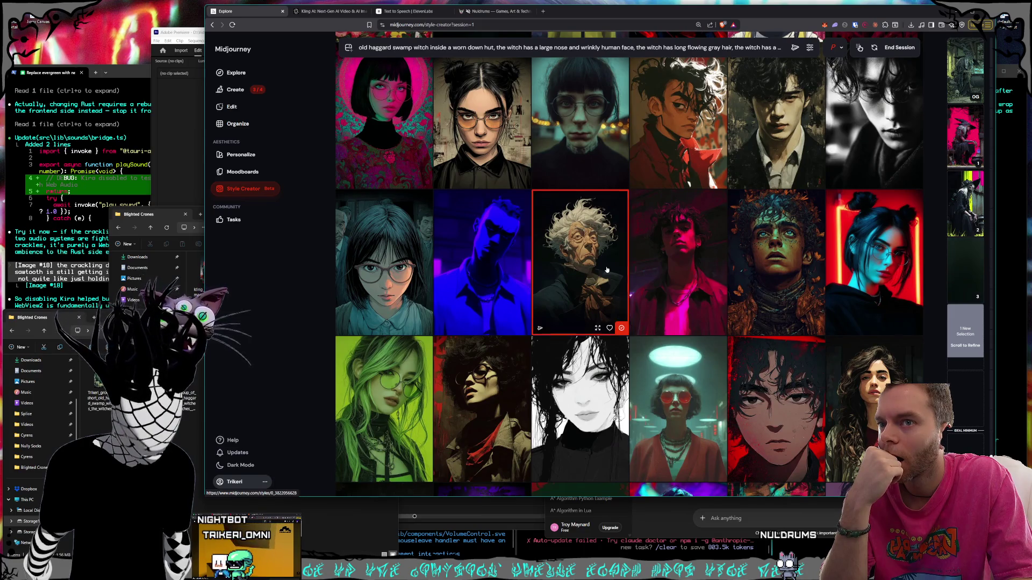
pyautogui.scroll(-15, 607, 270)
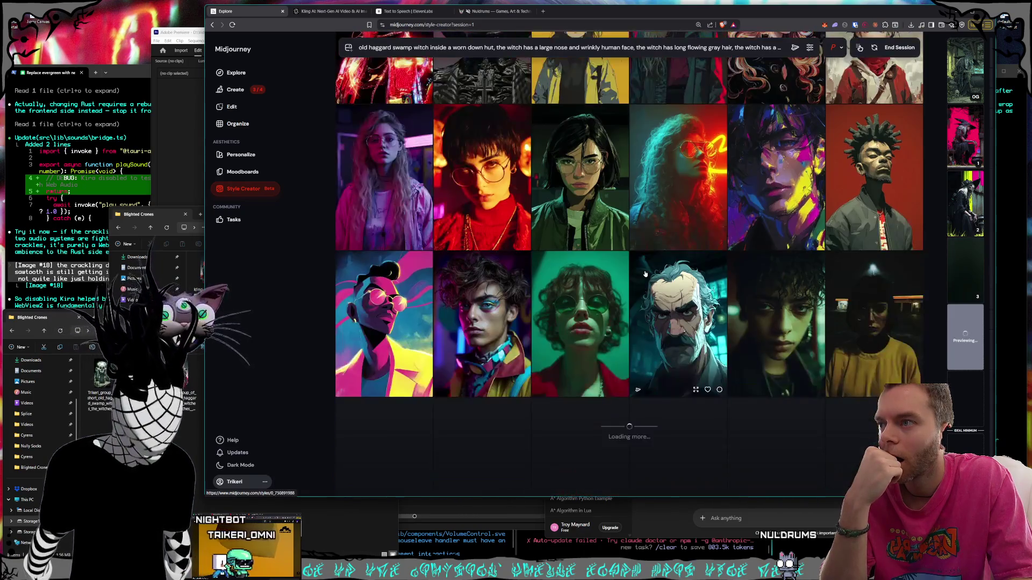
pyautogui.scroll(-5, 645, 275)
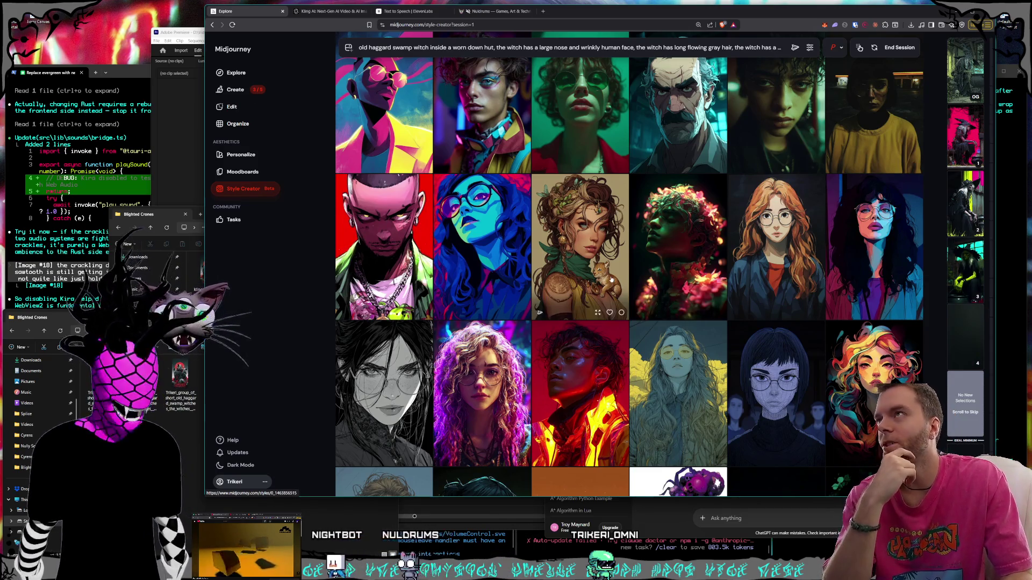
pyautogui.click(719, 253)
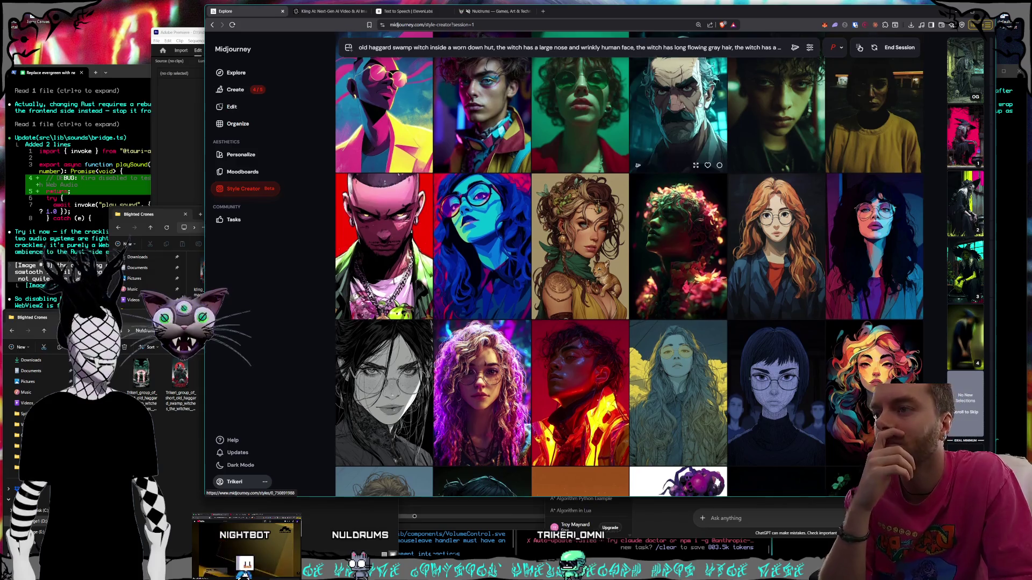
pyautogui.scroll(-3, 709, 75)
pyautogui.scroll(-2, 685, 133)
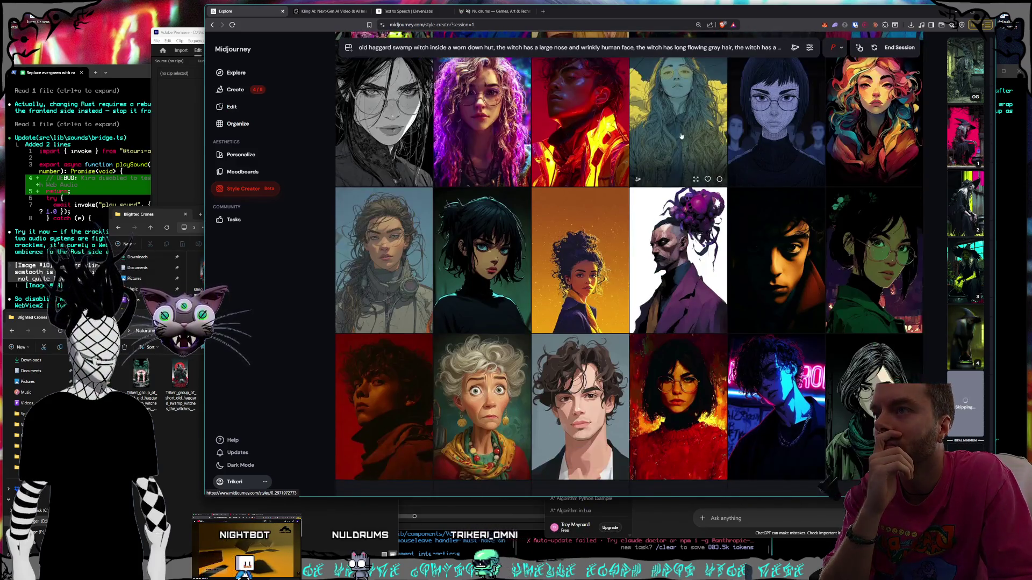
pyautogui.scroll(-1, 681, 136)
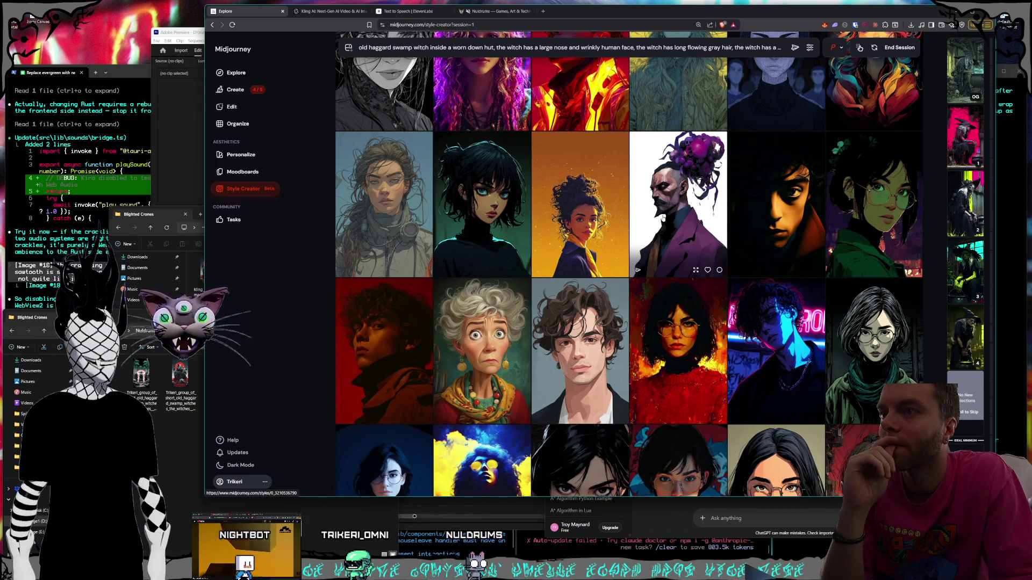
pyautogui.scroll(-10, 664, 221)
pyautogui.scroll(-5, 667, 230)
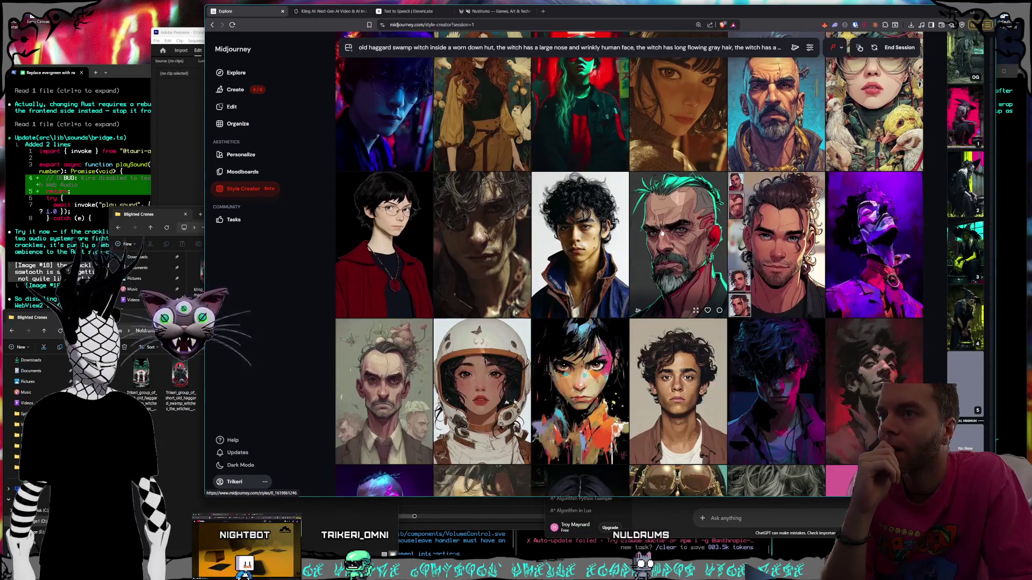
pyautogui.scroll(-3, 662, 233)
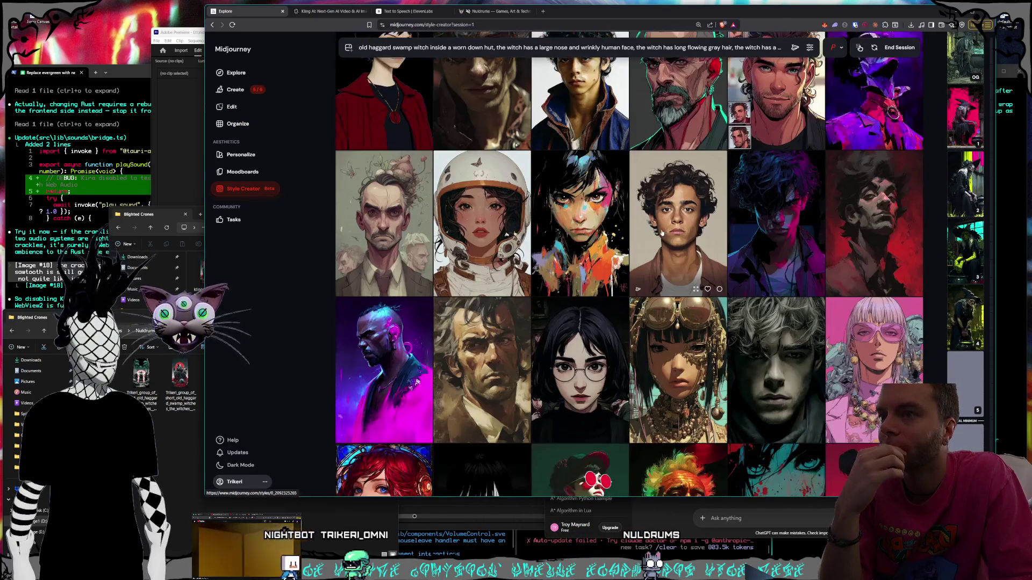
pyautogui.scroll(-2, 663, 233)
pyautogui.scroll(-2, 662, 233)
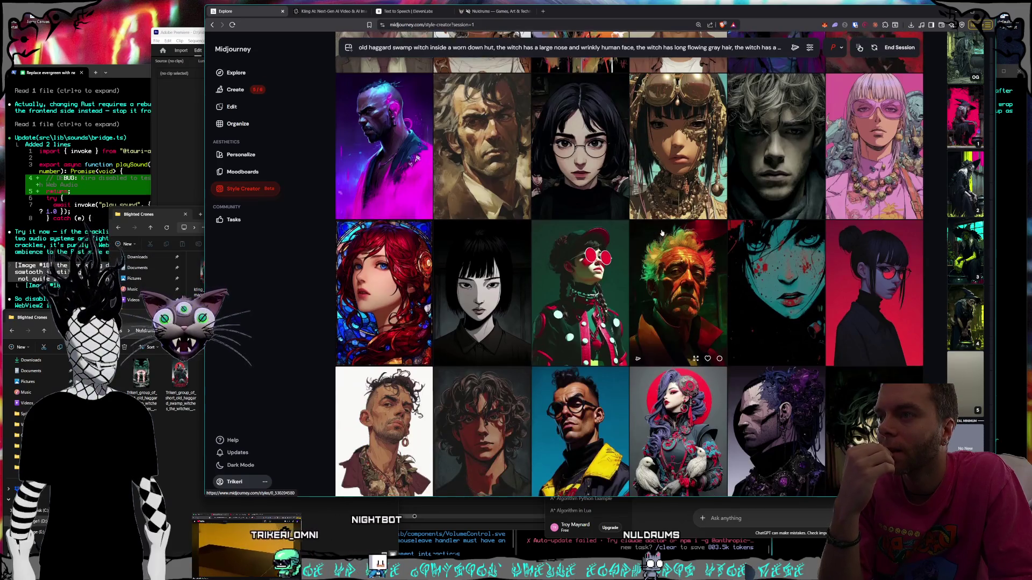
pyautogui.scroll(-2, 662, 233)
pyautogui.scroll(-1, 662, 233)
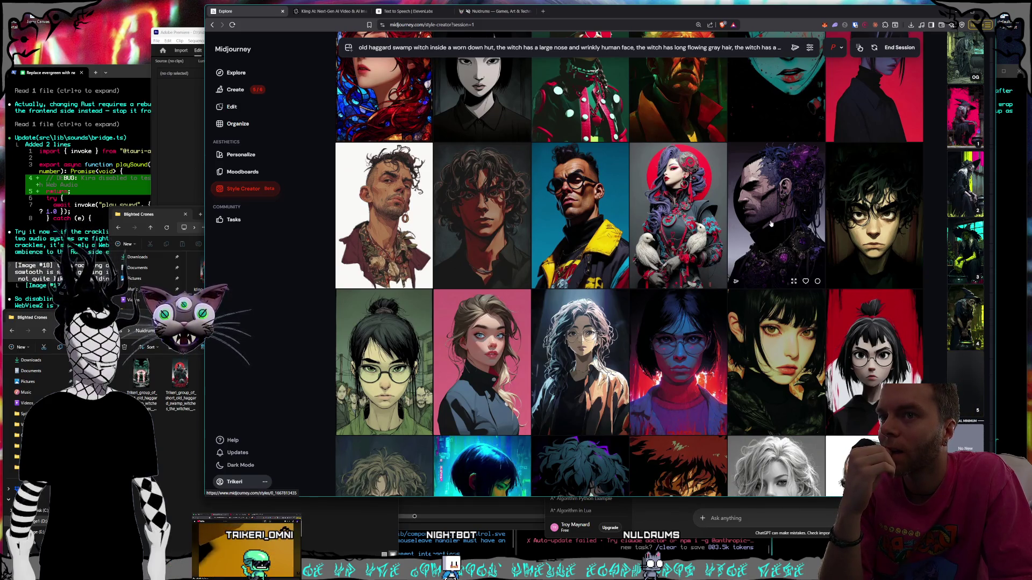
pyautogui.scroll(-10, 771, 223)
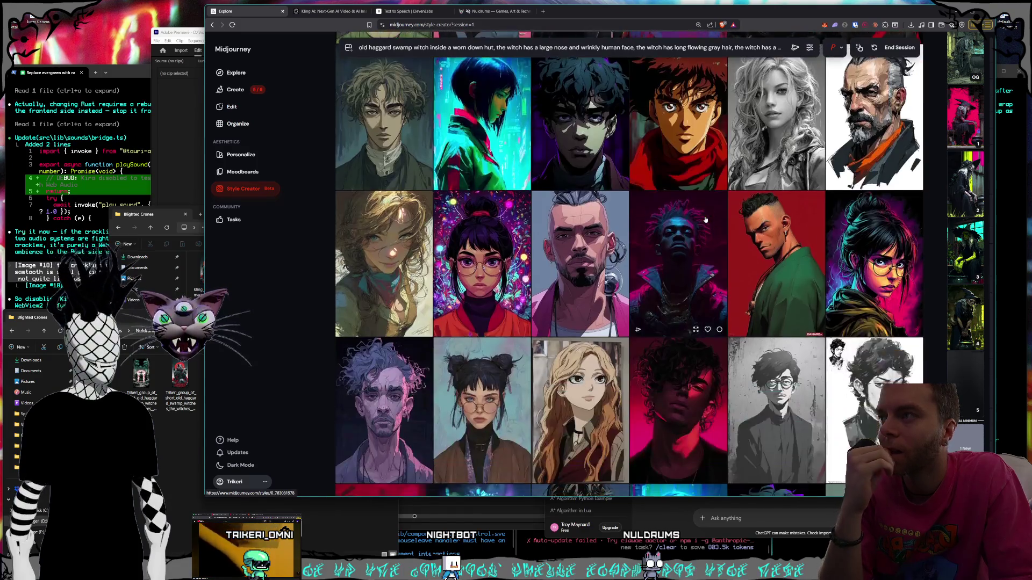
pyautogui.scroll(-2, 706, 219)
pyautogui.scroll(-3, 706, 219)
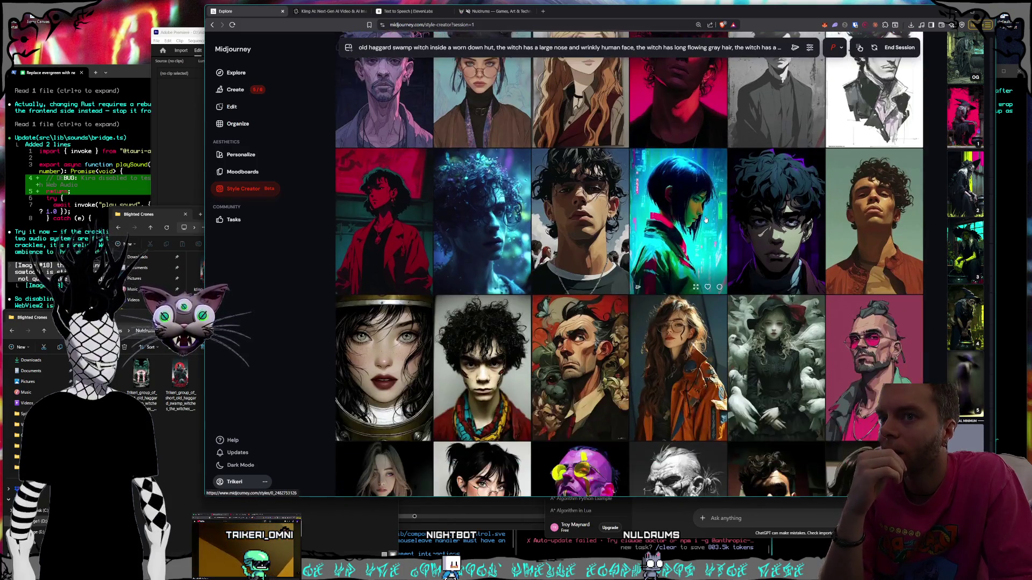
pyautogui.scroll(-5, 705, 218)
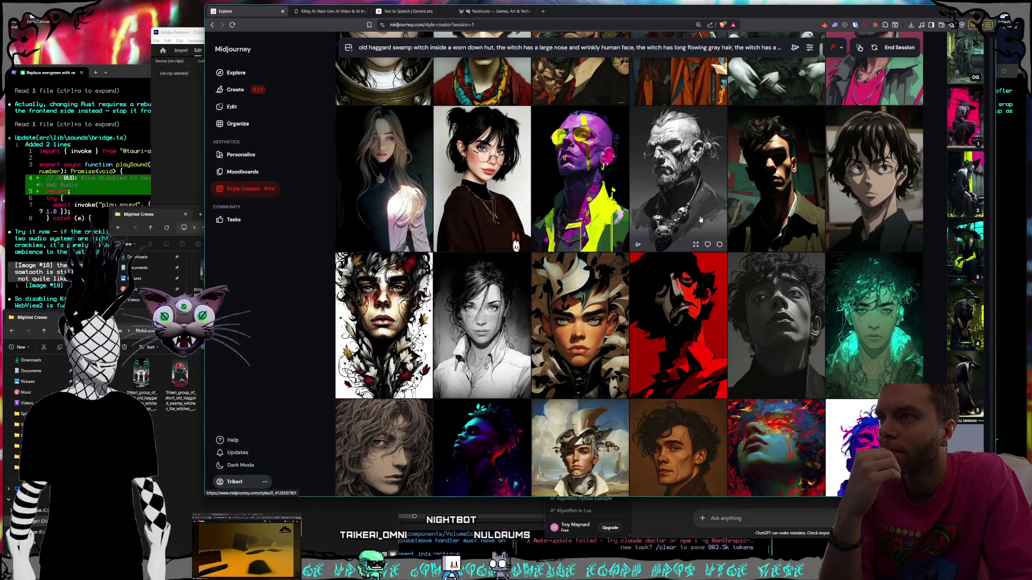
# Scroll past the remaining portraits, end the Style Creator session and go back to Create.
pyautogui.scroll(-7, 706, 219)
pyautogui.scroll(-3, 700, 219)
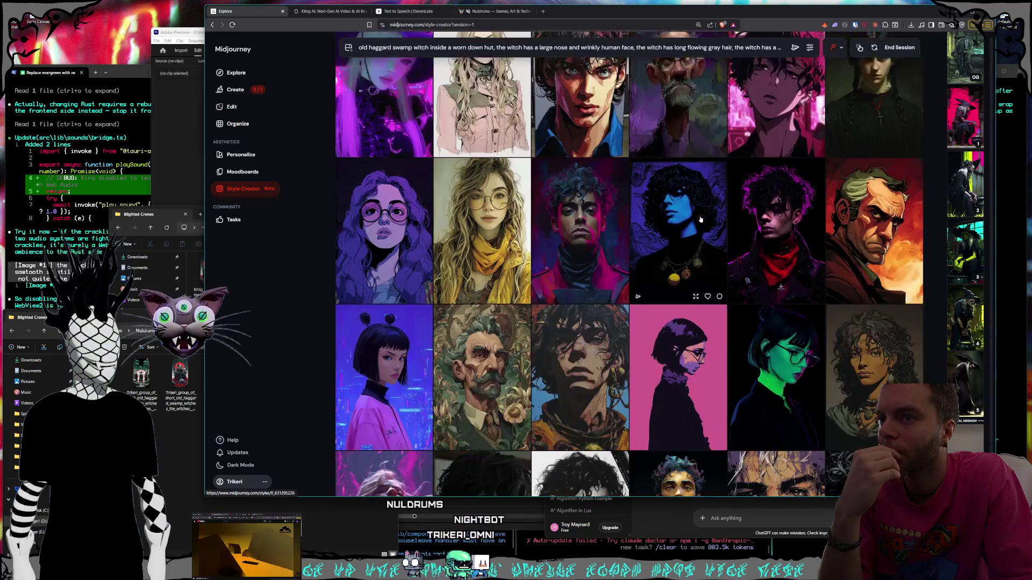
pyautogui.scroll(-1, 700, 218)
pyautogui.scroll(-8, 700, 218)
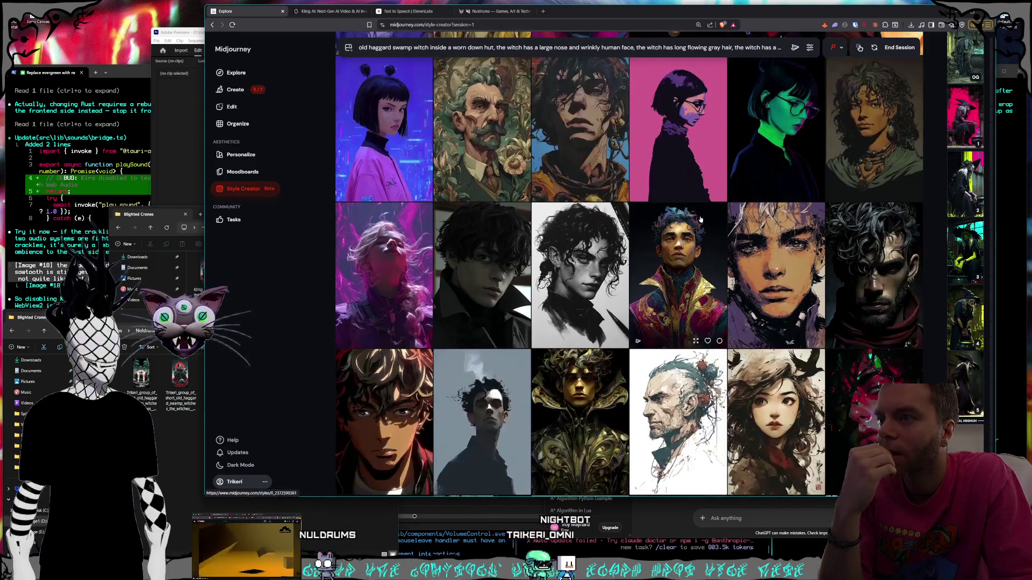
pyautogui.scroll(-3, 700, 219)
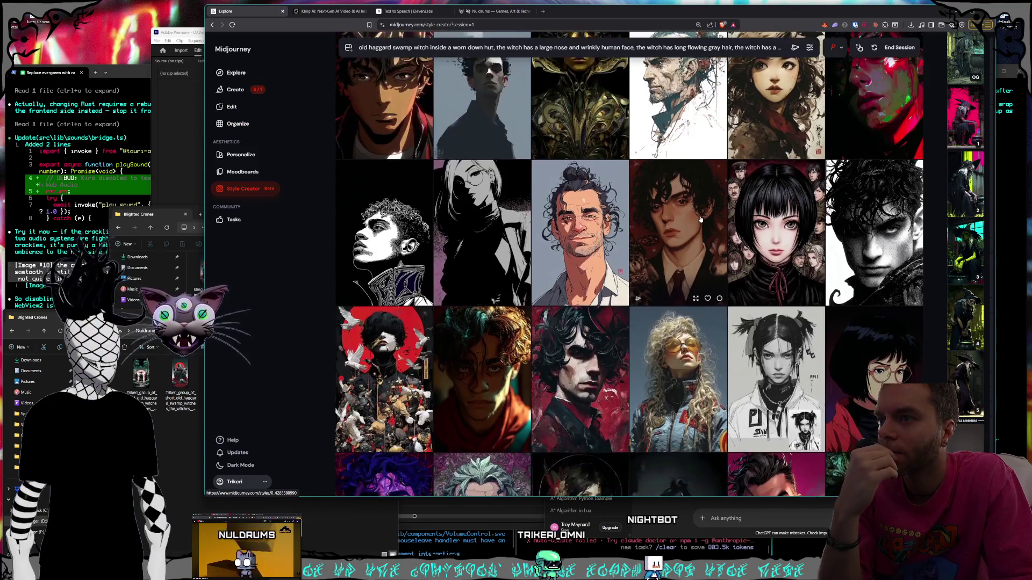
pyautogui.scroll(-7, 701, 219)
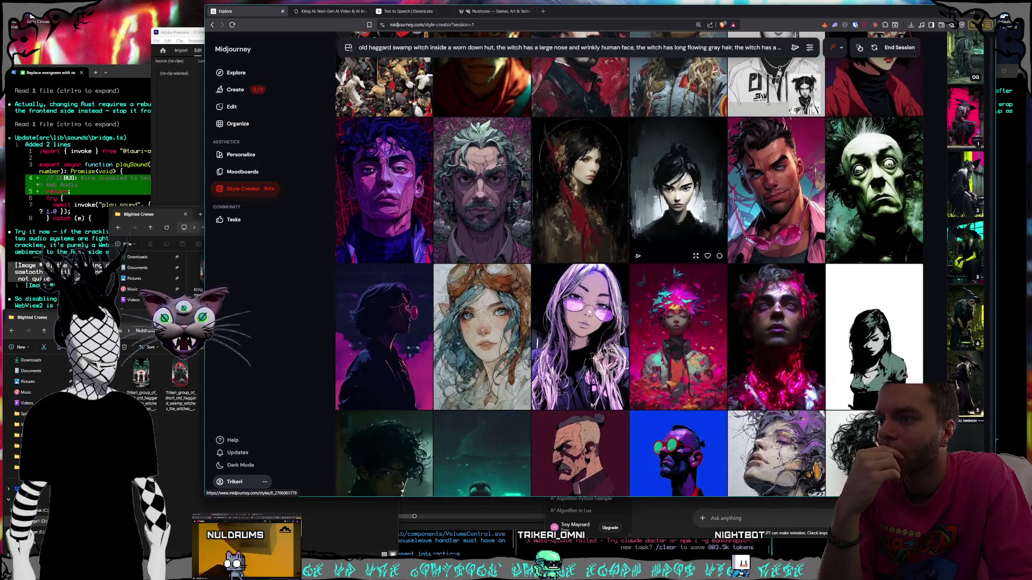
pyautogui.scroll(-3, 700, 219)
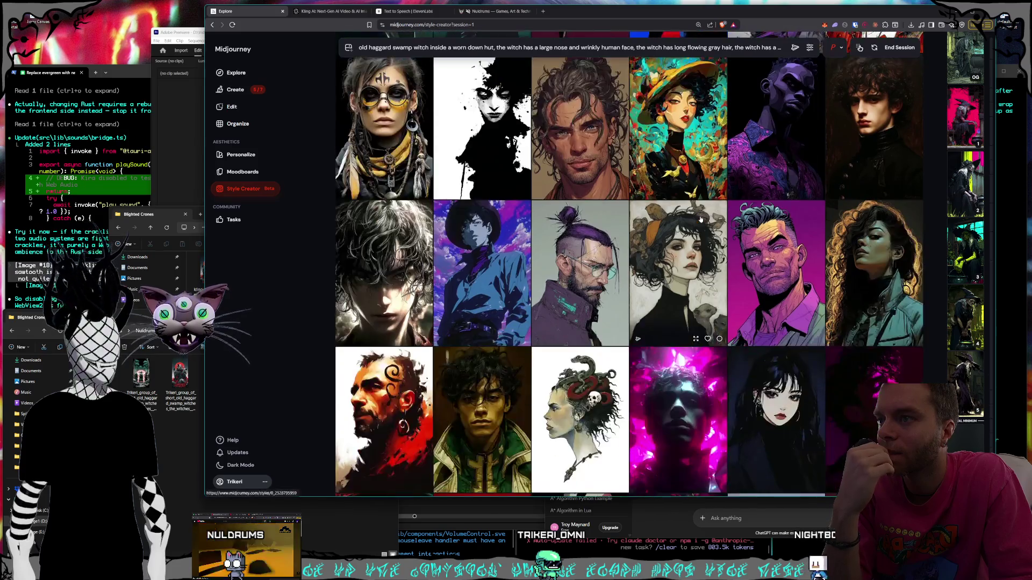
pyautogui.scroll(-1, 701, 219)
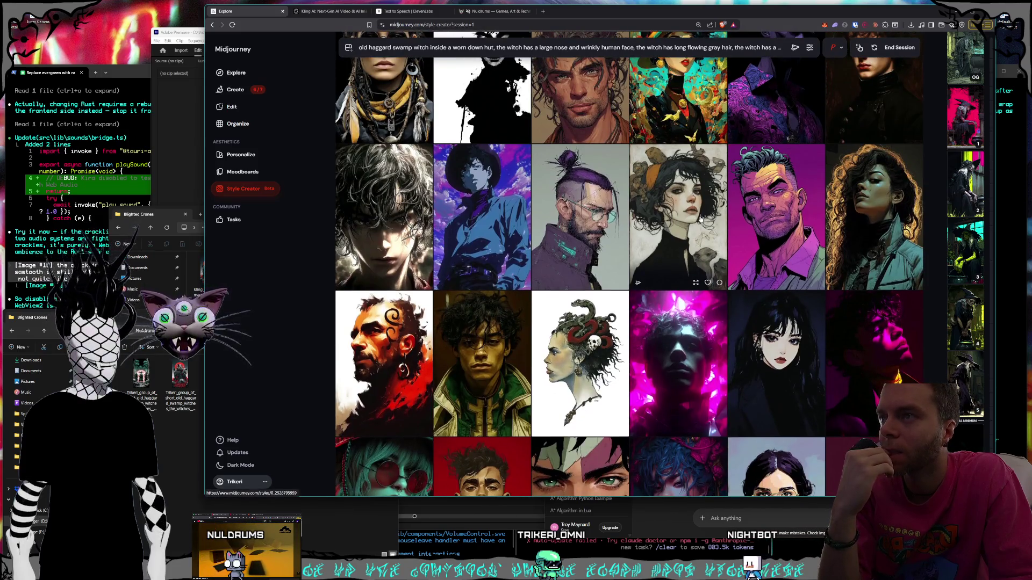
pyautogui.scroll(-5, 701, 218)
pyautogui.scroll(-2, 693, 221)
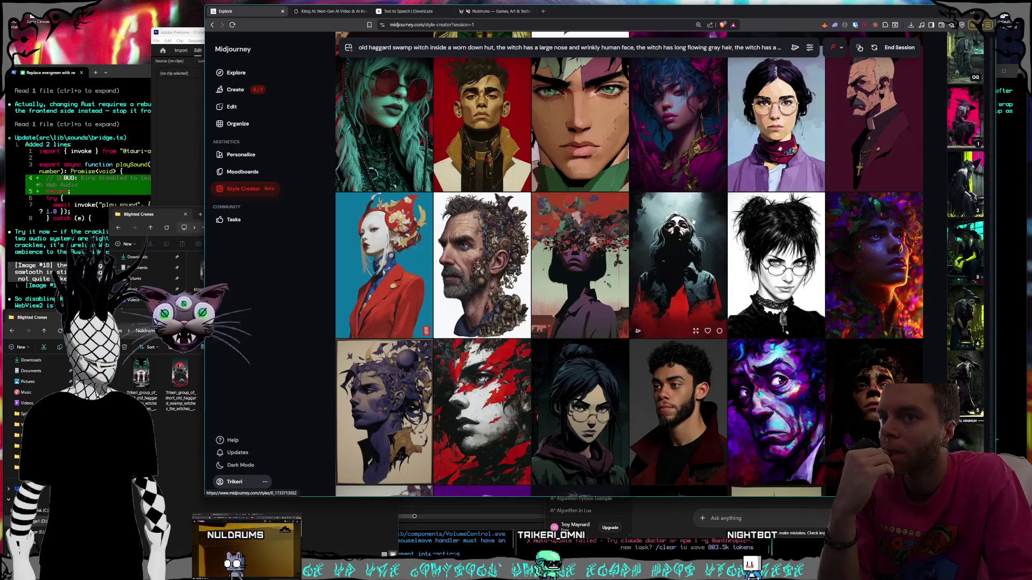
pyautogui.scroll(-7, 693, 221)
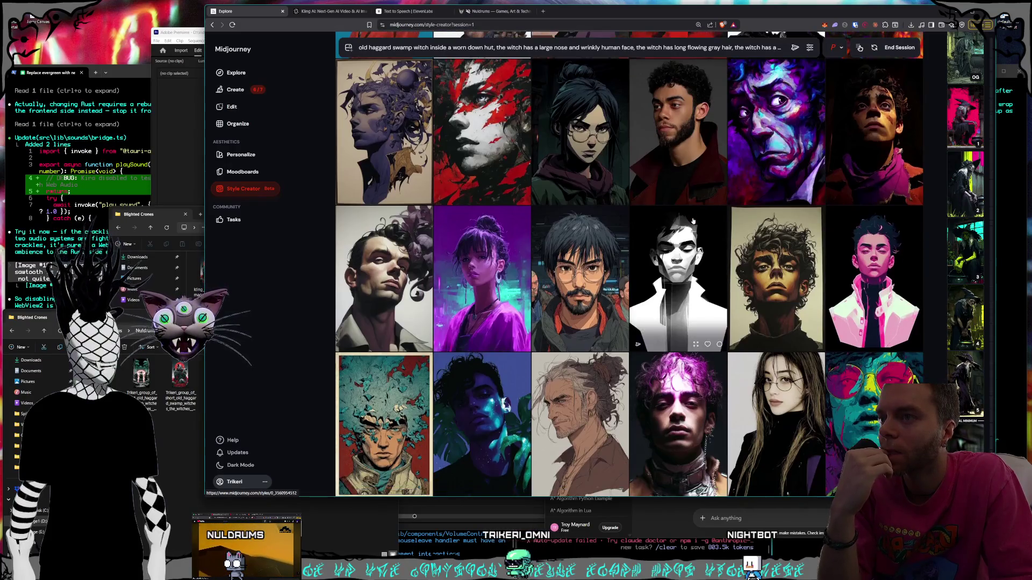
pyautogui.scroll(-6, 693, 221)
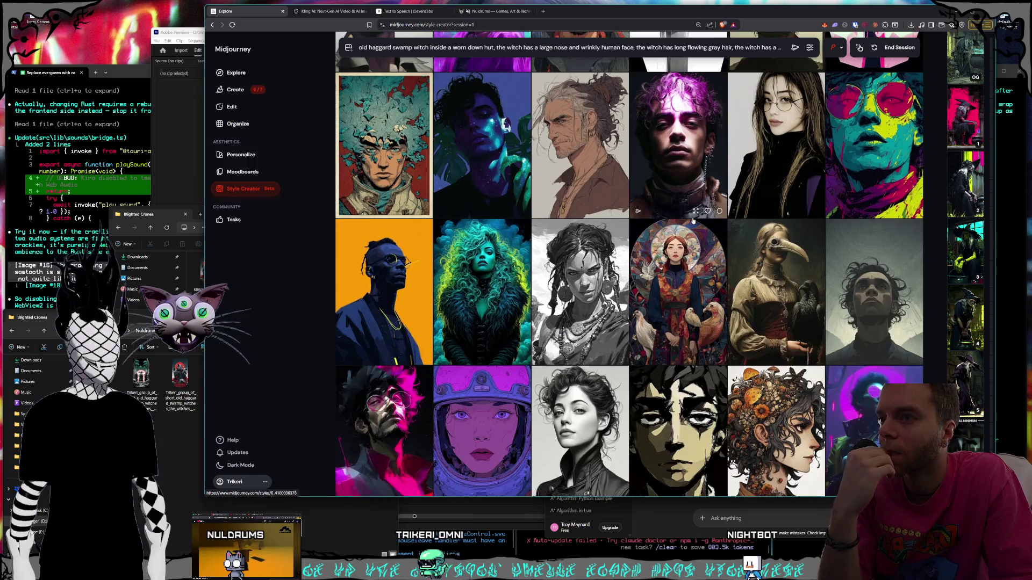
pyautogui.scroll(-2, 693, 221)
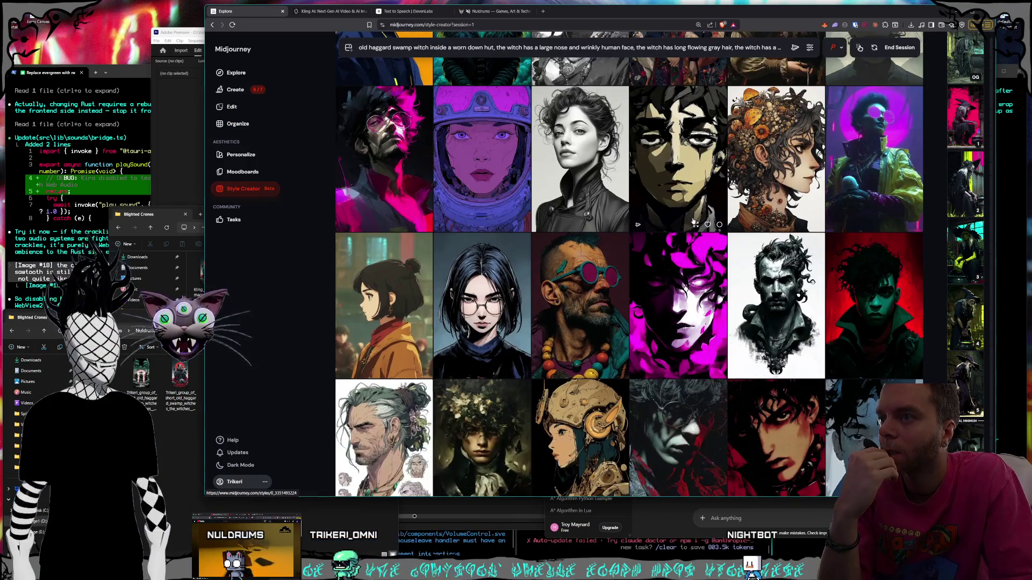
pyautogui.scroll(-4, 694, 221)
pyautogui.scroll(-7, 693, 221)
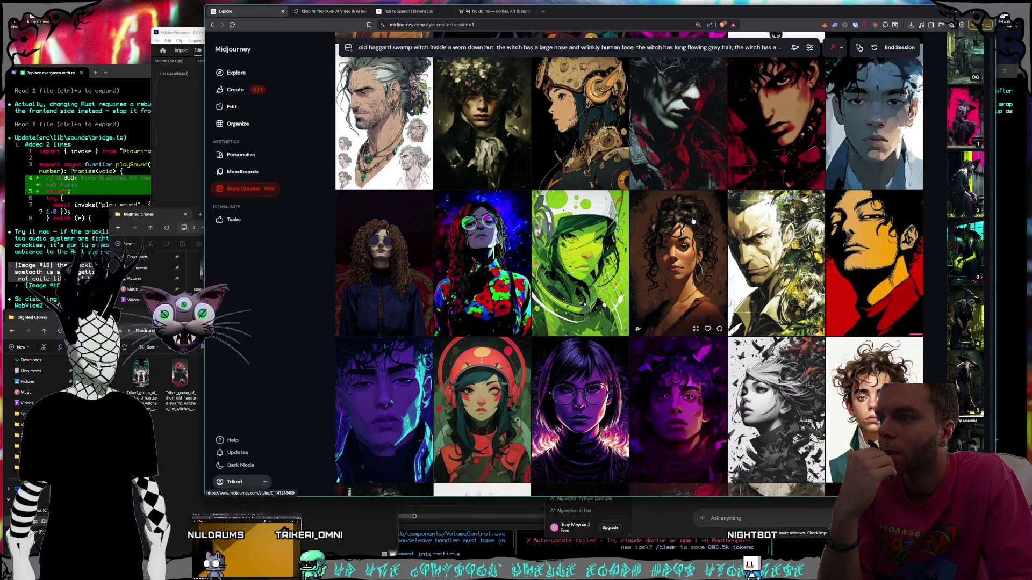
pyautogui.scroll(-3, 693, 221)
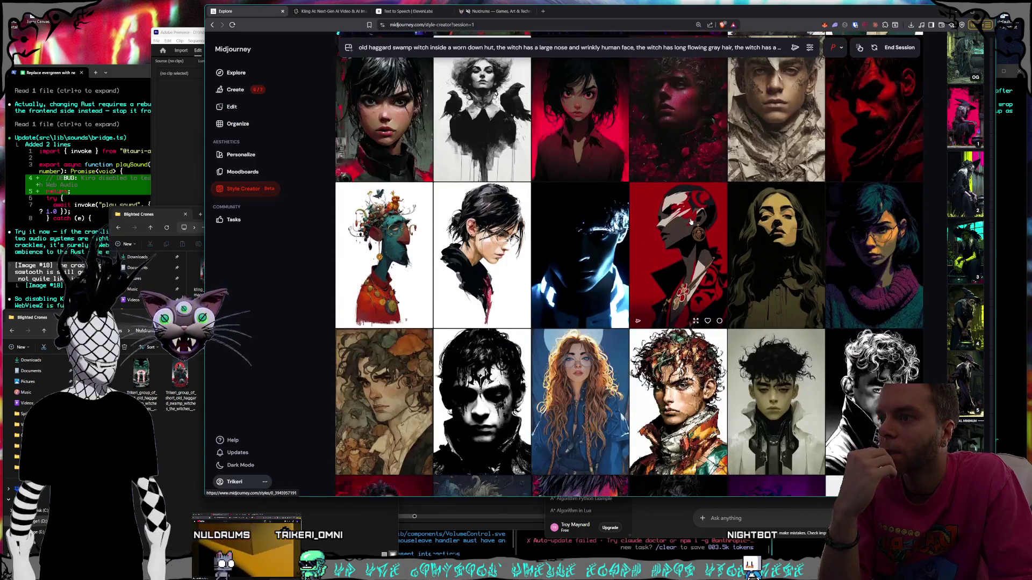
pyautogui.scroll(-3, 691, 222)
pyautogui.scroll(-3, 708, 196)
pyautogui.scroll(-4, 708, 194)
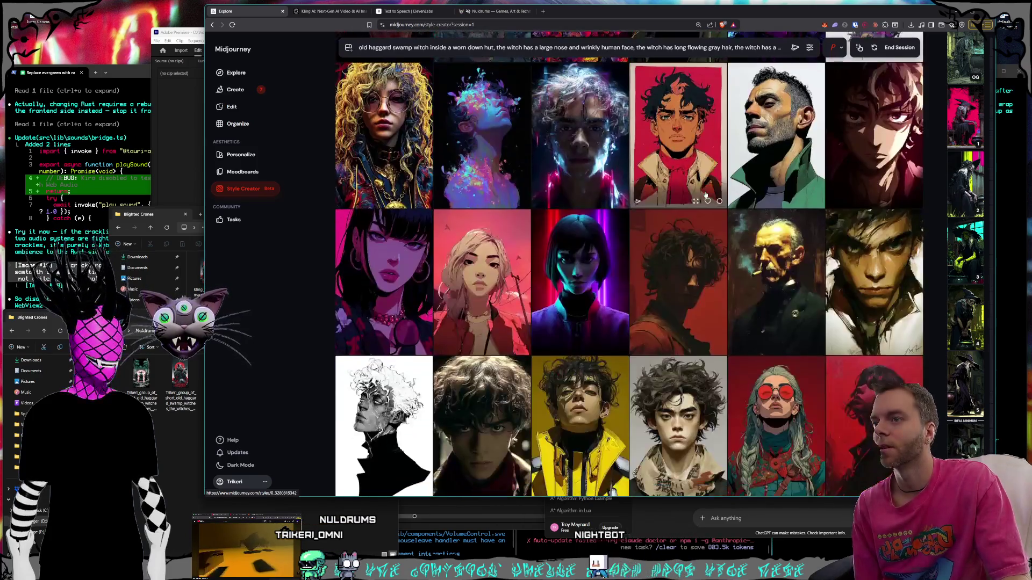
pyautogui.scroll(-4, 705, 195)
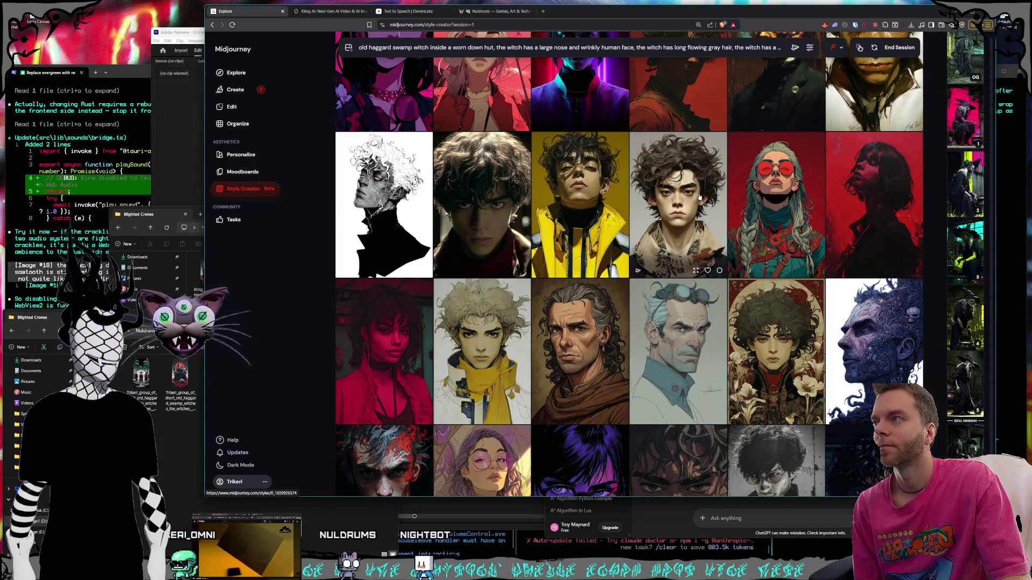
pyautogui.scroll(-9, 700, 197)
pyautogui.scroll(-3, 697, 198)
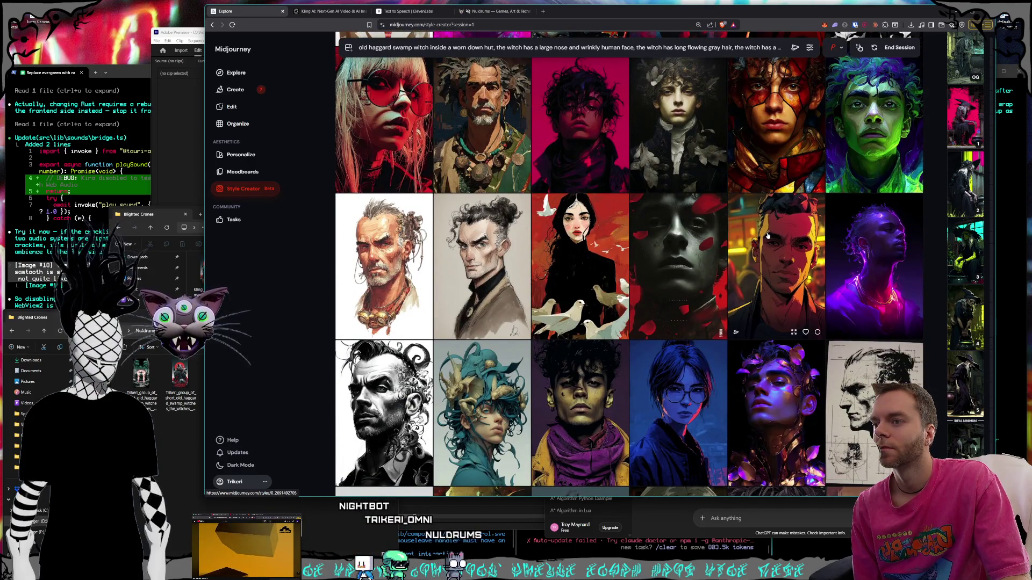
pyautogui.scroll(-15, 768, 236)
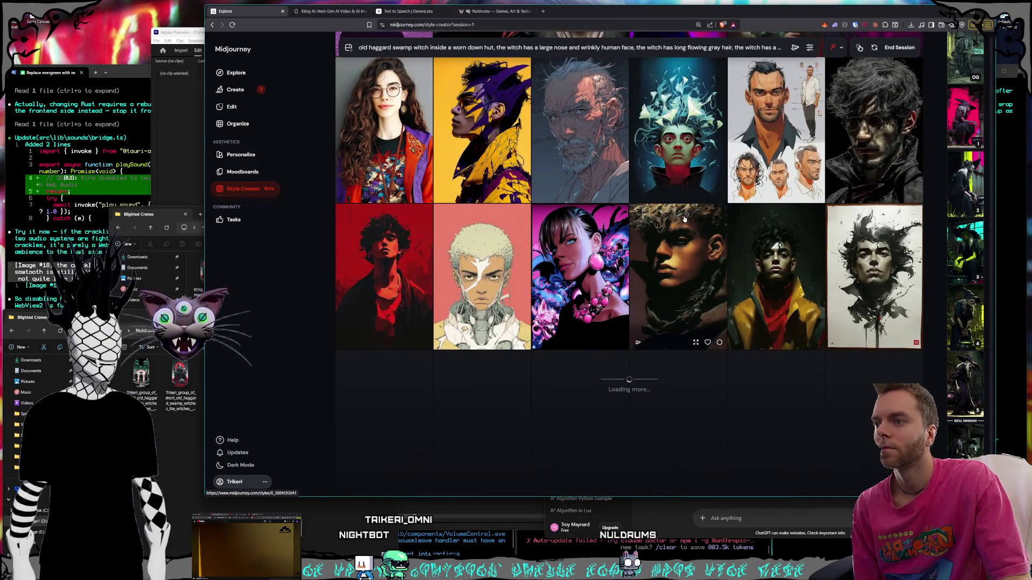
pyautogui.scroll(-8, 684, 219)
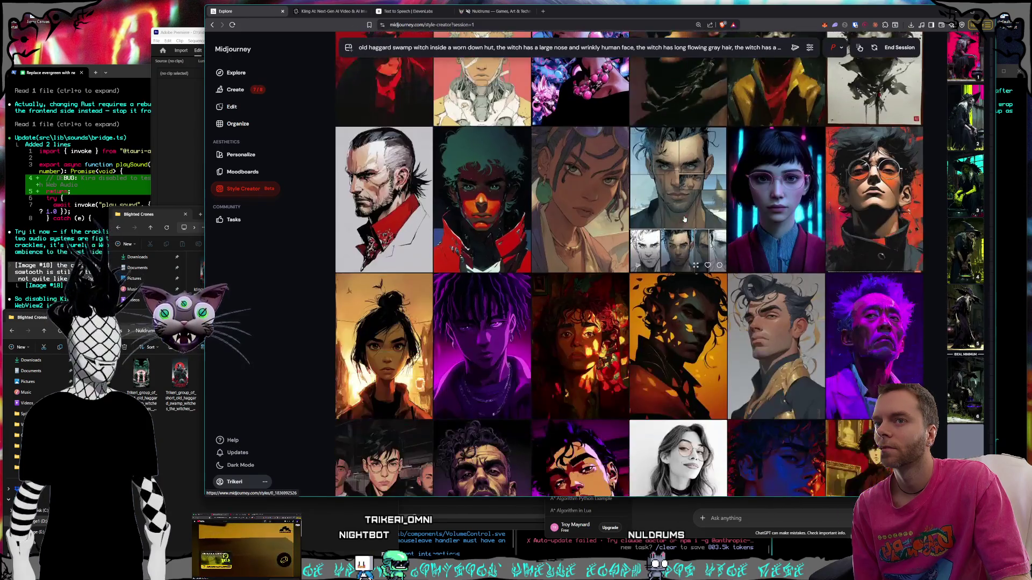
pyautogui.scroll(-6, 684, 220)
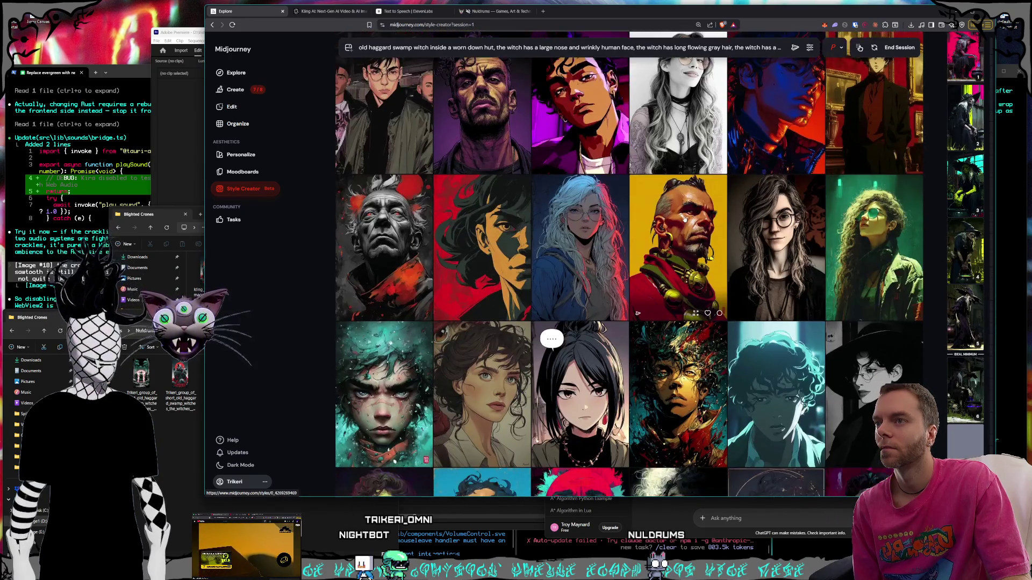
pyautogui.scroll(-7, 684, 219)
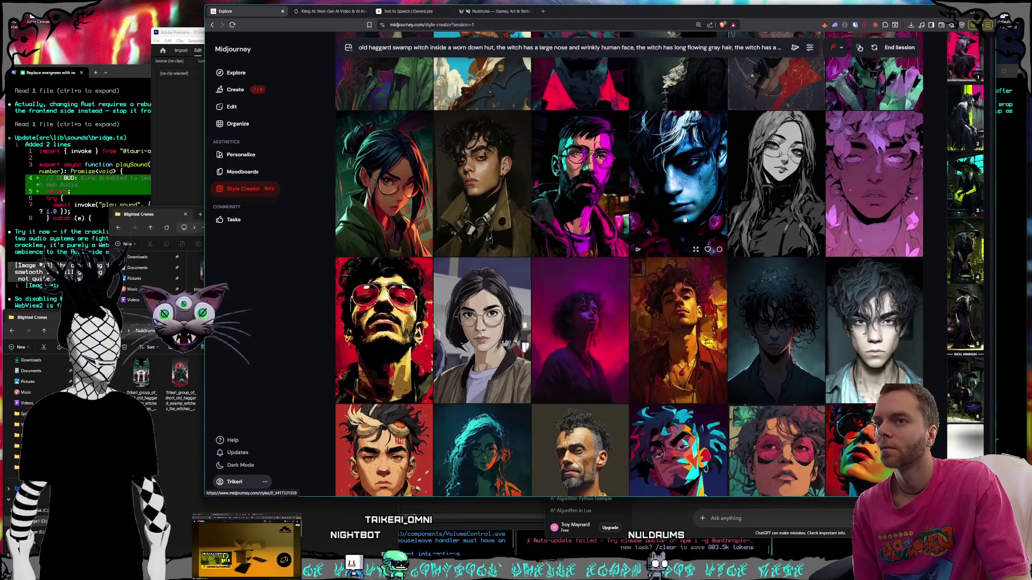
pyautogui.scroll(-6, 685, 219)
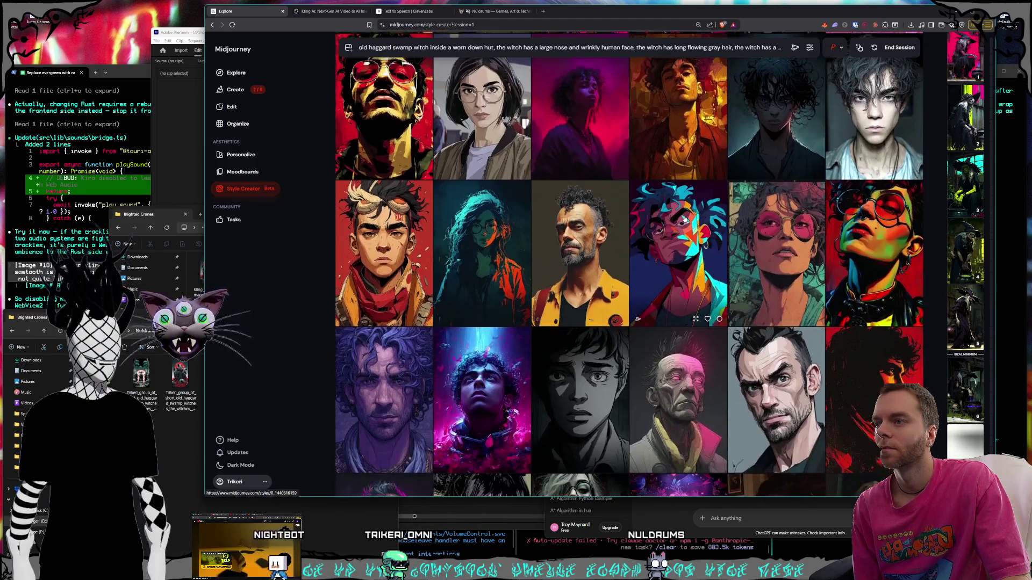
pyautogui.scroll(-4, 685, 219)
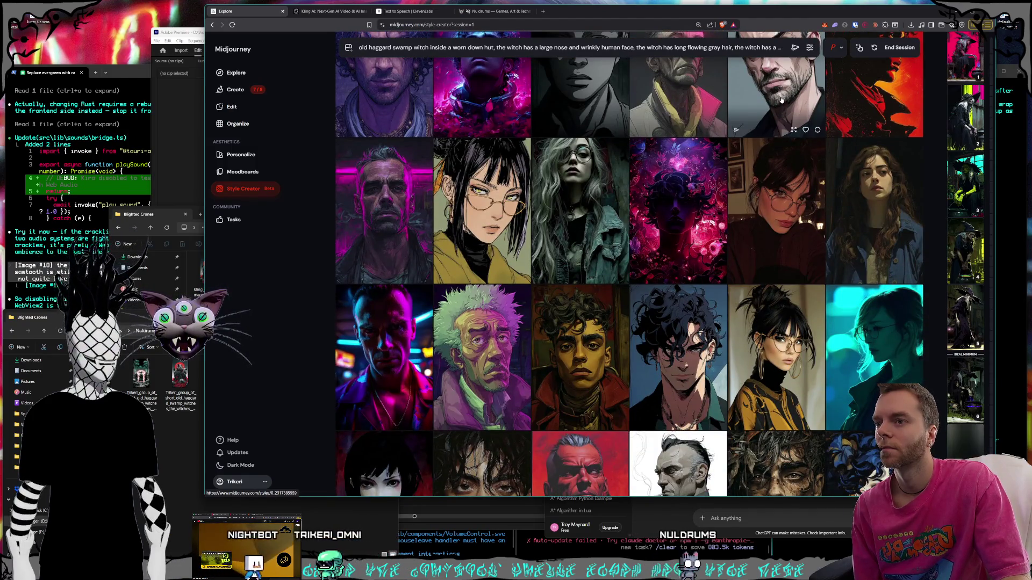
pyautogui.click(900, 48)
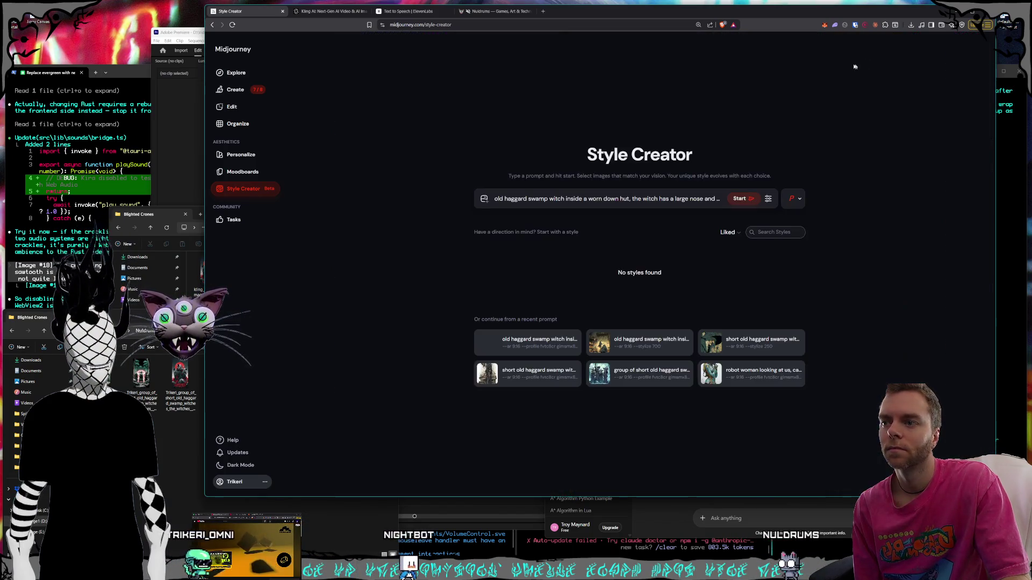
pyautogui.click(235, 92)
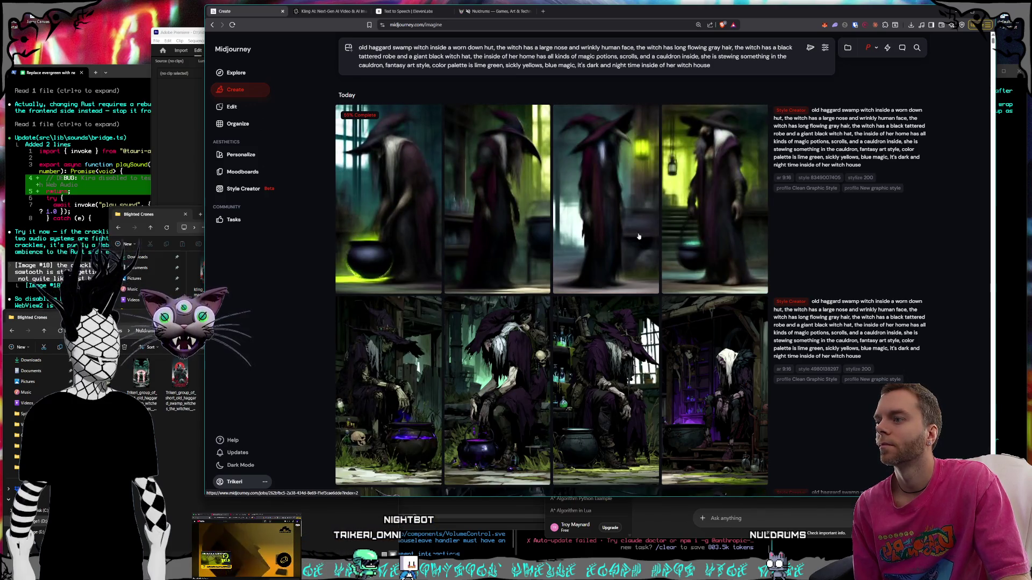
# Open a witch render full size and step through to the hook-nosed, black-hatted witch close-up.
pyautogui.scroll(-4, 638, 237)
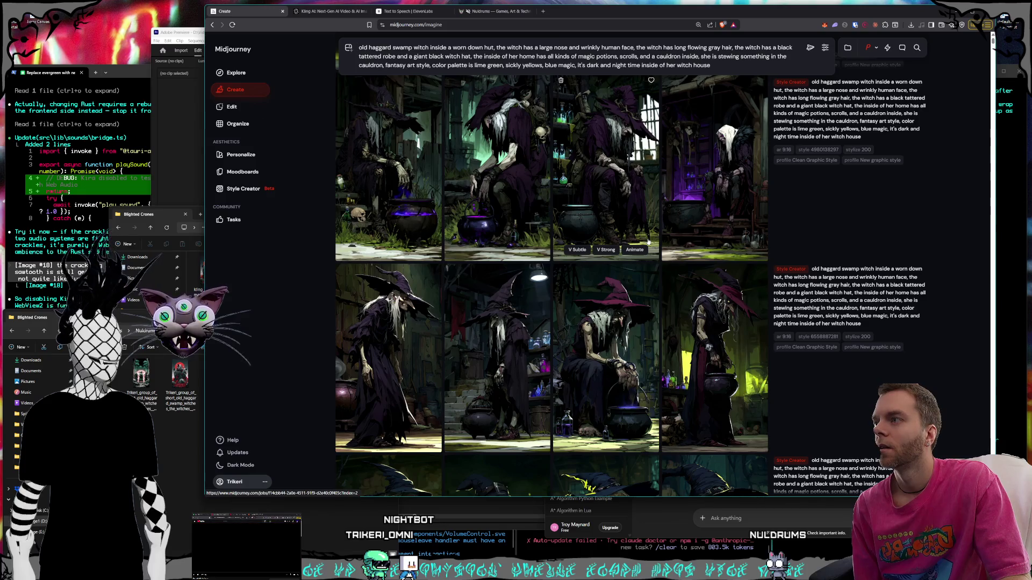
pyautogui.scroll(-6, 648, 242)
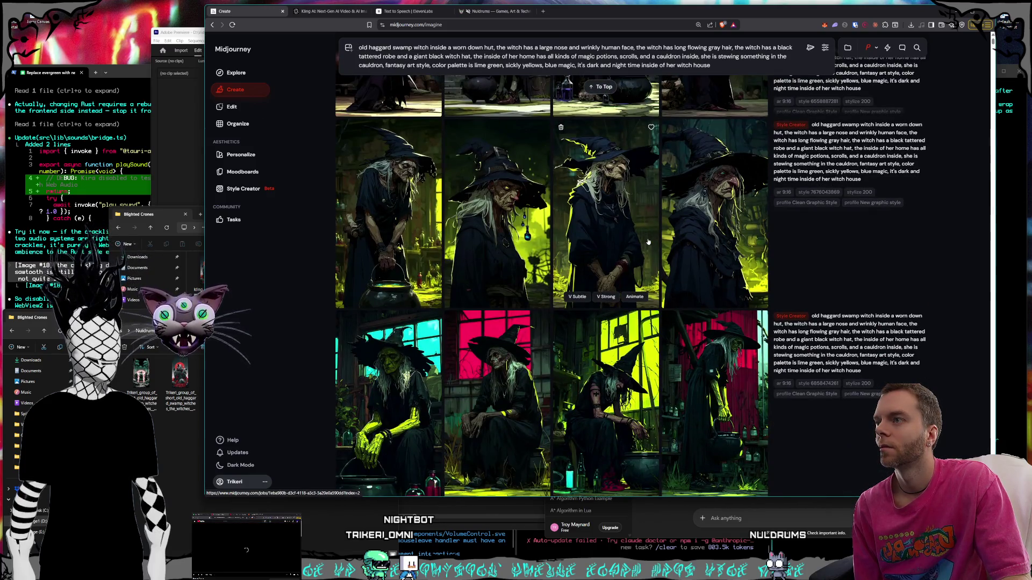
pyautogui.scroll(-15, 648, 243)
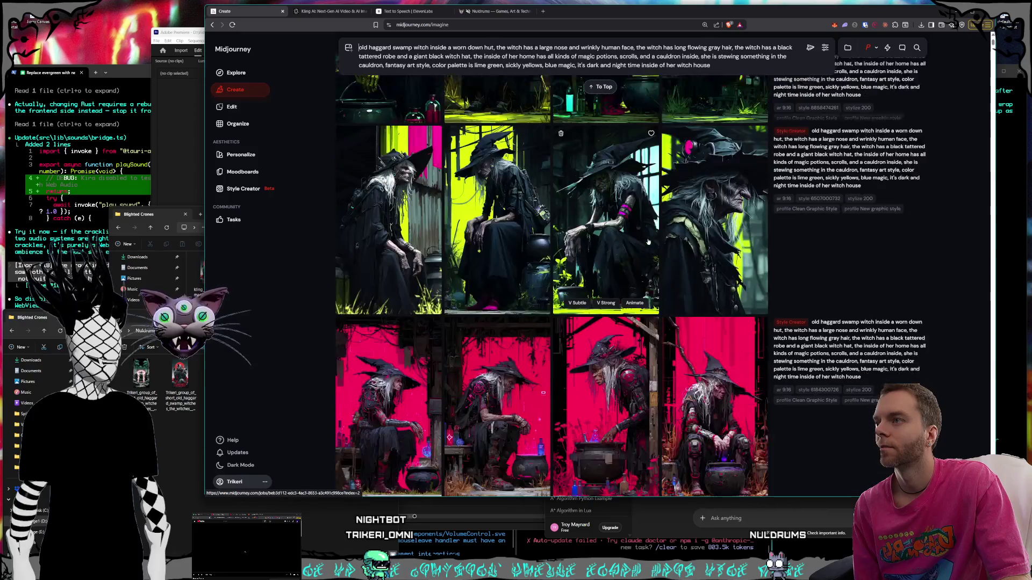
pyautogui.scroll(-1, 648, 243)
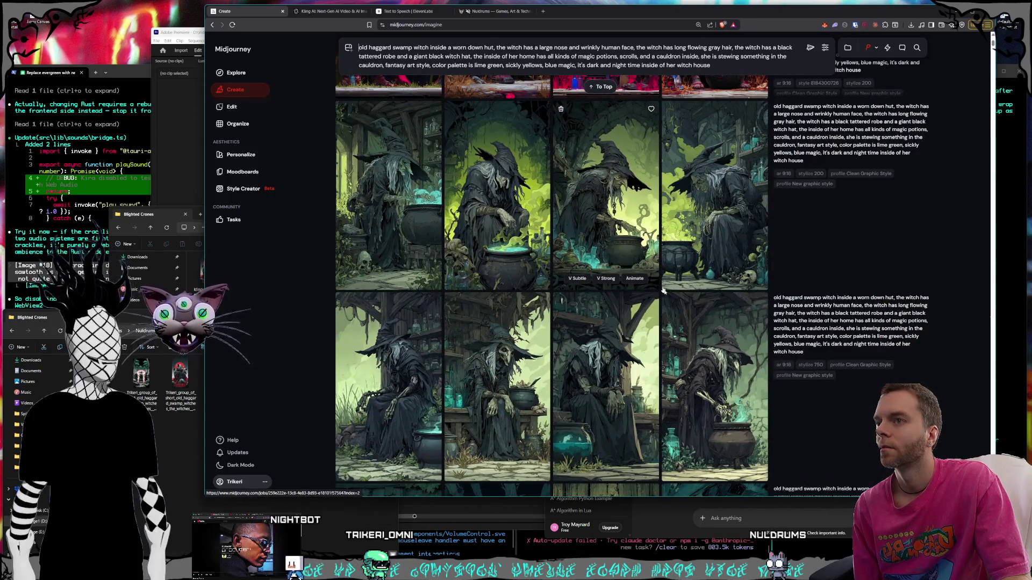
pyautogui.click(726, 377)
pyautogui.press('Left')
pyautogui.press('Left')
pyautogui.press('Left')
pyautogui.press('Left')
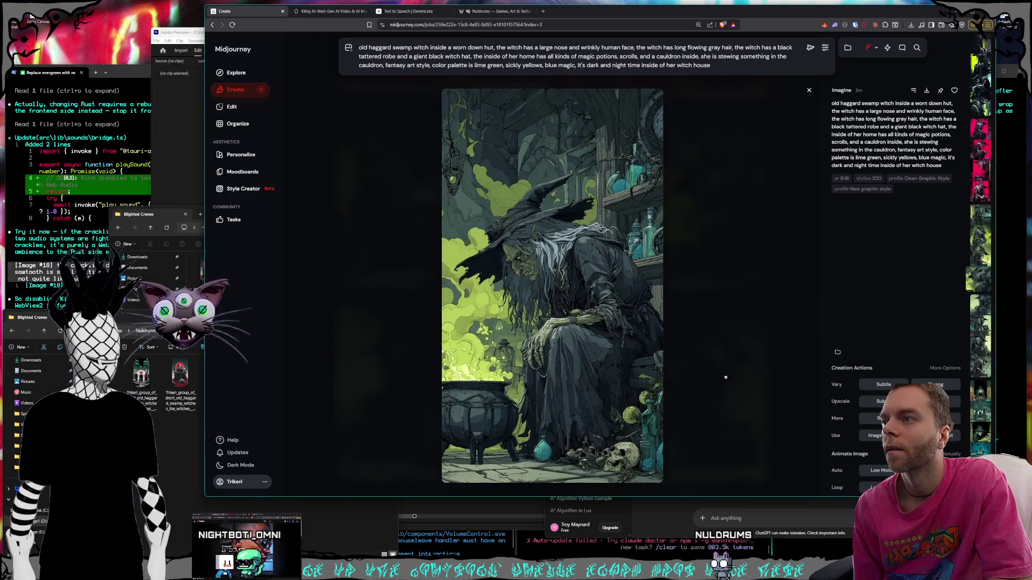
pyautogui.press('Left')
pyautogui.press('Left')
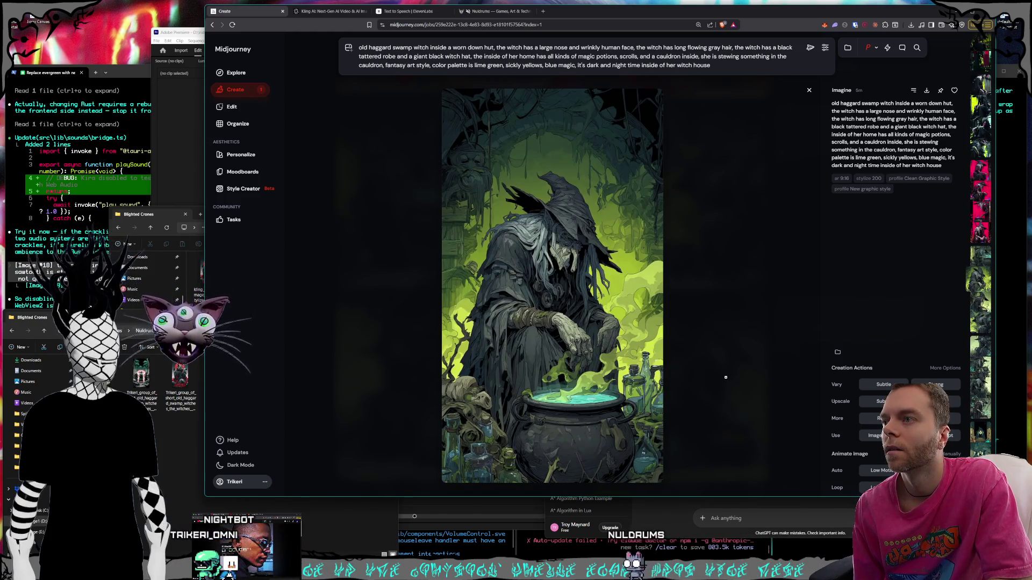
pyautogui.press('Left')
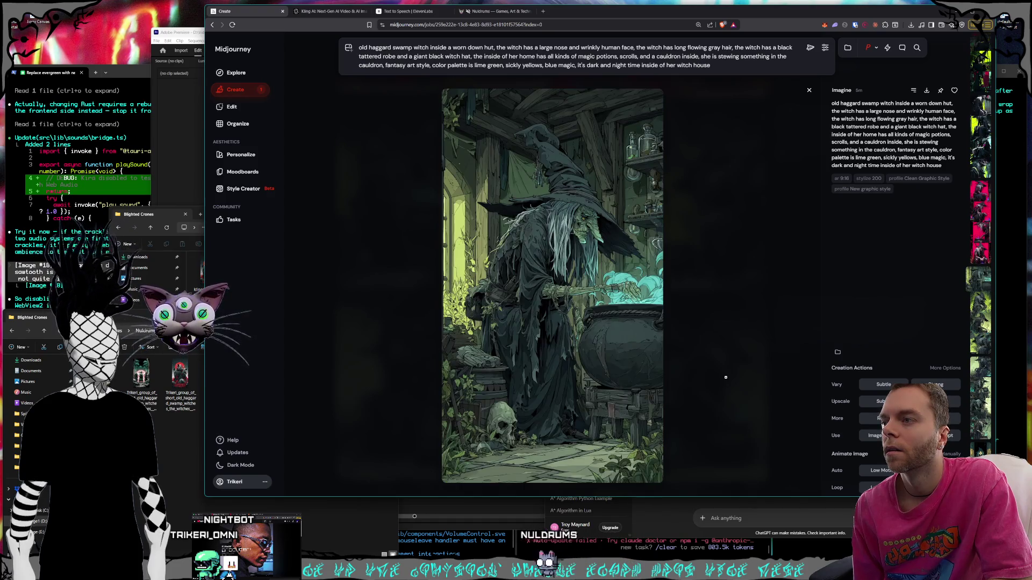
pyautogui.press('Left')
pyautogui.press('Left')
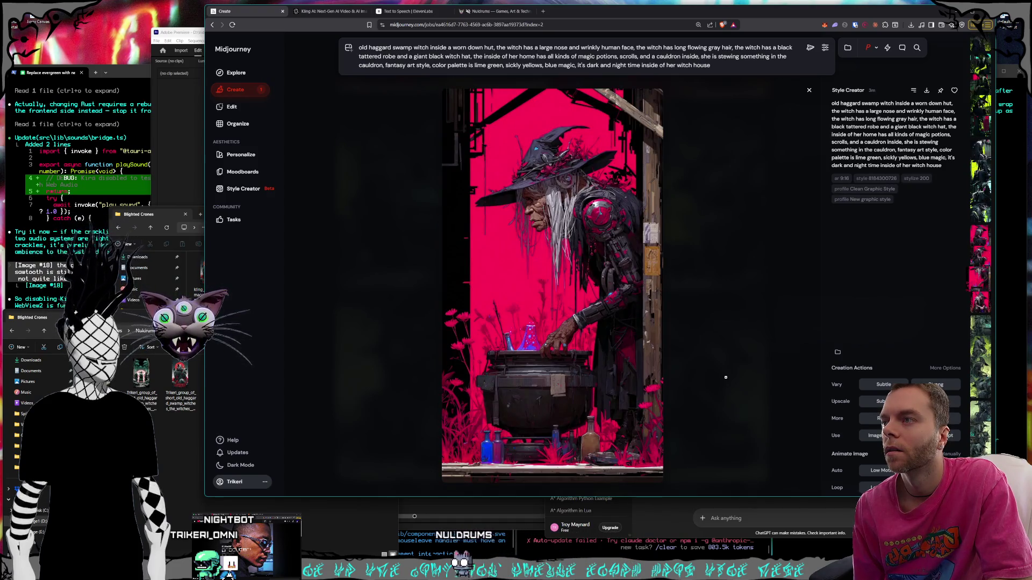
pyautogui.press('Left')
pyautogui.press('Left')
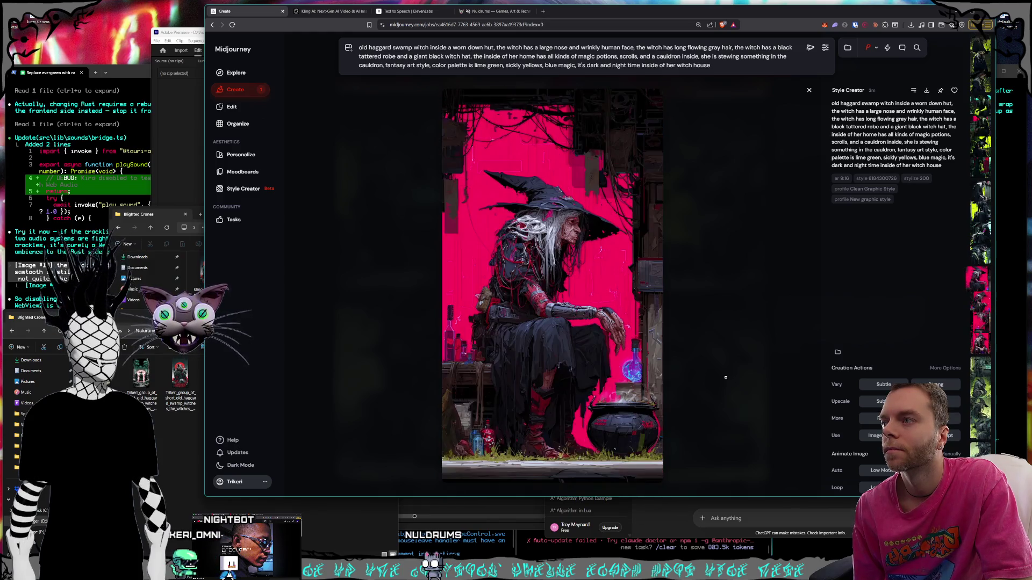
pyautogui.press('Left')
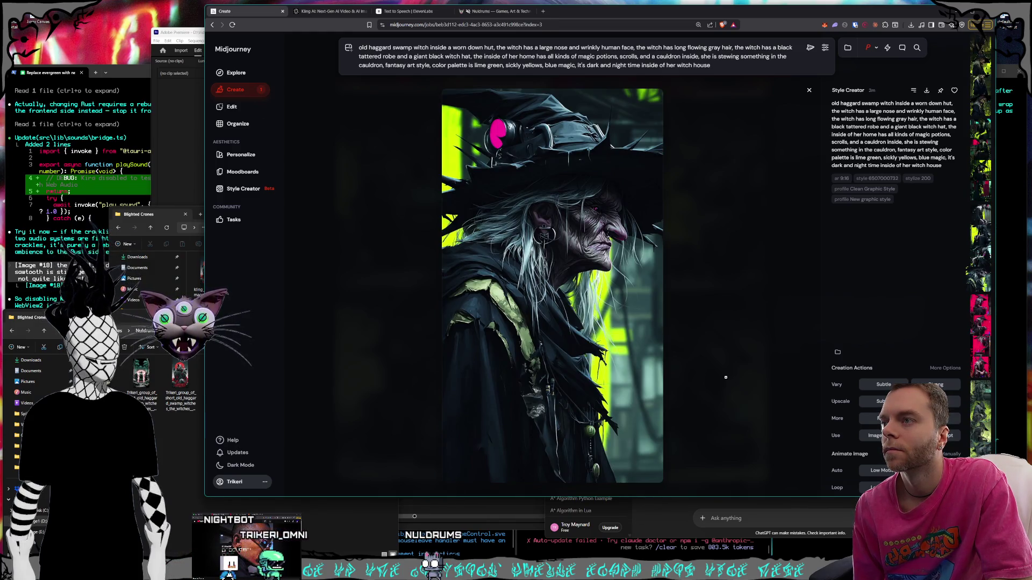
pyautogui.press('Left')
pyautogui.press('Left')
pyautogui.press('Left')
pyautogui.press('Left')
pyautogui.press('Left')
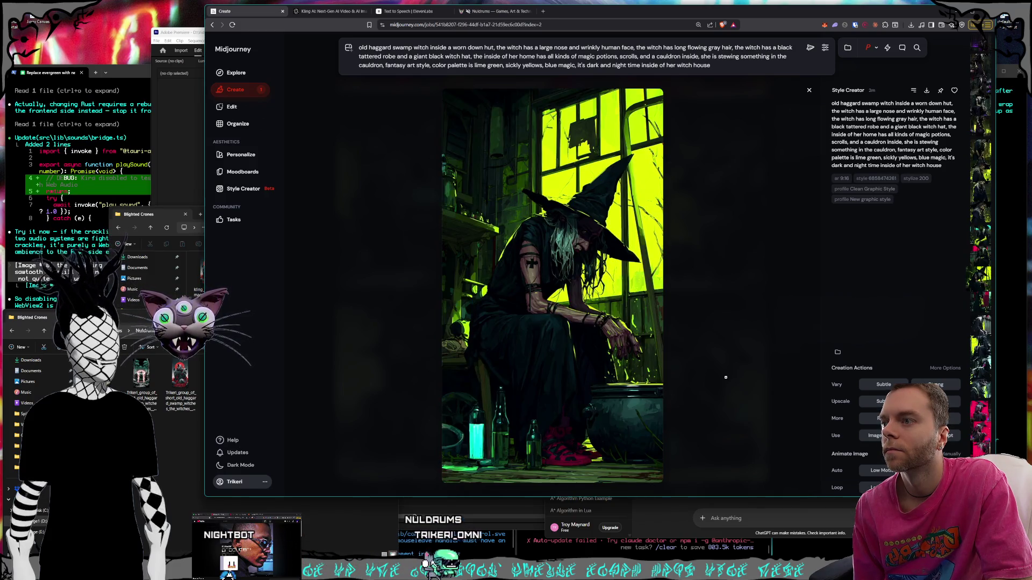
pyautogui.press('Left')
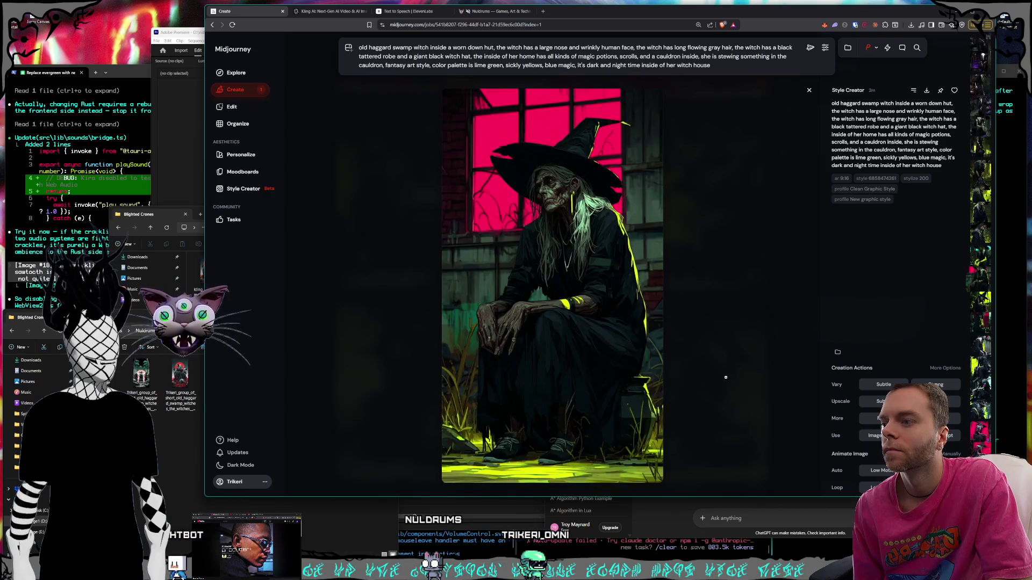
pyautogui.press('Right')
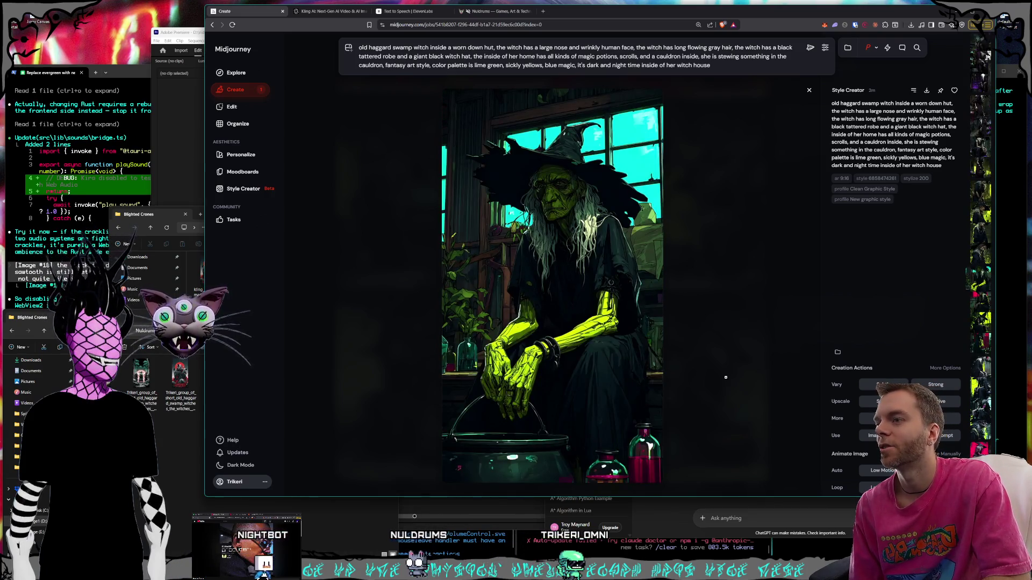
pyautogui.press('Right')
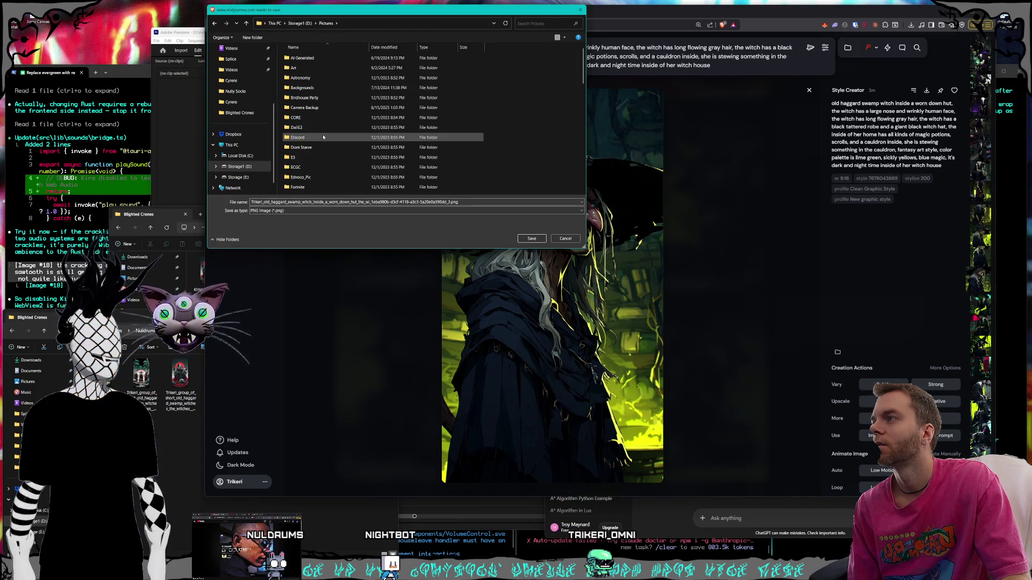
# Save the hook-nosed witch as PNG in Pictures\Nuldrums\Characters\Shorts\Blighted Crones.
pyautogui.scroll(-10, 326, 142)
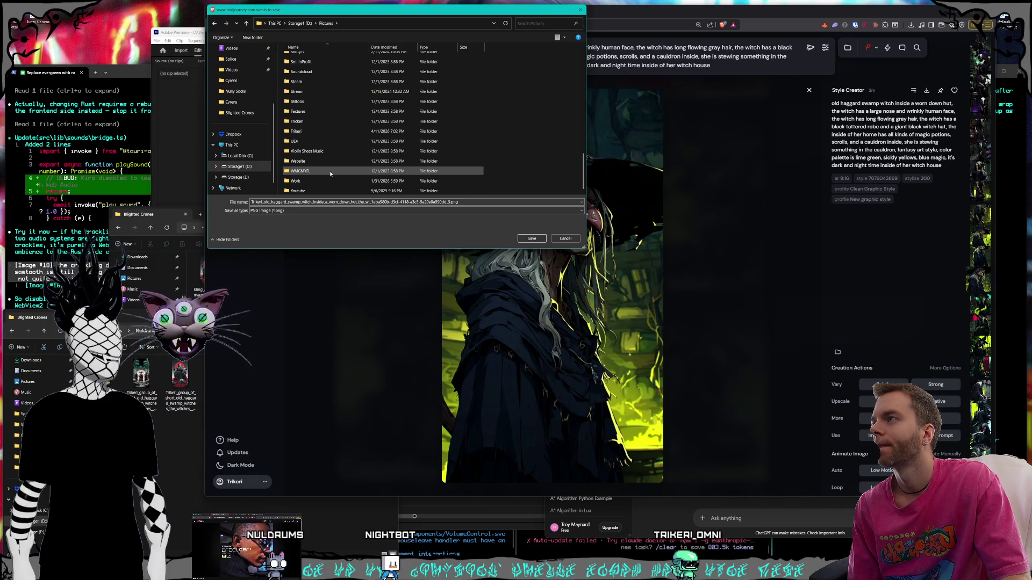
pyautogui.scroll(5, 330, 173)
pyautogui.scroll(-2, 327, 172)
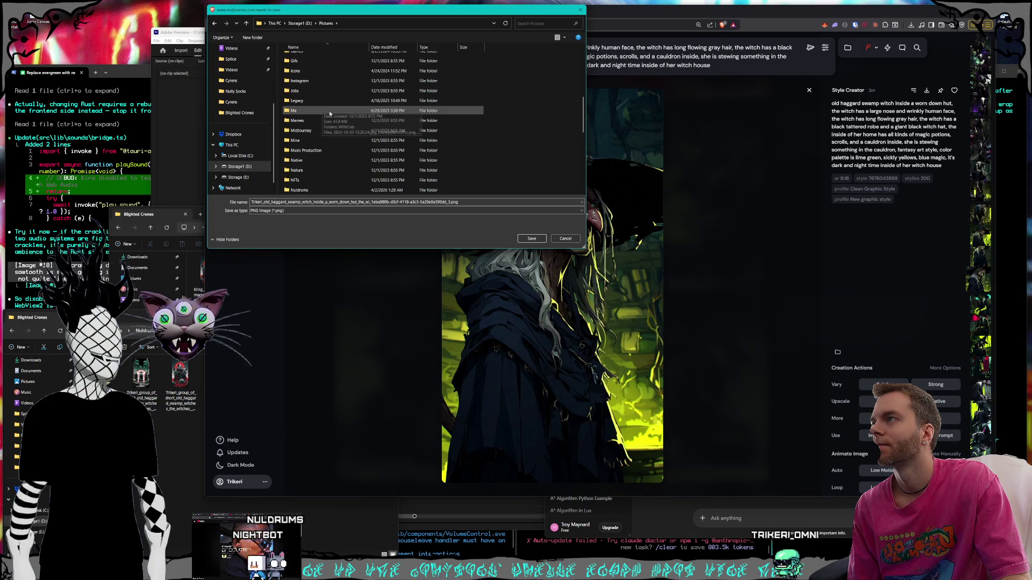
pyautogui.scroll(-5, 329, 134)
pyautogui.scroll(5, 329, 159)
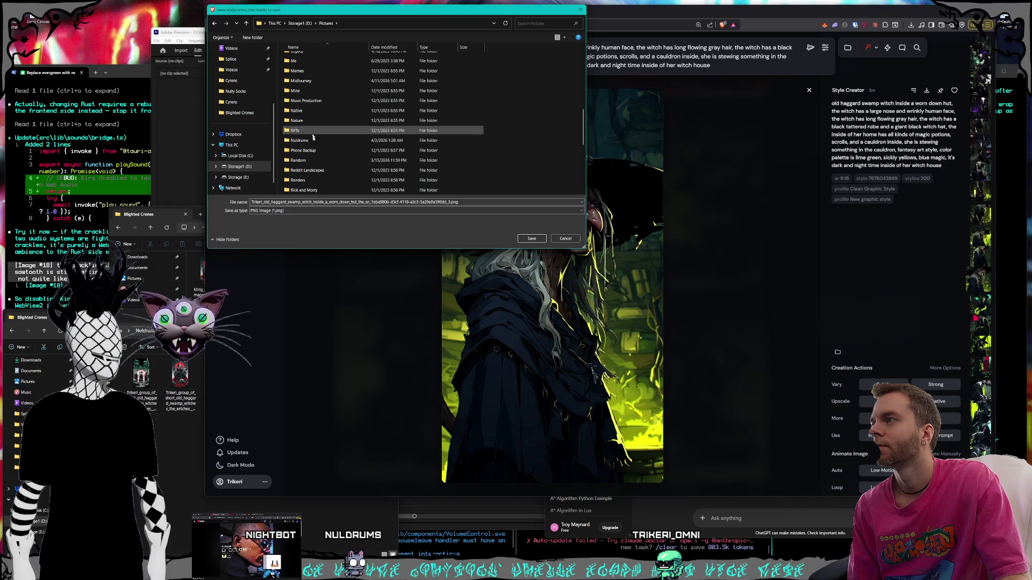
pyautogui.doubleClick(317, 141)
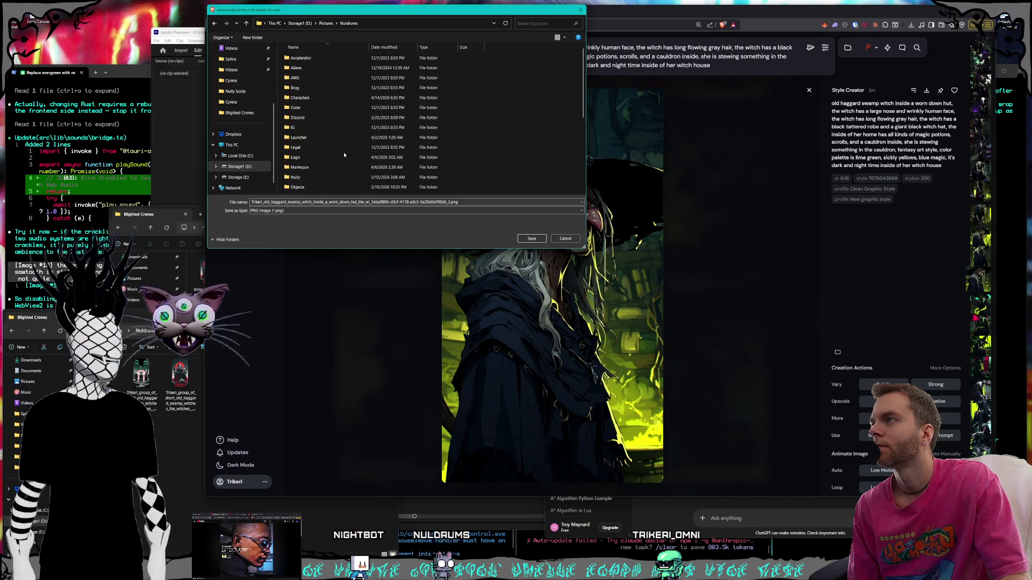
pyautogui.doubleClick(321, 97)
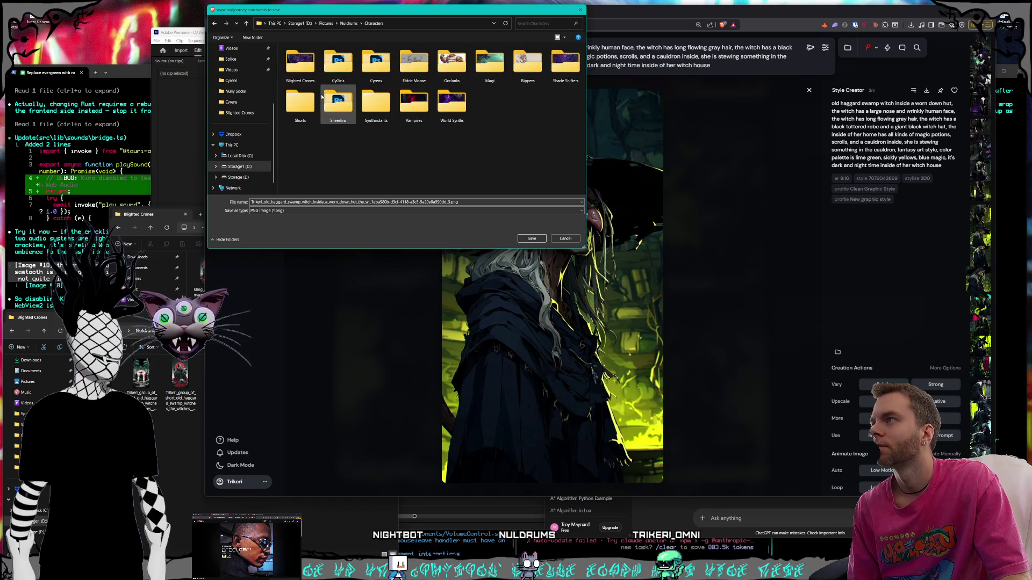
pyautogui.press('Return')
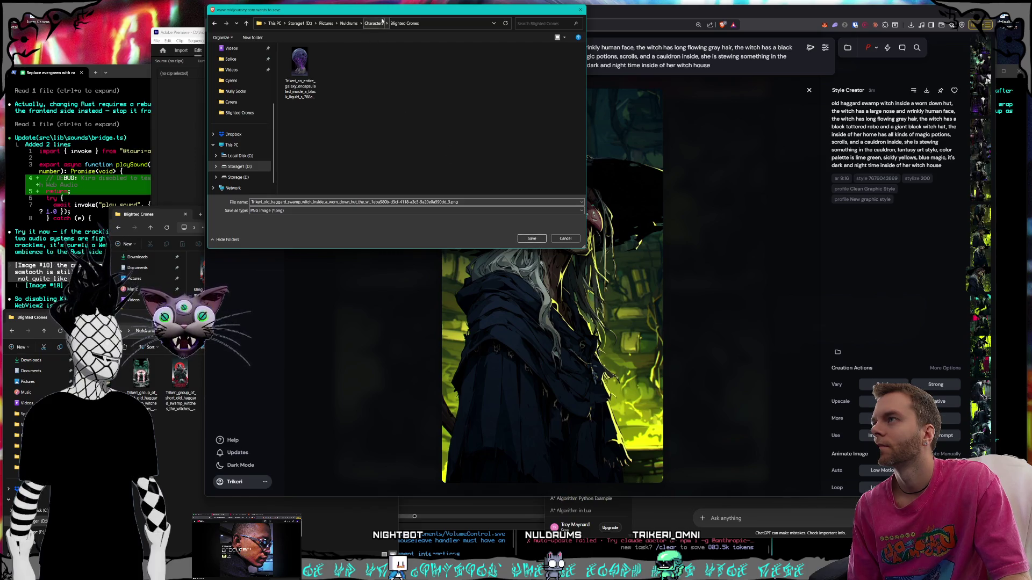
pyautogui.press('BackSpace')
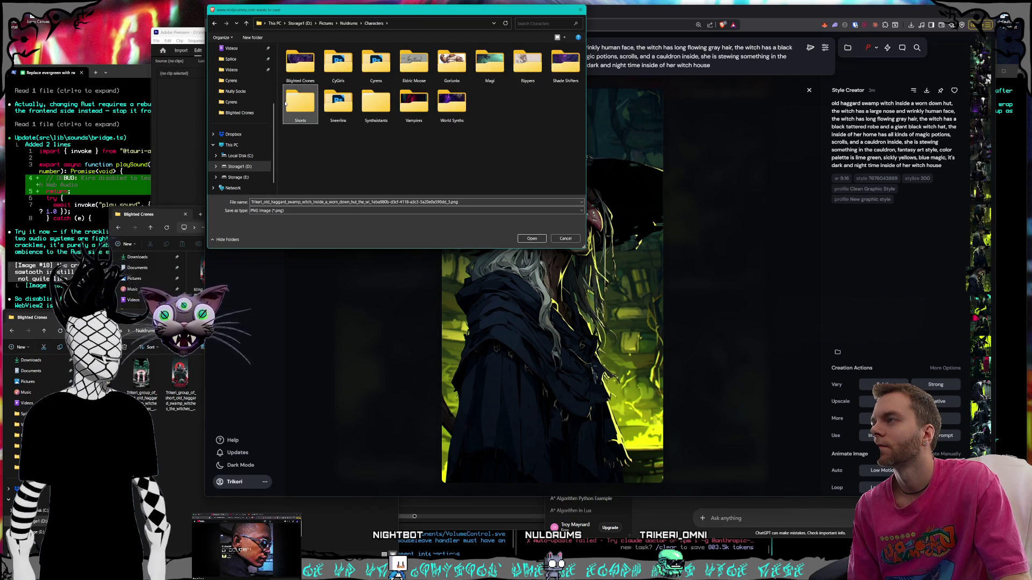
pyautogui.doubleClick(285, 103)
pyautogui.doubleClick(310, 76)
pyautogui.press('Return')
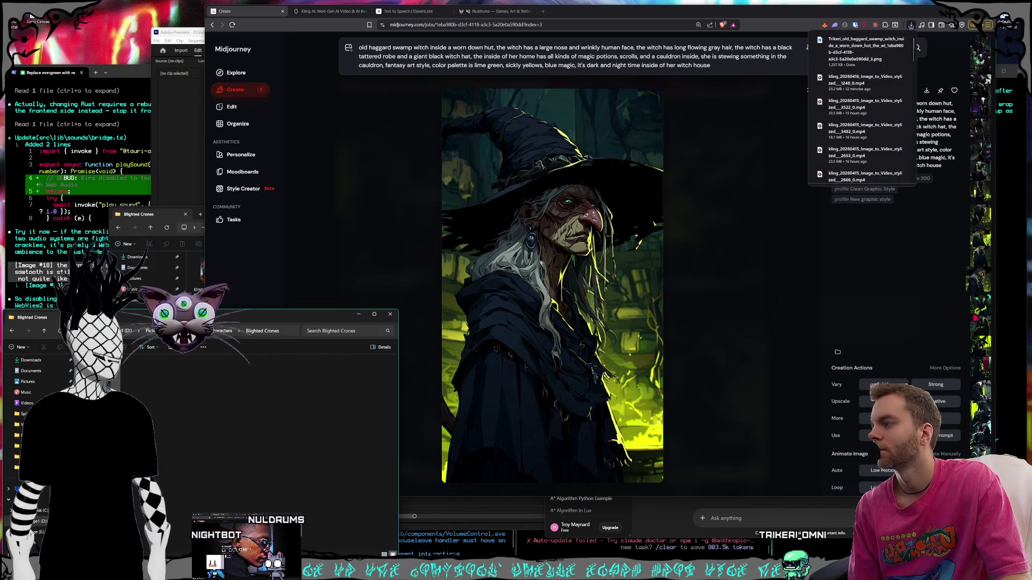
# Dismiss the file context menus and close the image viewer in File Explorer.
pyautogui.rightClick(106, 401)
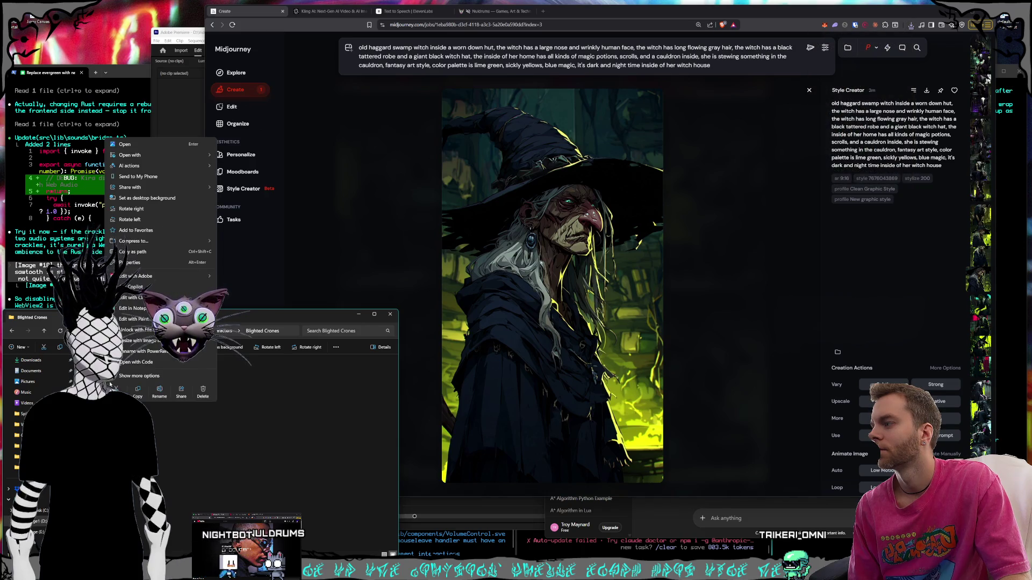
pyautogui.press('Escape')
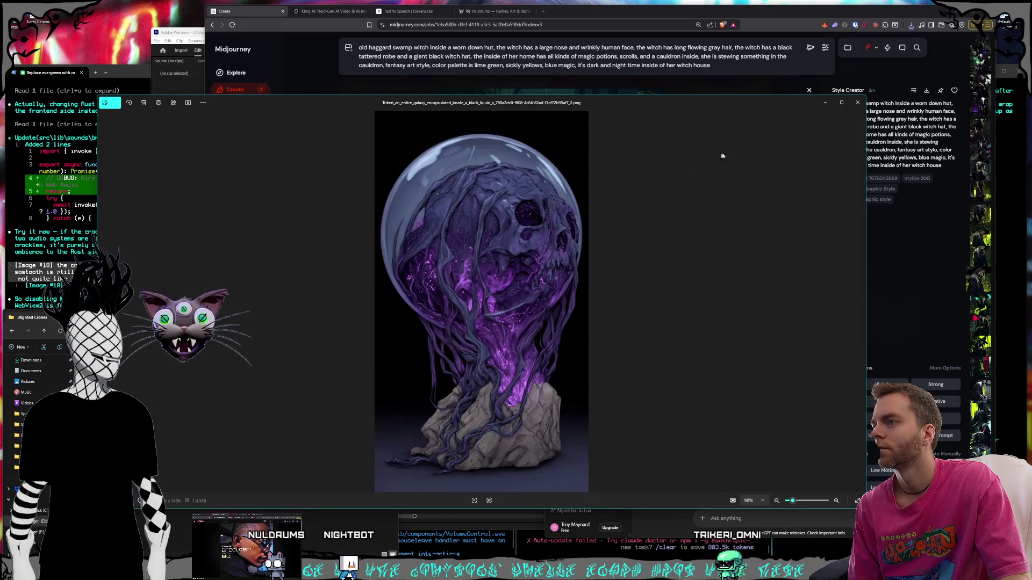
pyautogui.click(857, 102)
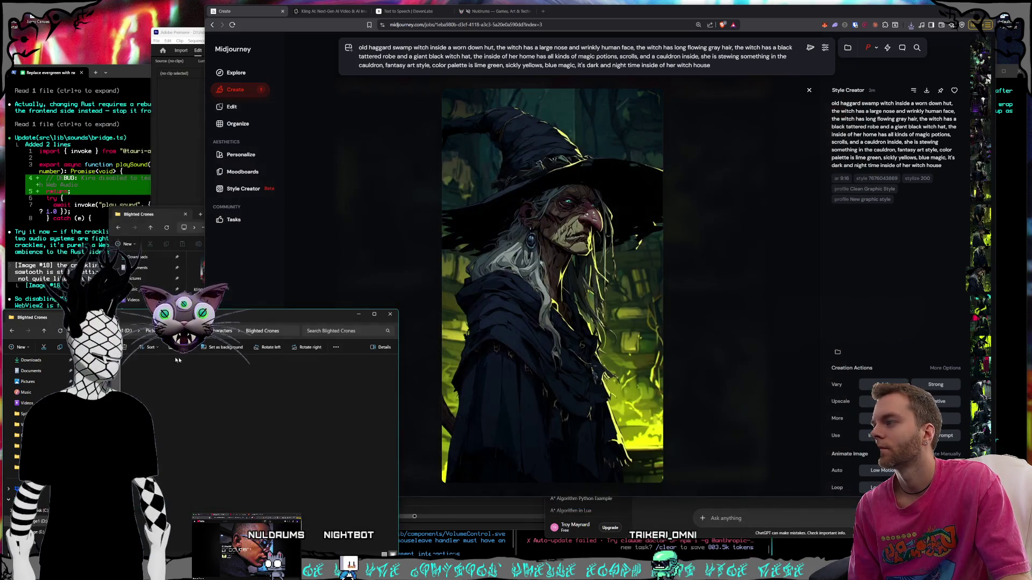
pyautogui.rightClick(112, 382)
pyautogui.click(219, 331)
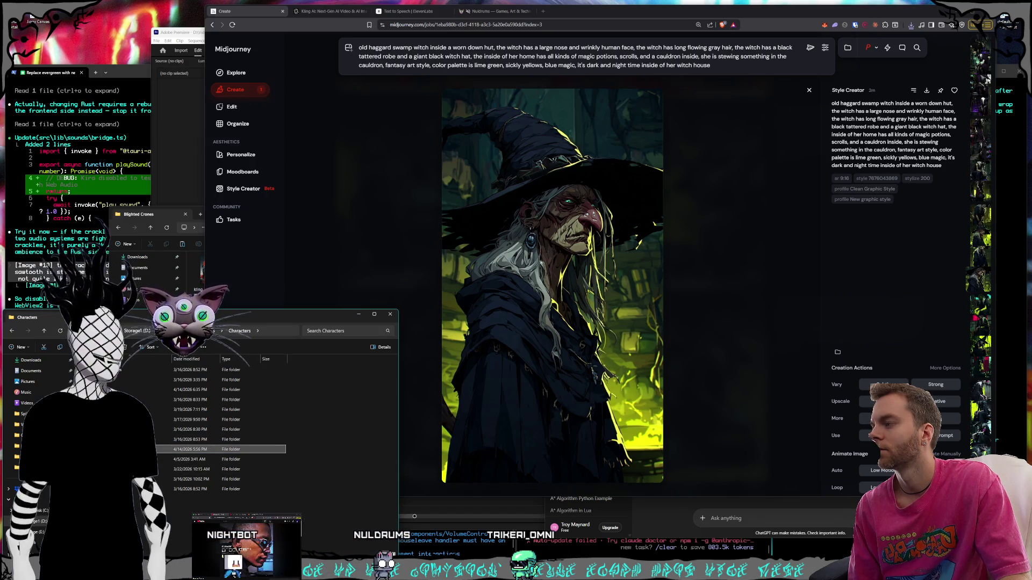
# Open Shorts\Blighted Crones to check the saved witch images, then return to Midjourney.
pyautogui.doubleClick(135, 450)
pyautogui.doubleClick(171, 436)
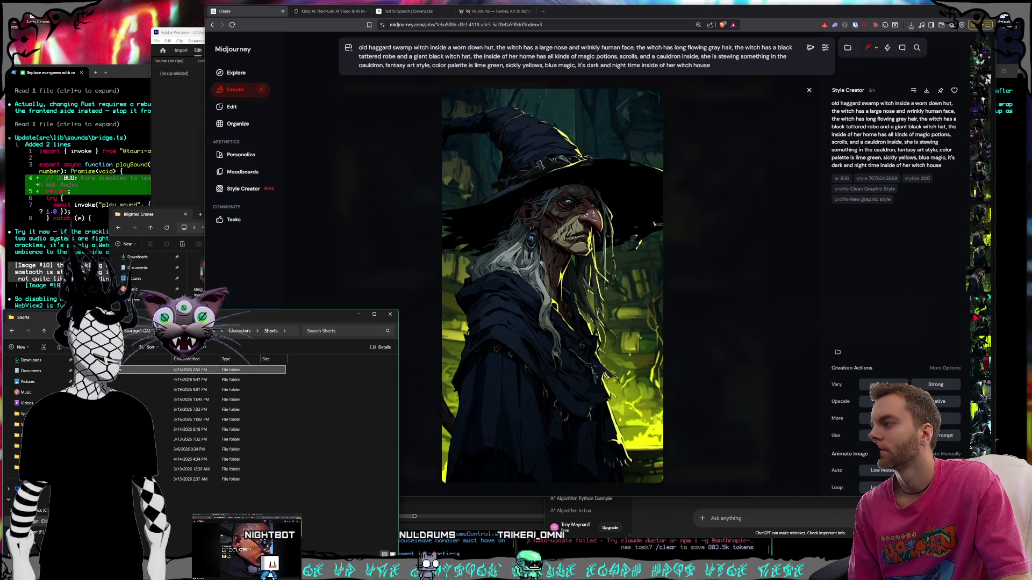
pyautogui.rightClick(163, 437)
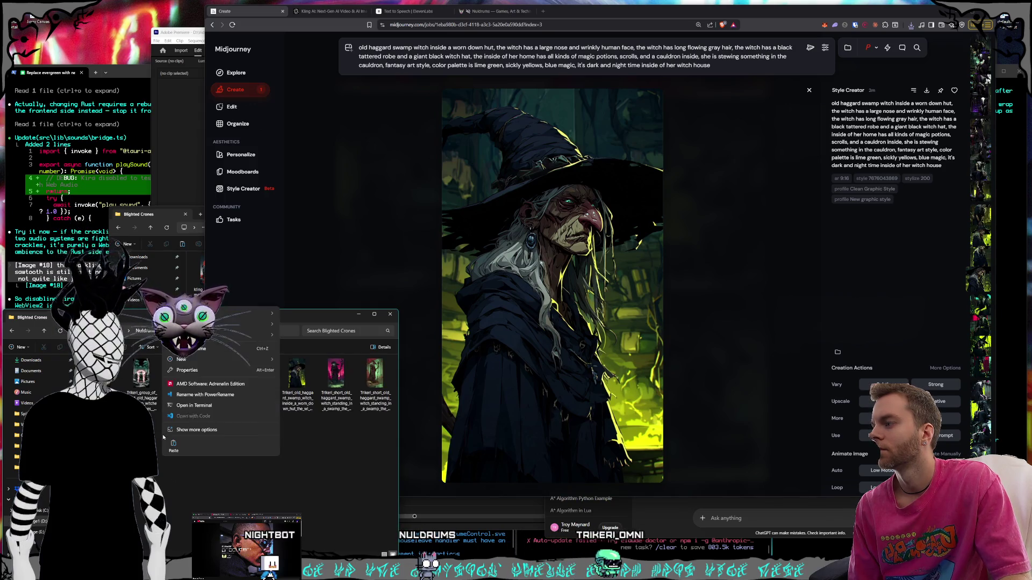
pyautogui.click(277, 489)
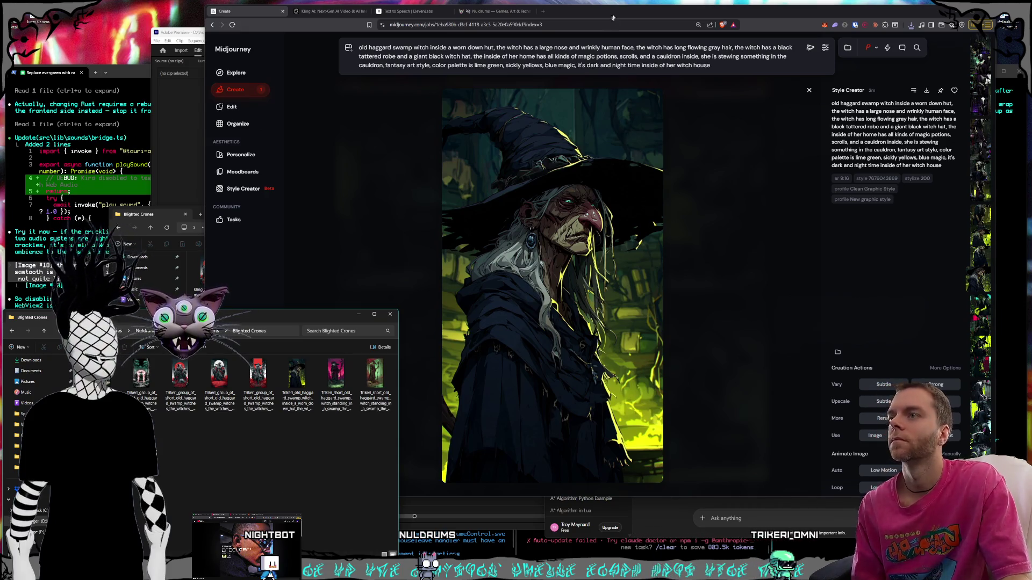
pyautogui.click(652, 211)
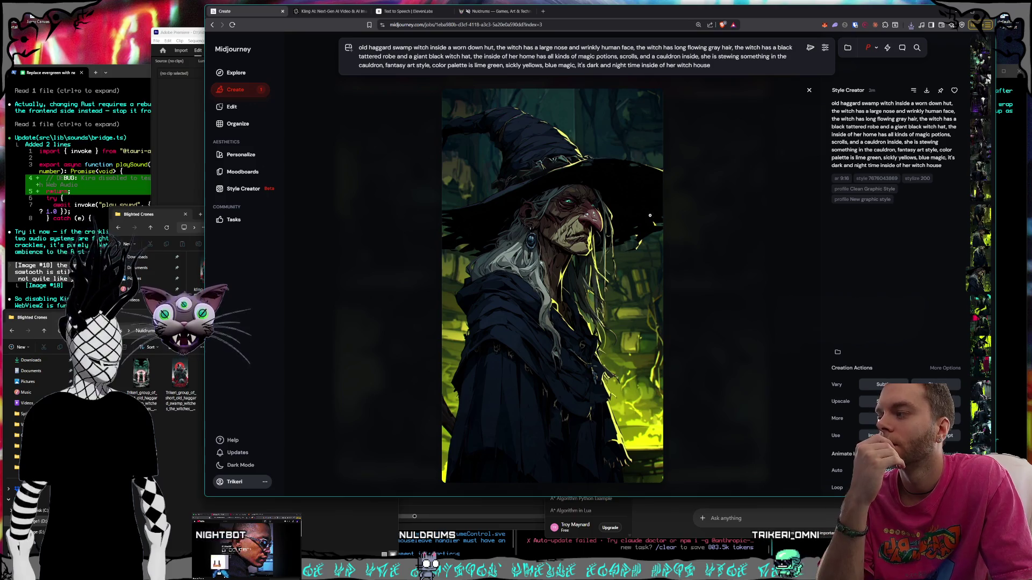
# Step through the witch variations up to the hunched witch over the purple cauldron.
pyautogui.press('Left')
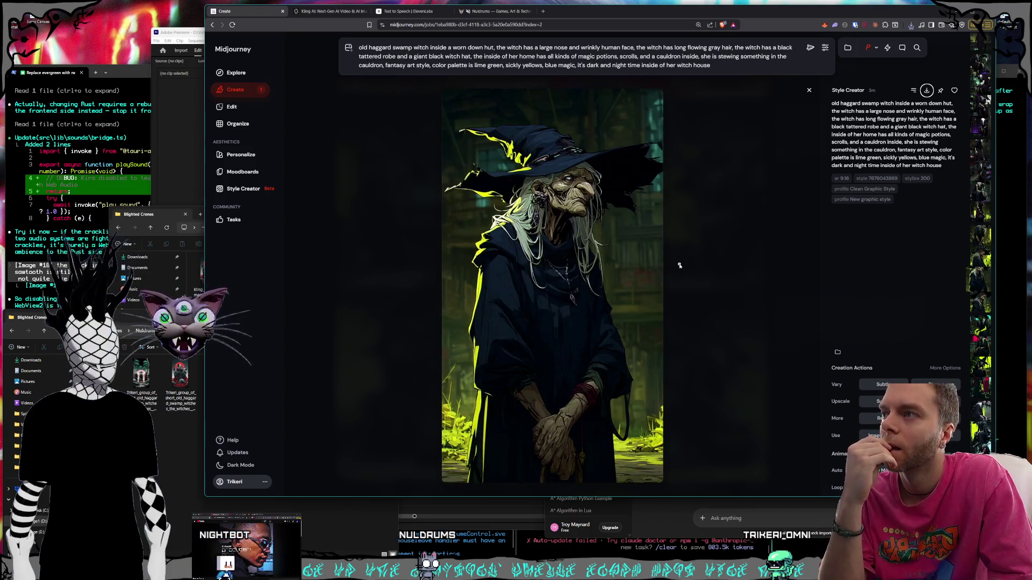
pyautogui.press('Left')
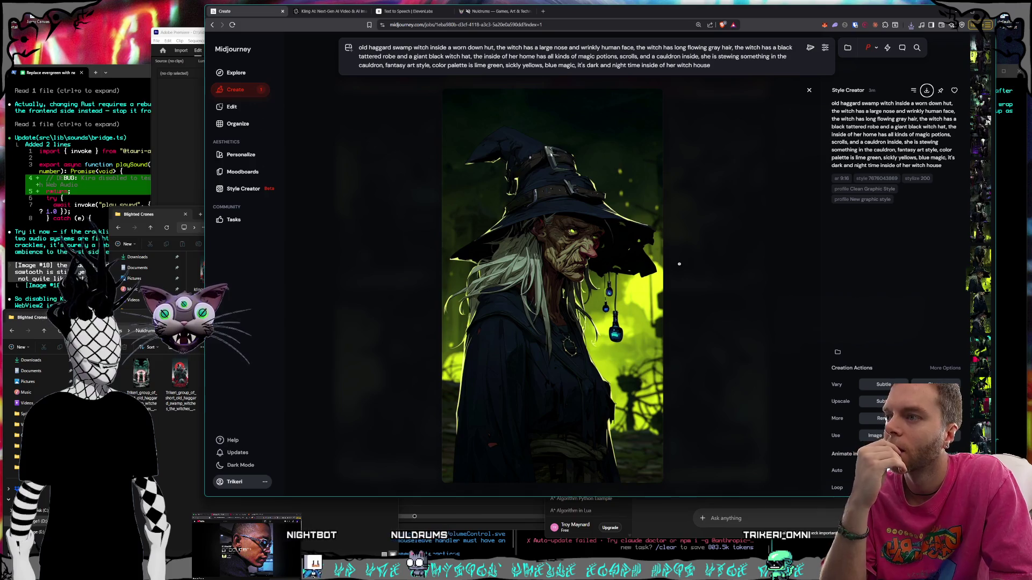
pyautogui.press('Right')
pyautogui.press('Right')
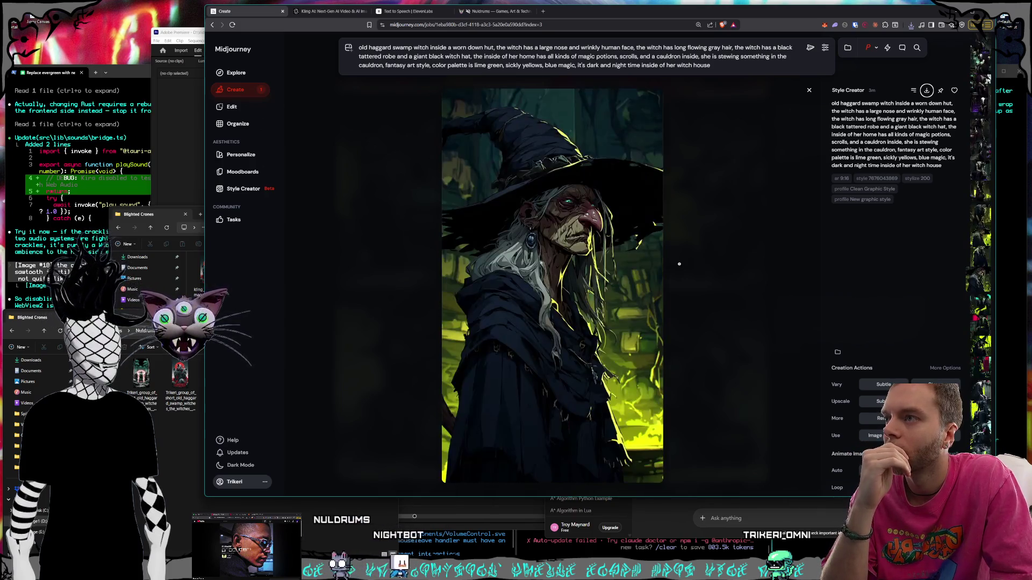
pyautogui.press('Left')
pyautogui.press('Left')
pyautogui.press('Left')
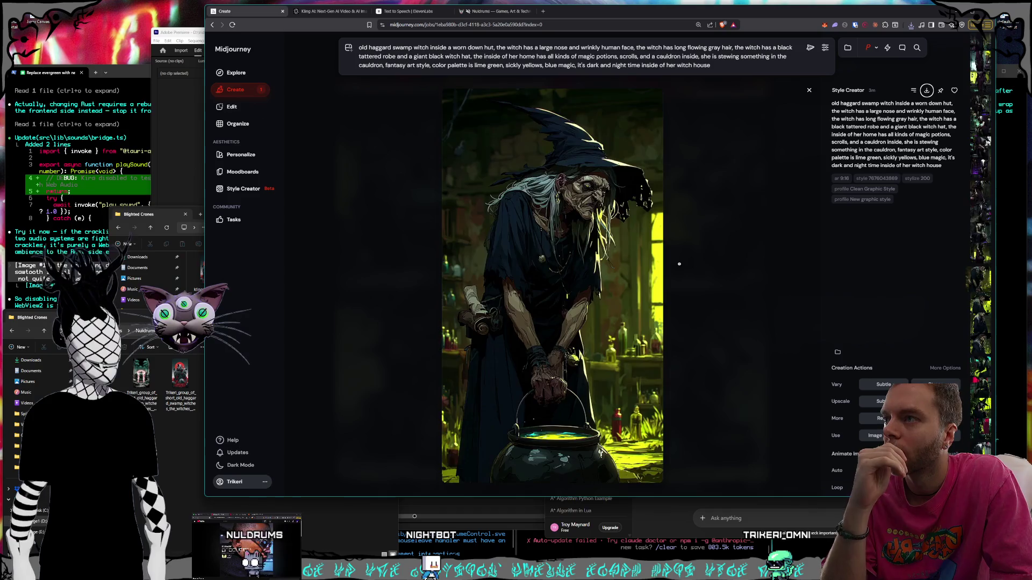
pyautogui.press('Left')
pyautogui.press('Left')
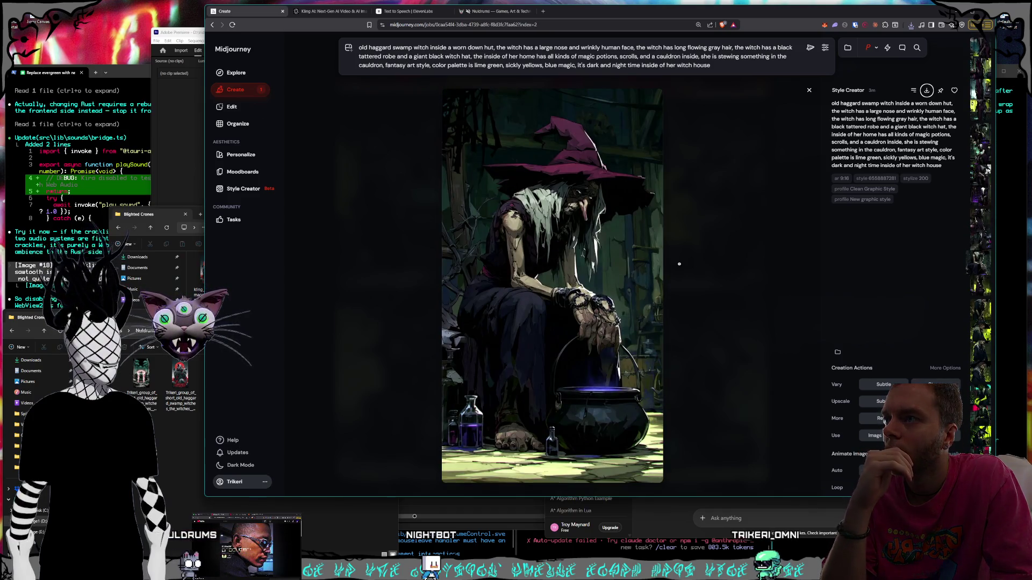
pyautogui.press('Left')
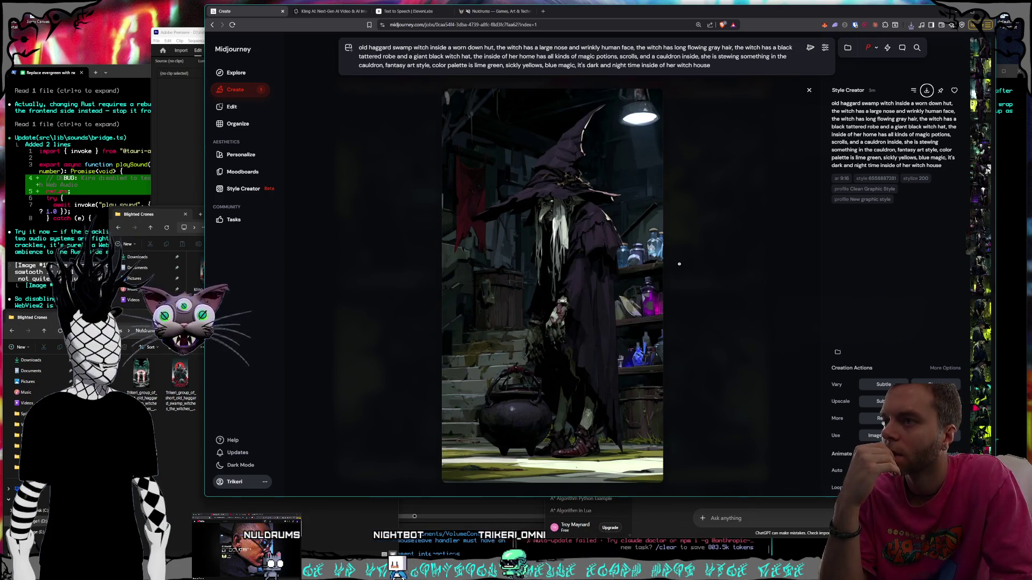
pyautogui.press('Left')
pyautogui.press('Left')
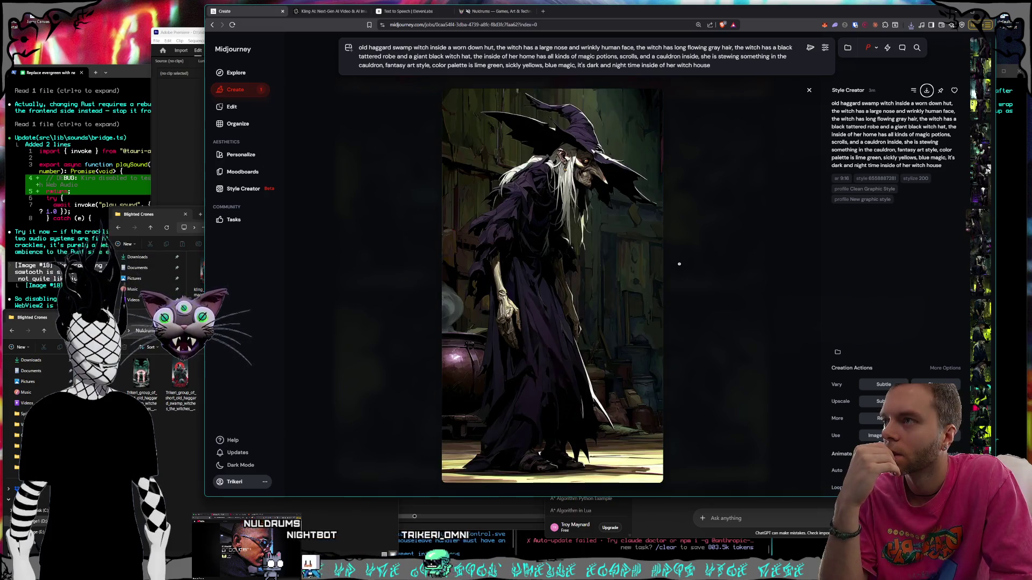
pyautogui.press('Left')
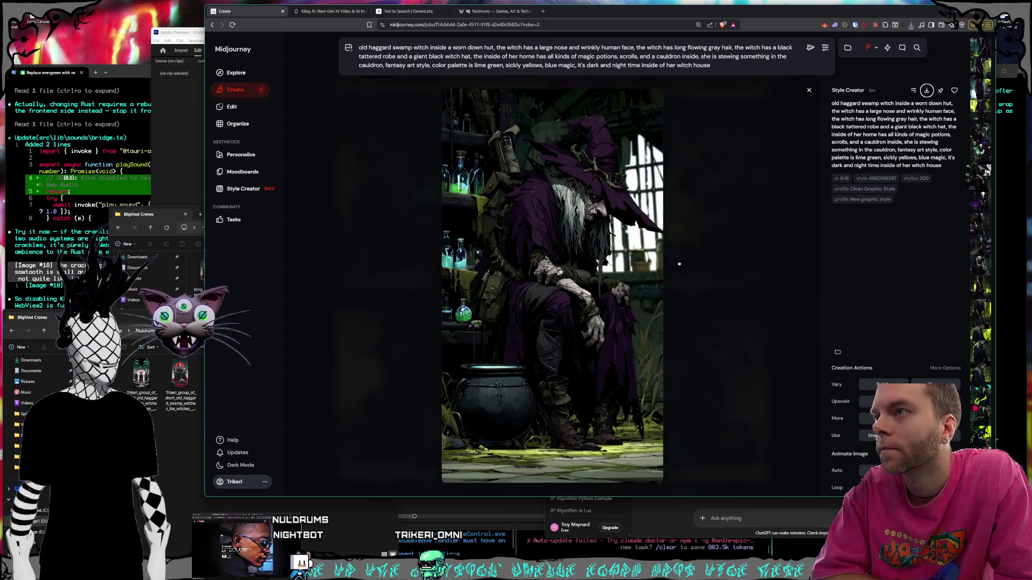
pyautogui.press('Left')
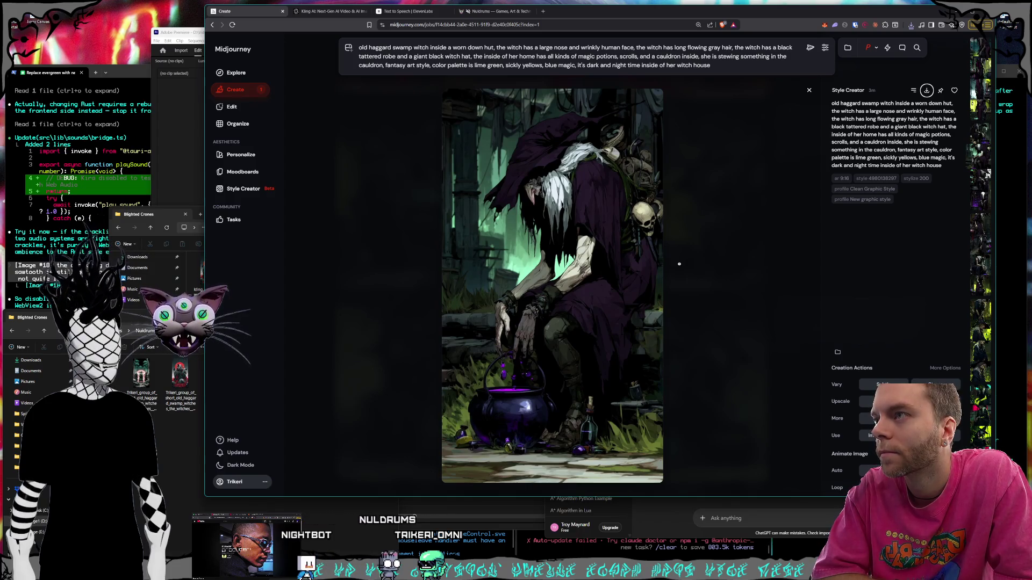
# Browse the other batches' standing, side-profile, lantern-lit and seated witch images.
pyautogui.press('Left')
pyautogui.press('Left')
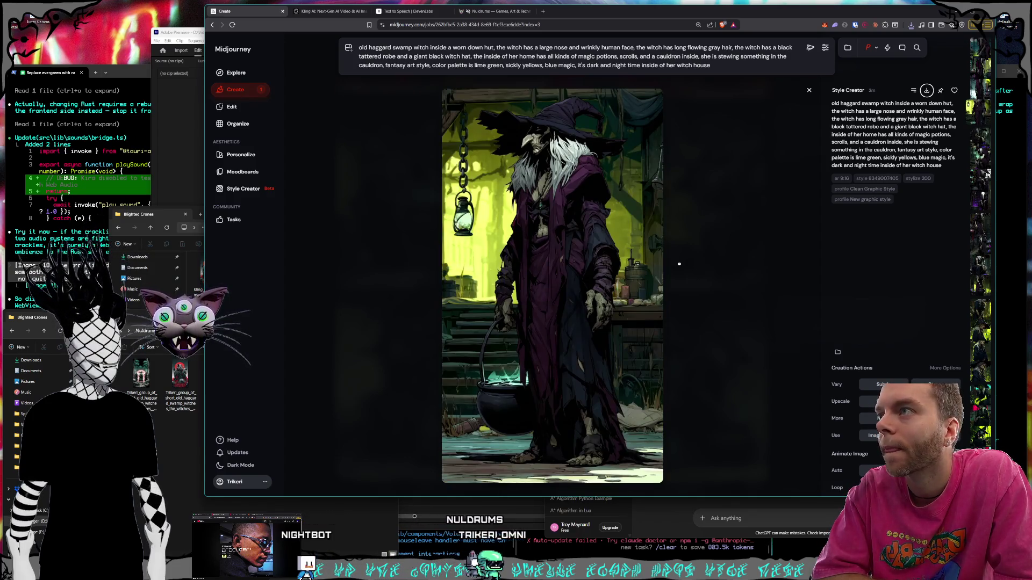
pyautogui.press('Left')
pyautogui.press('Left')
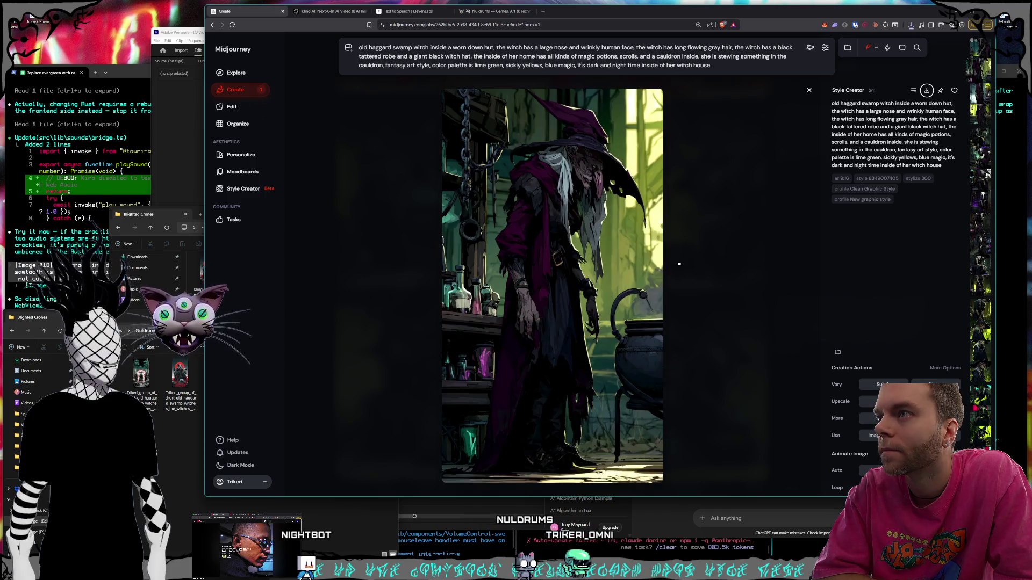
pyautogui.press('Left')
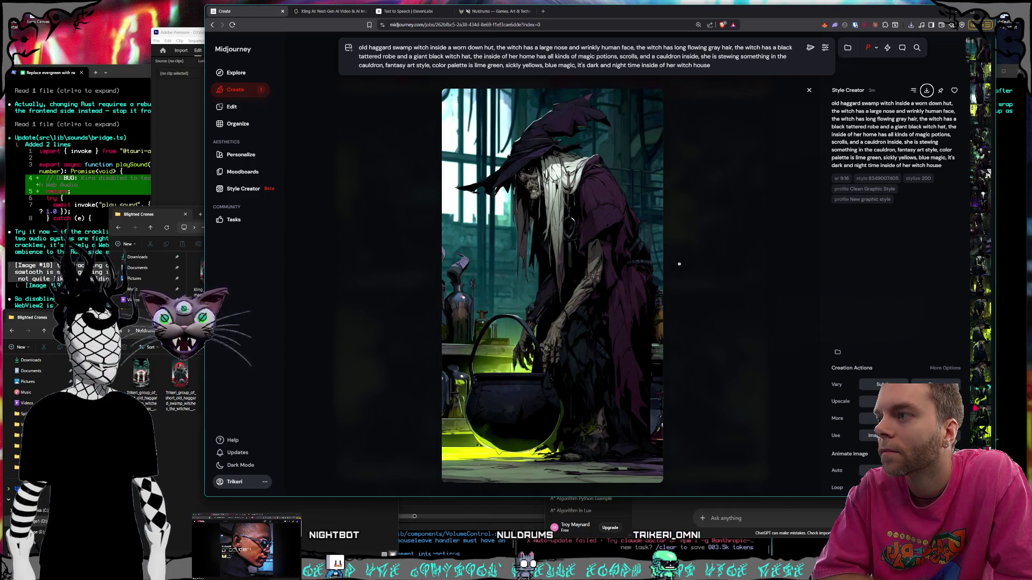
pyautogui.press('Right')
pyautogui.press('Right')
pyautogui.press('Right')
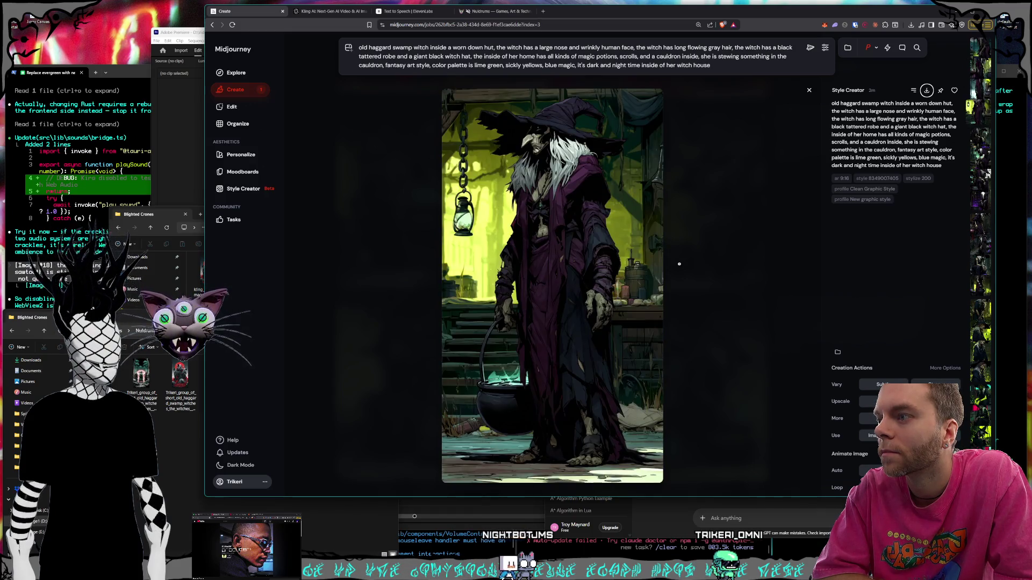
pyautogui.press('Right')
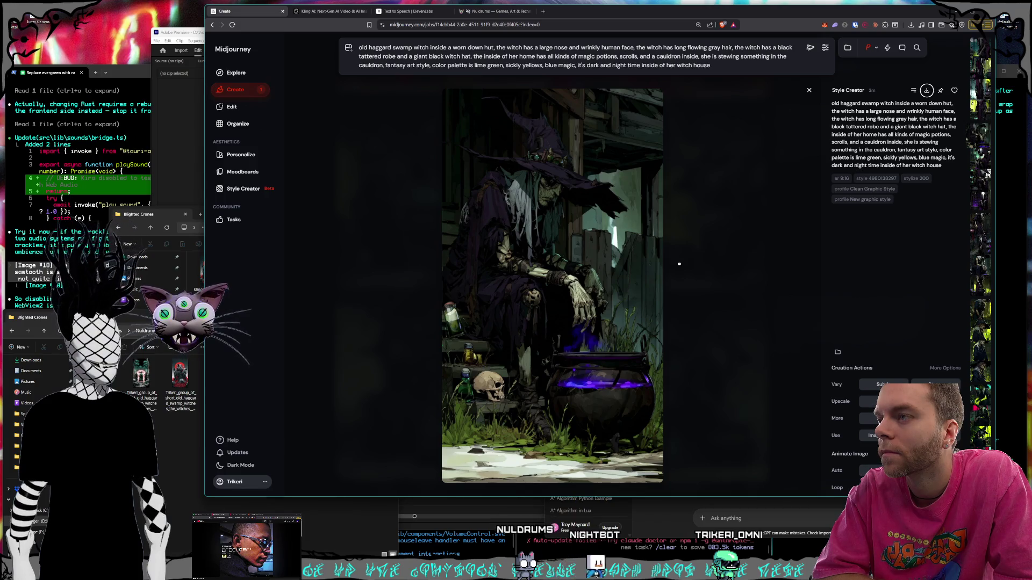
pyautogui.press('Right')
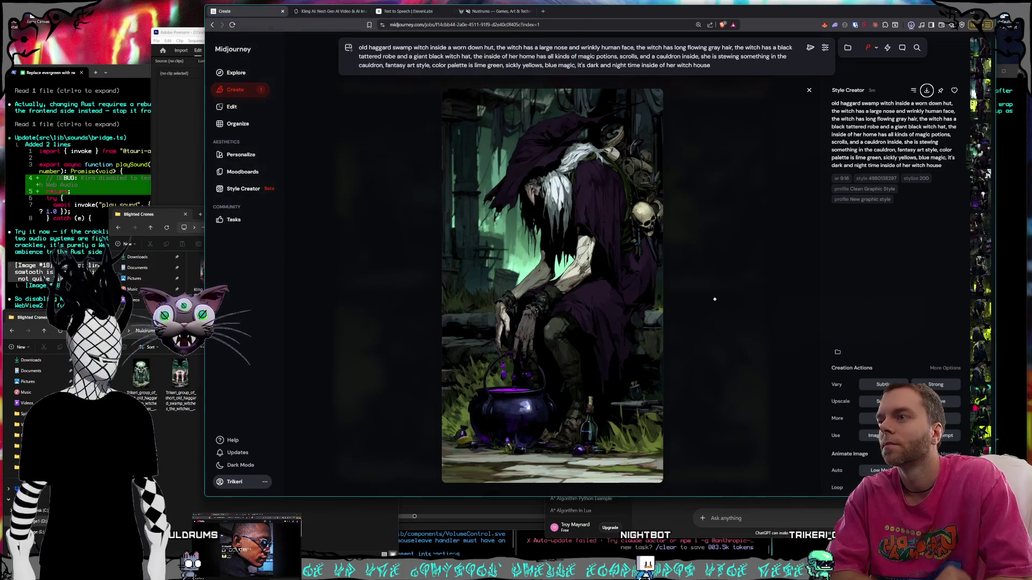
pyautogui.press('Right')
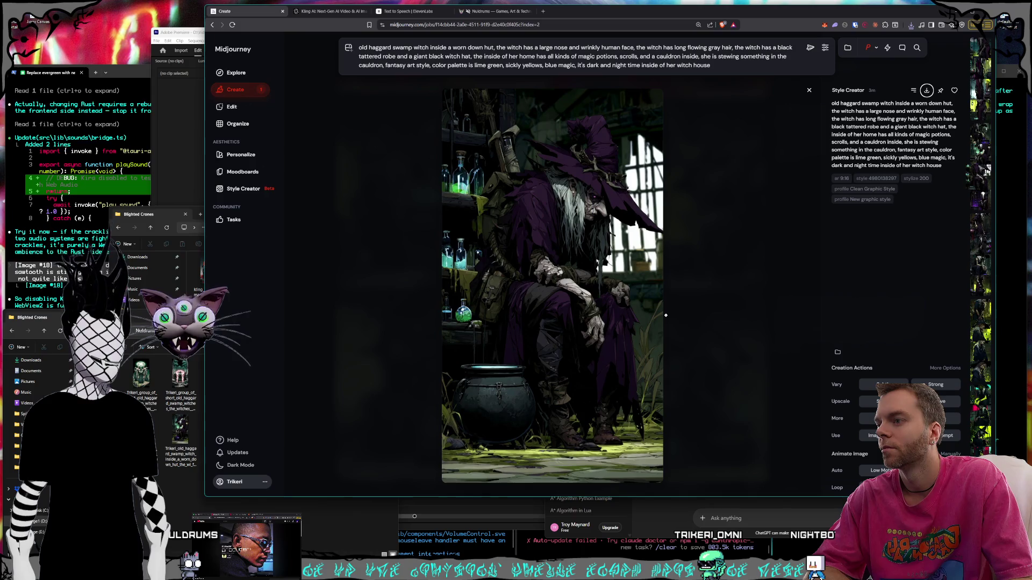
# Close the single-image view, return to the results grid and select the old witch prompt.
pyautogui.click(710, 272)
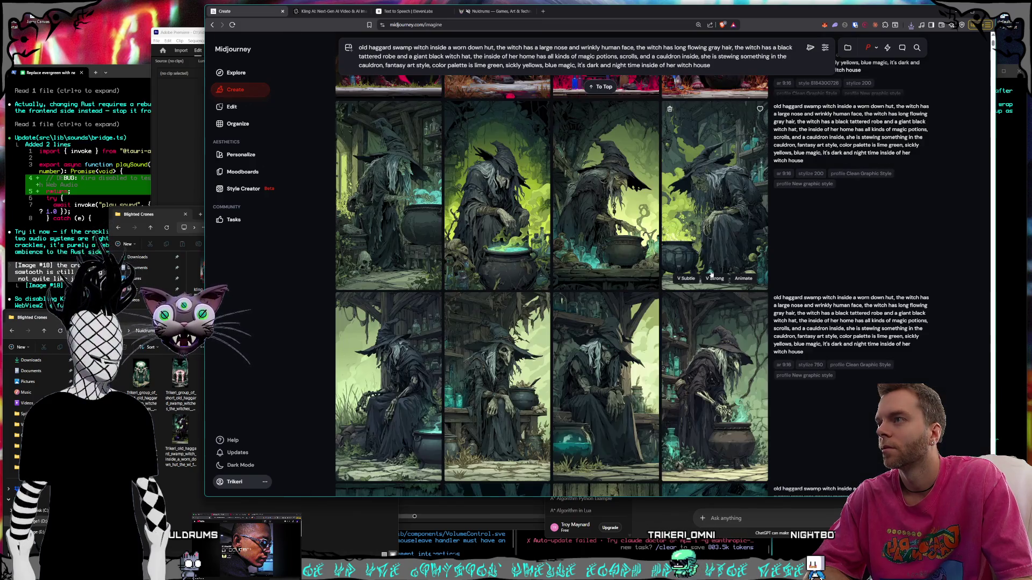
pyautogui.scroll(-10, 688, 323)
pyautogui.scroll(3, 662, 382)
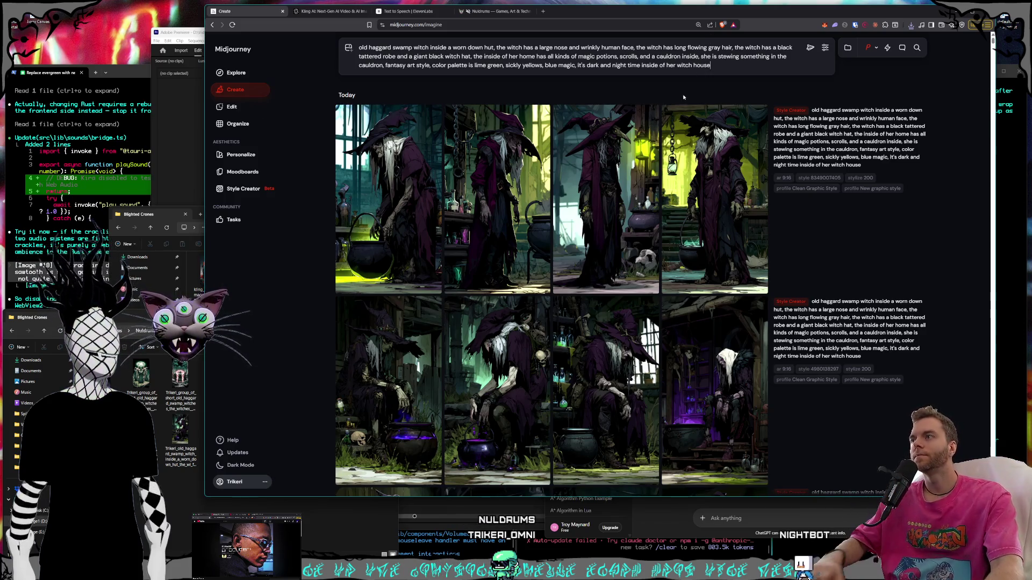
pyautogui.tripleClick(718, 63)
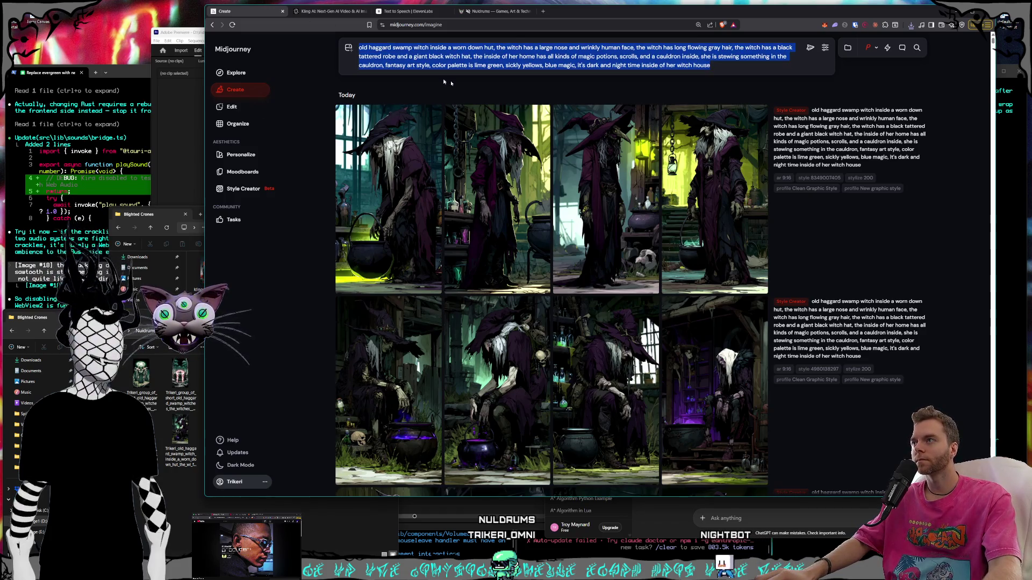
# Replace the prompt with a spooky green-yellow night swamp with dead trees and dense fog, and submit.
pyautogui.press('BackSpace')
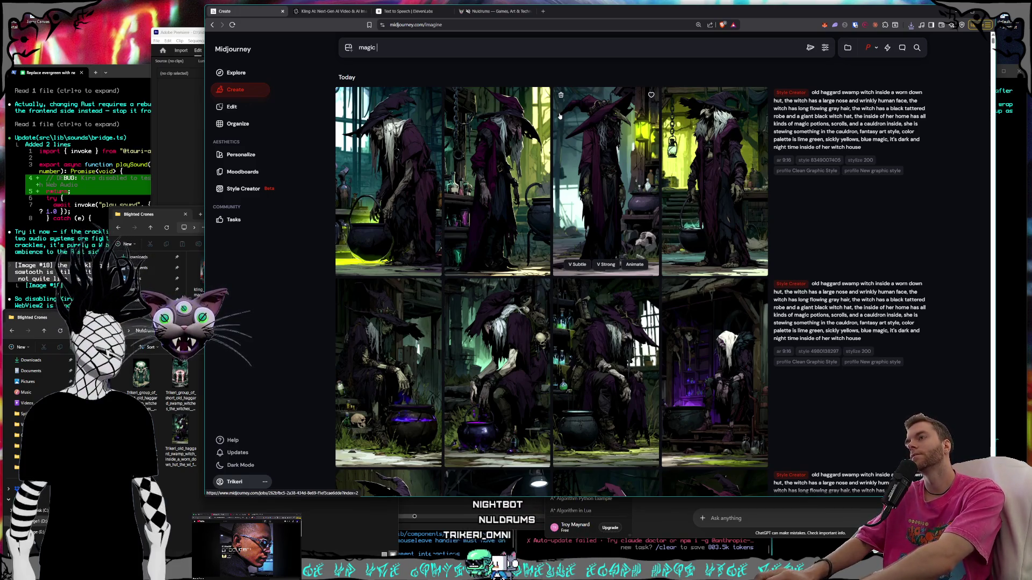
pyautogui.write('deadly spoky green ye')
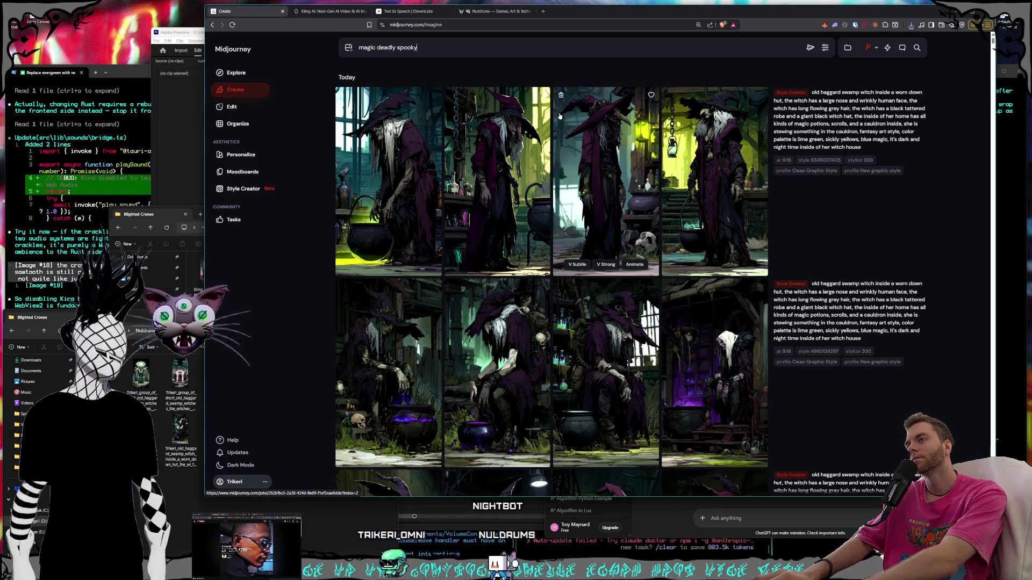
pyautogui.write('llow')
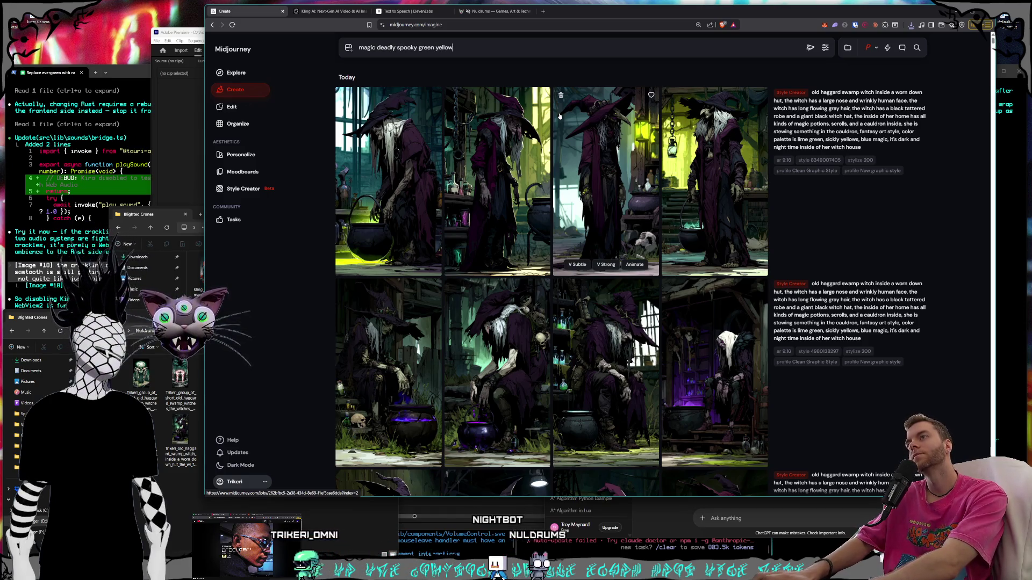
pyautogui.write(" fantasy swamp with dead trees and a dense fog, it's night t")
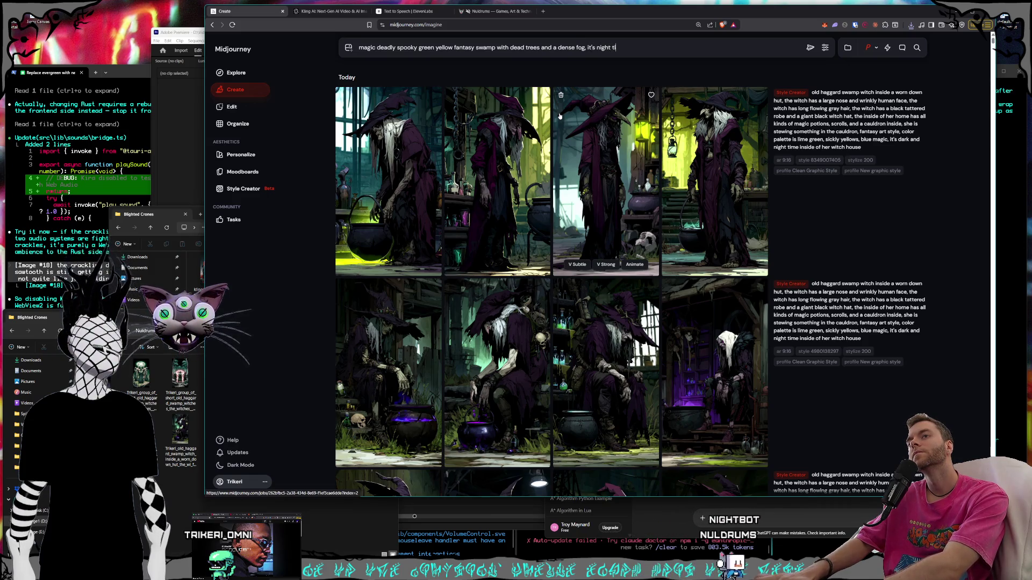
pyautogui.write('me')
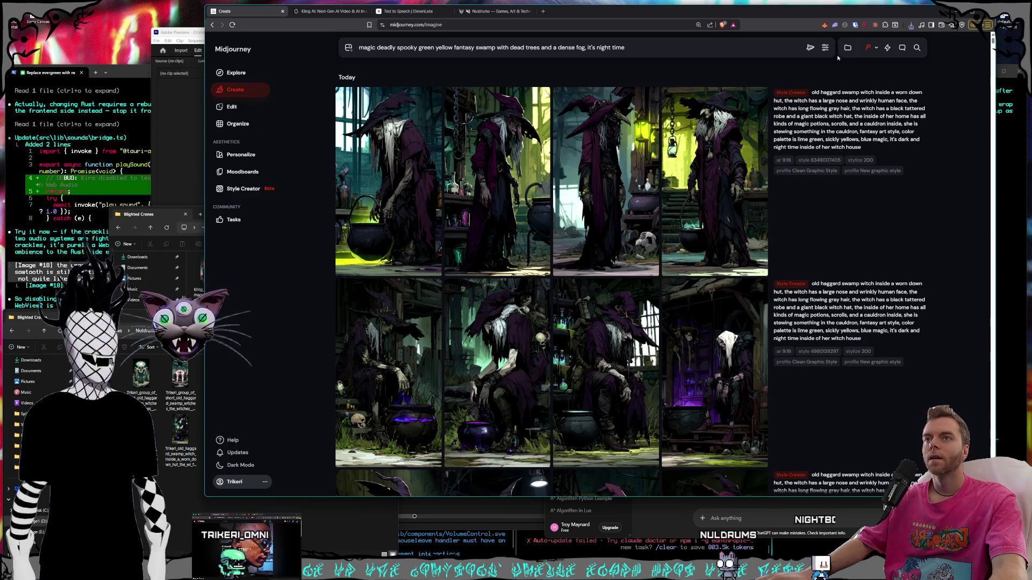
pyautogui.press('Return')
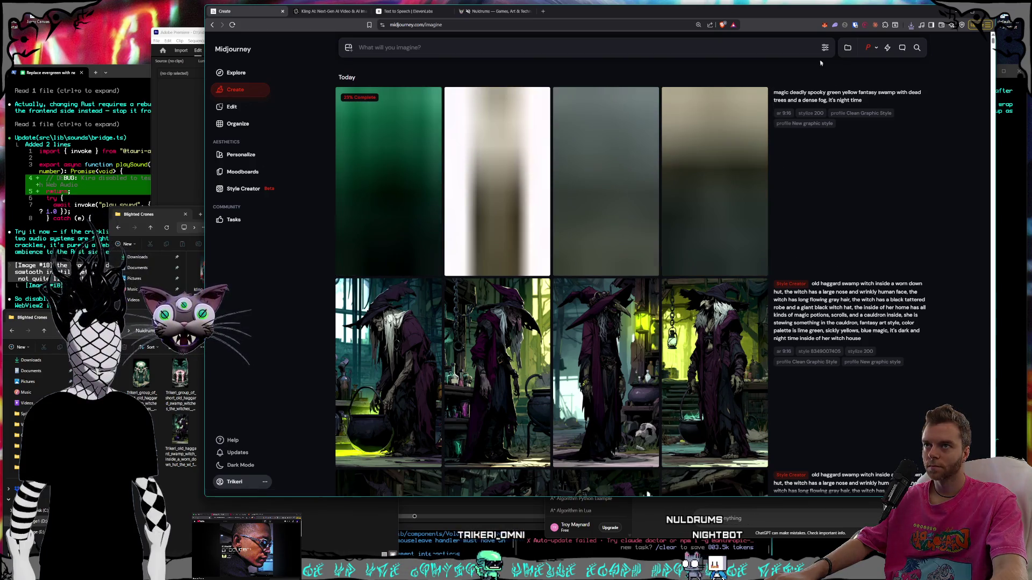
# Raise stylization from 200 to 550, rerun the night swamp prompt, and view the fourth image.
pyautogui.click(825, 47)
pyautogui.moveTo(725, 95); pyautogui.dragTo(808, 95)
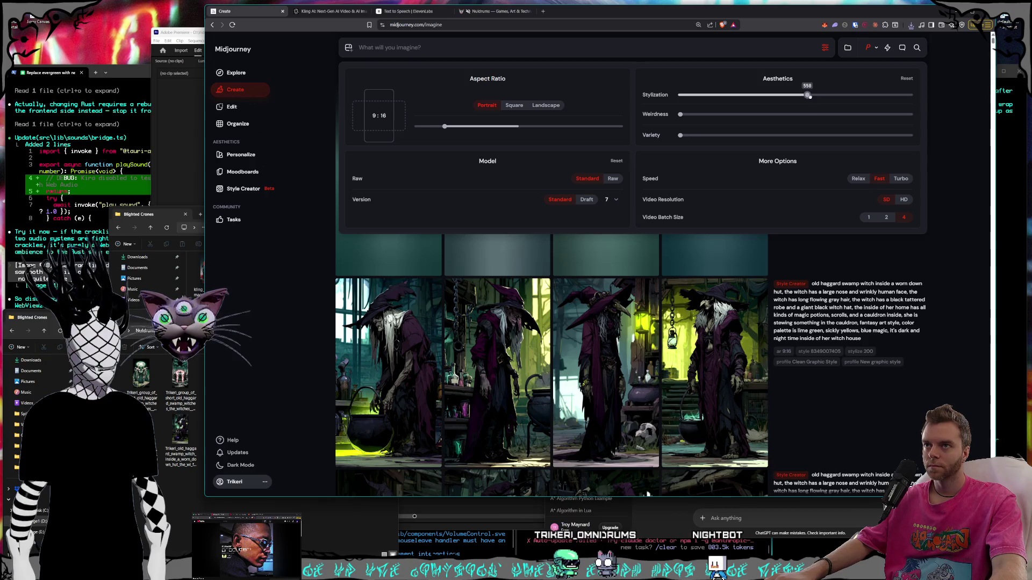
pyautogui.click(953, 111)
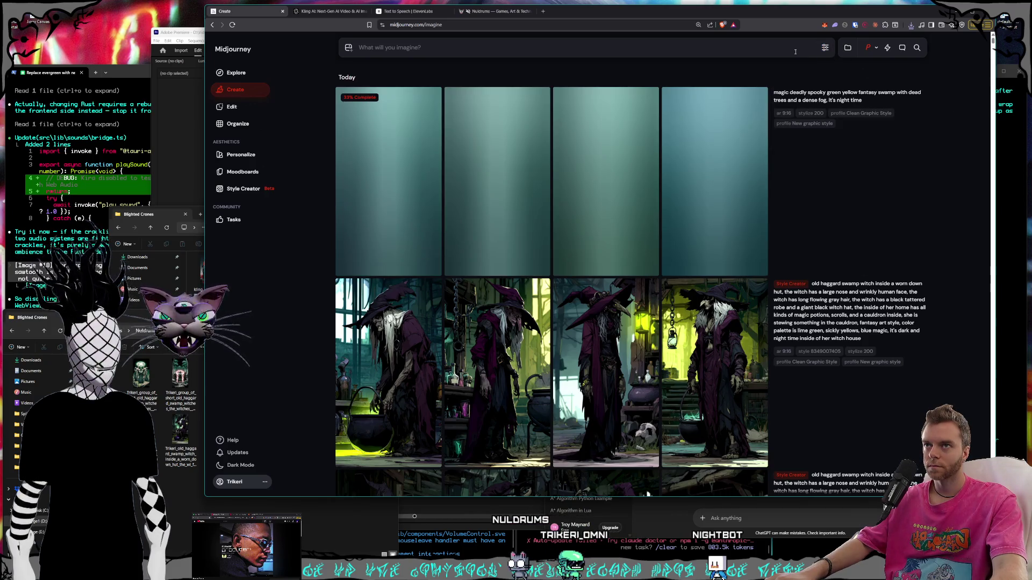
pyautogui.click(843, 95)
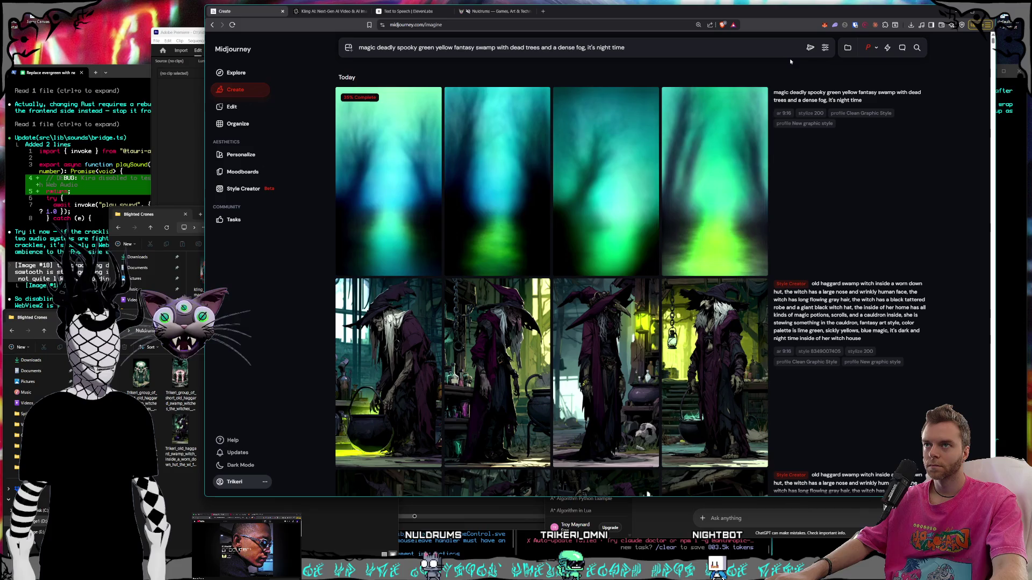
pyautogui.click(809, 49)
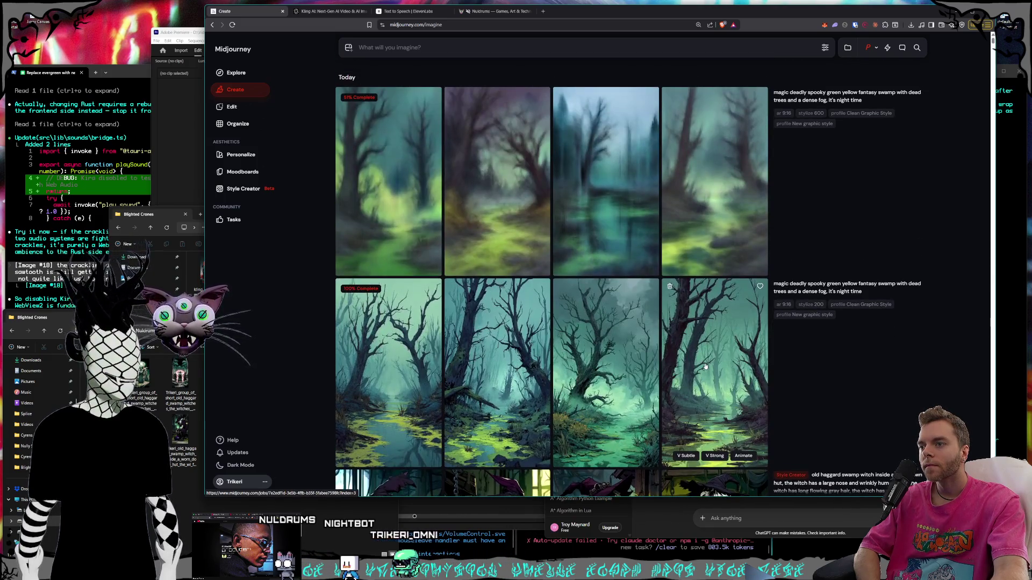
pyautogui.click(706, 367)
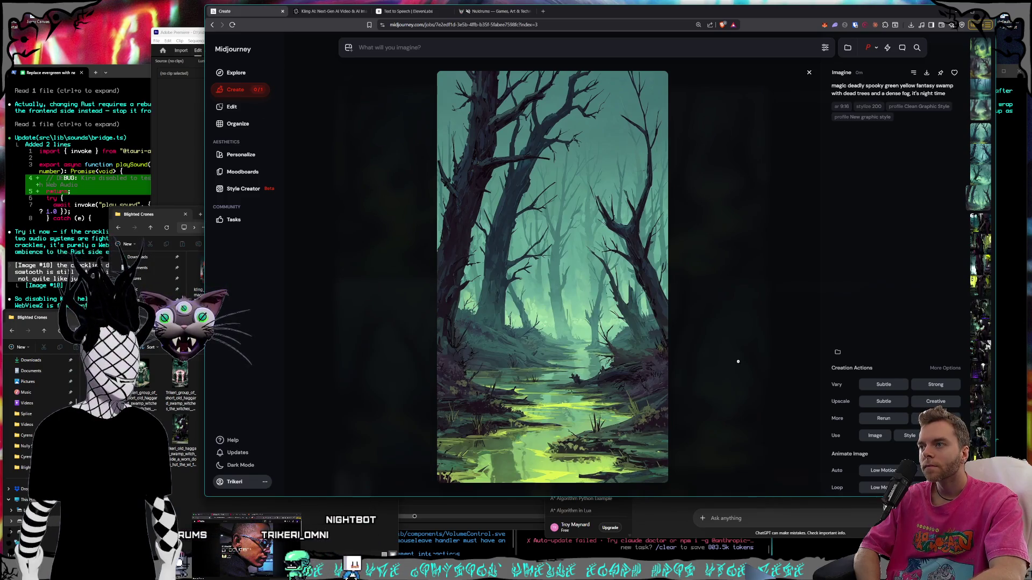
# Step backward through the swamp background variations across both night-swamp batches.
pyautogui.press('Left')
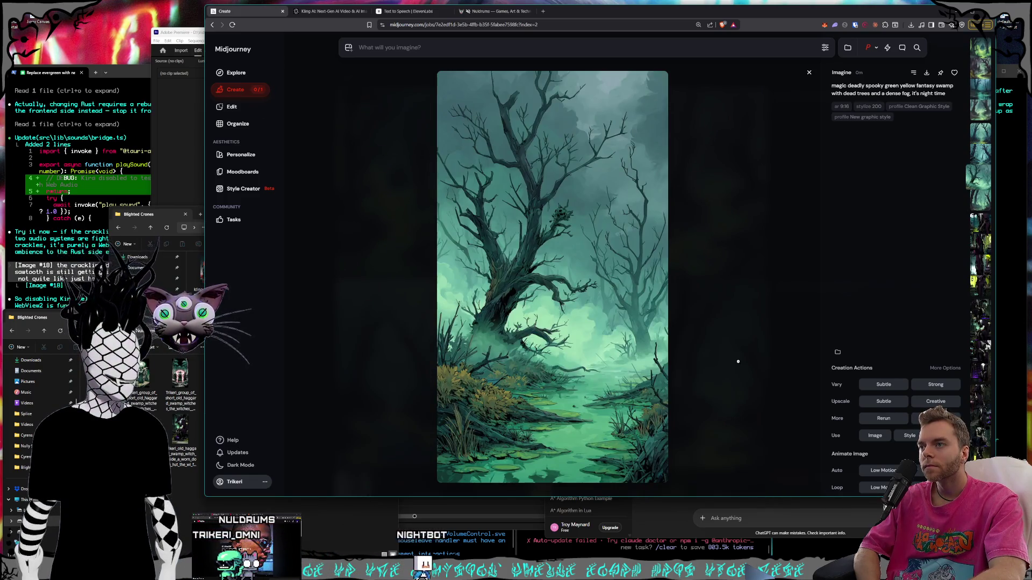
pyautogui.press('Left')
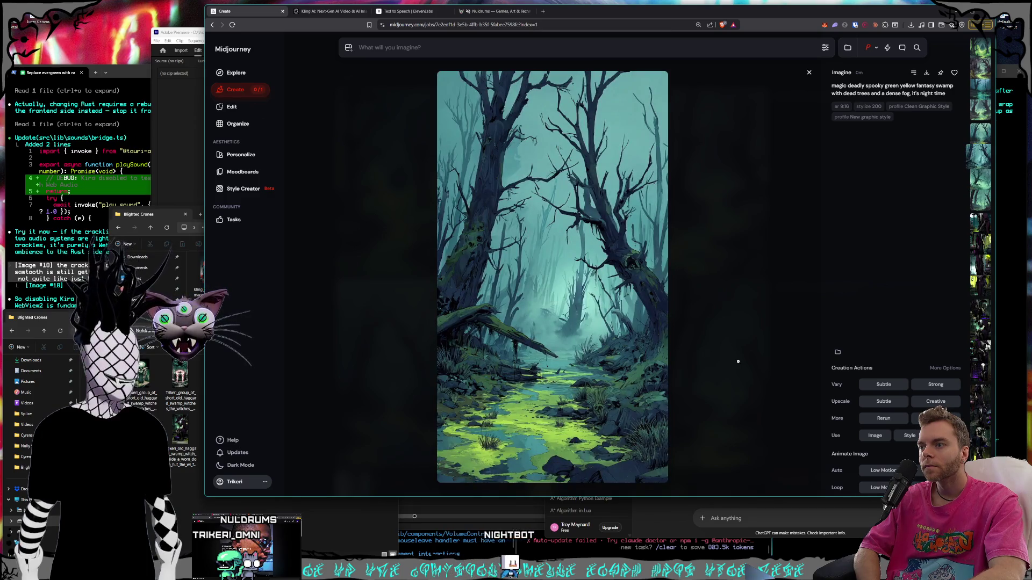
pyautogui.press('Left')
pyautogui.press('Left')
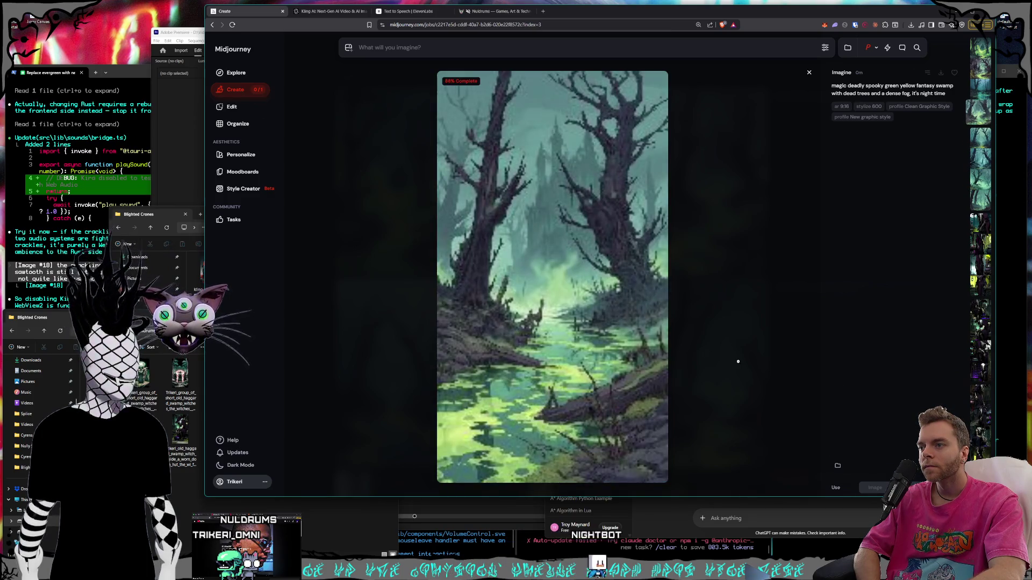
pyautogui.press('Left')
pyautogui.press('Left')
pyautogui.press('Left')
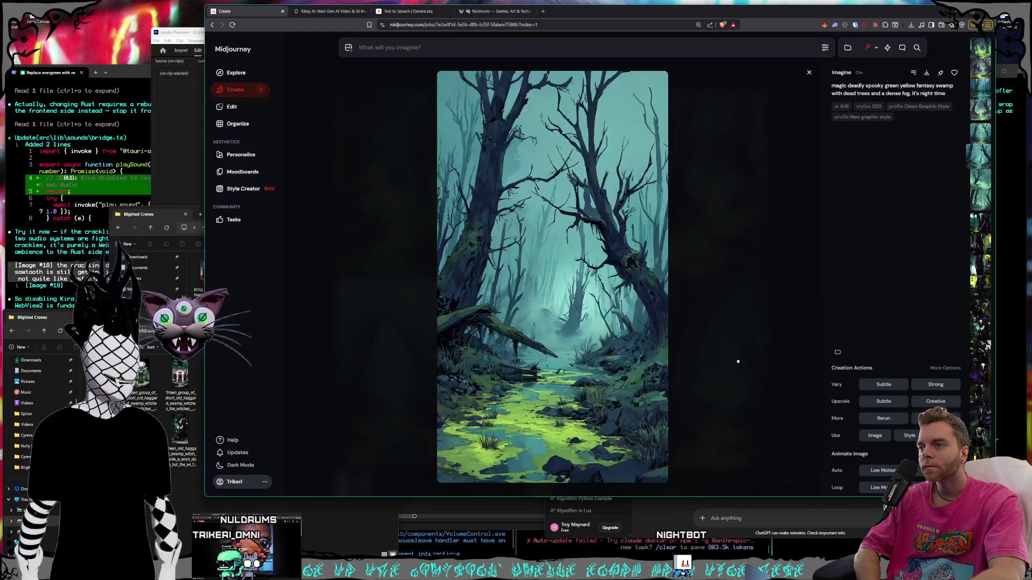
pyautogui.press('Right')
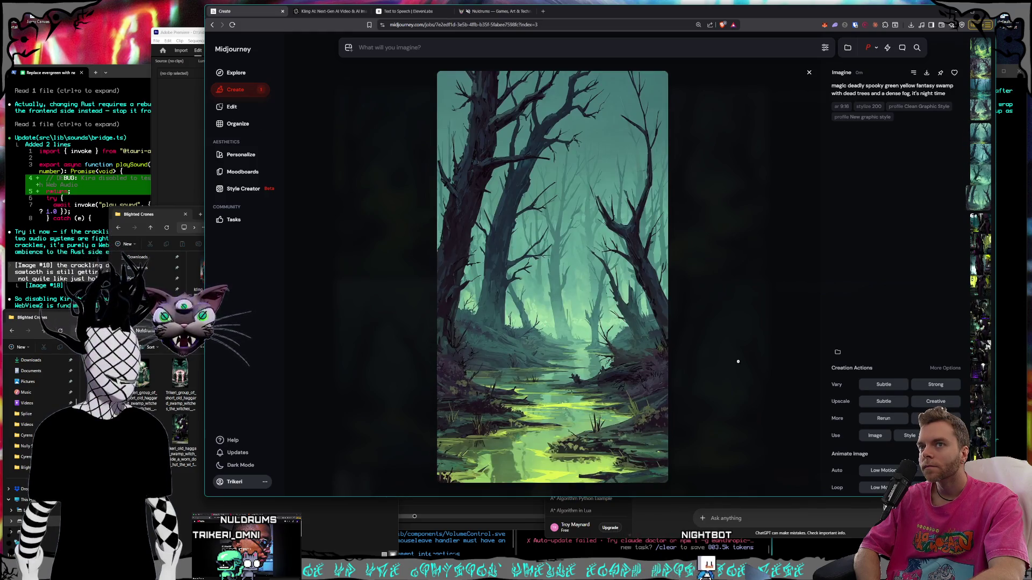
pyautogui.press('Left')
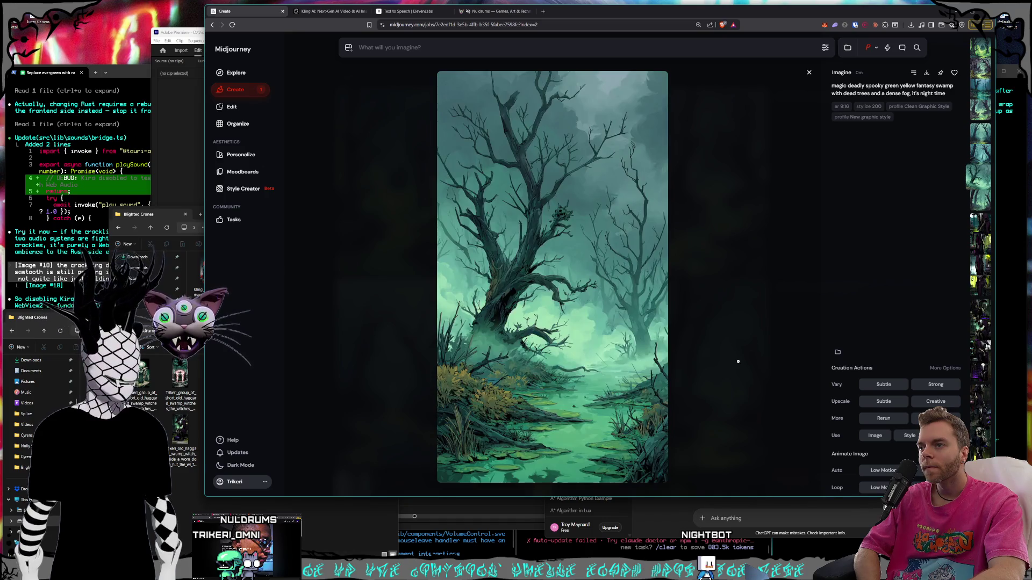
pyautogui.press('Left')
pyautogui.press('Left')
pyautogui.press('Left')
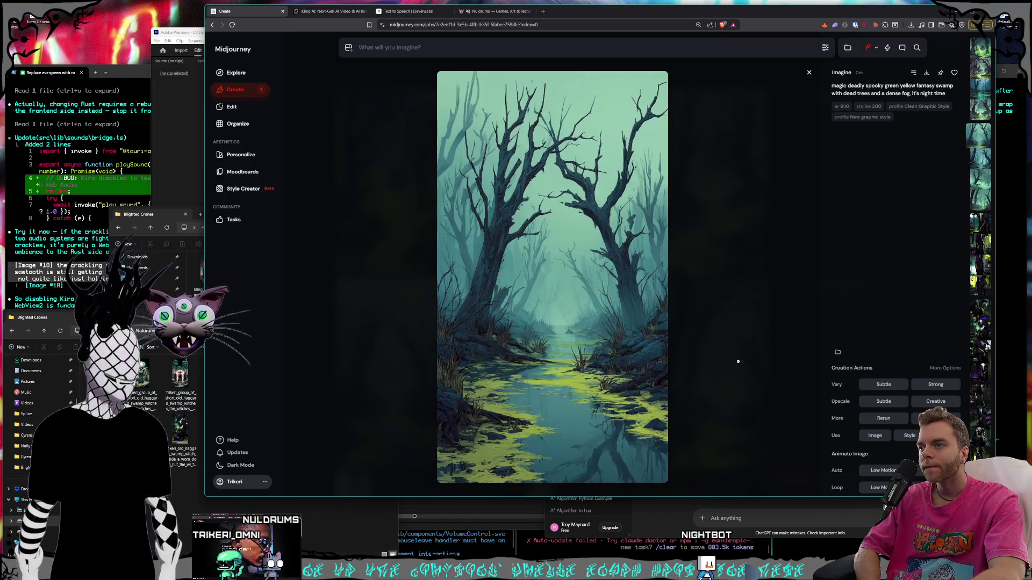
pyautogui.press('Left')
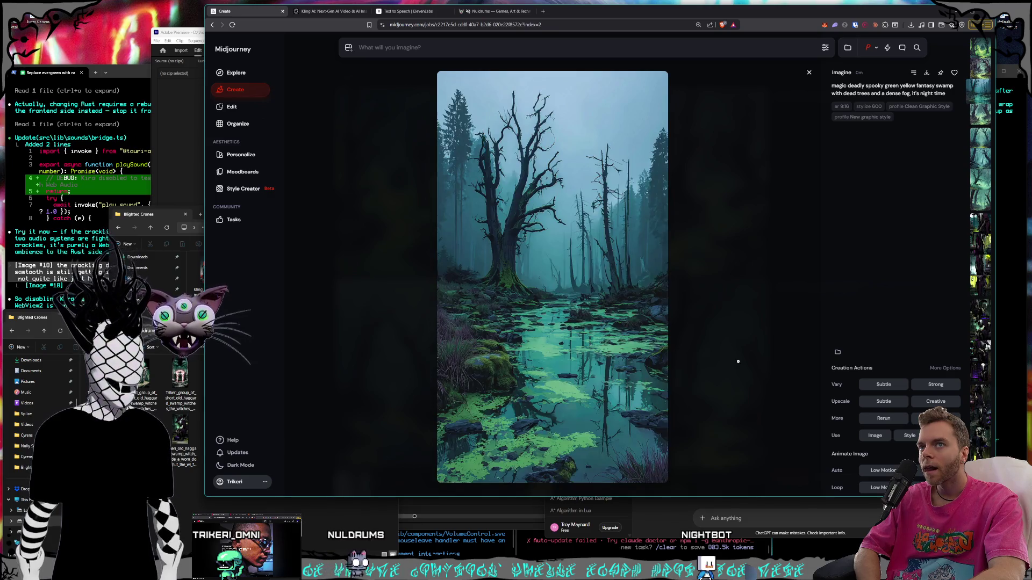
pyautogui.press('Left')
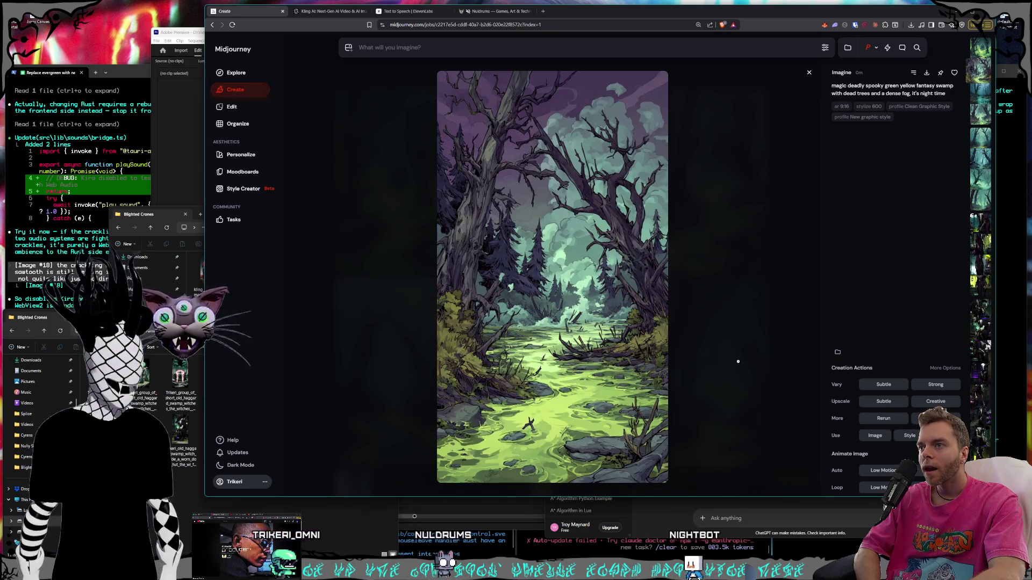
pyautogui.press('Left')
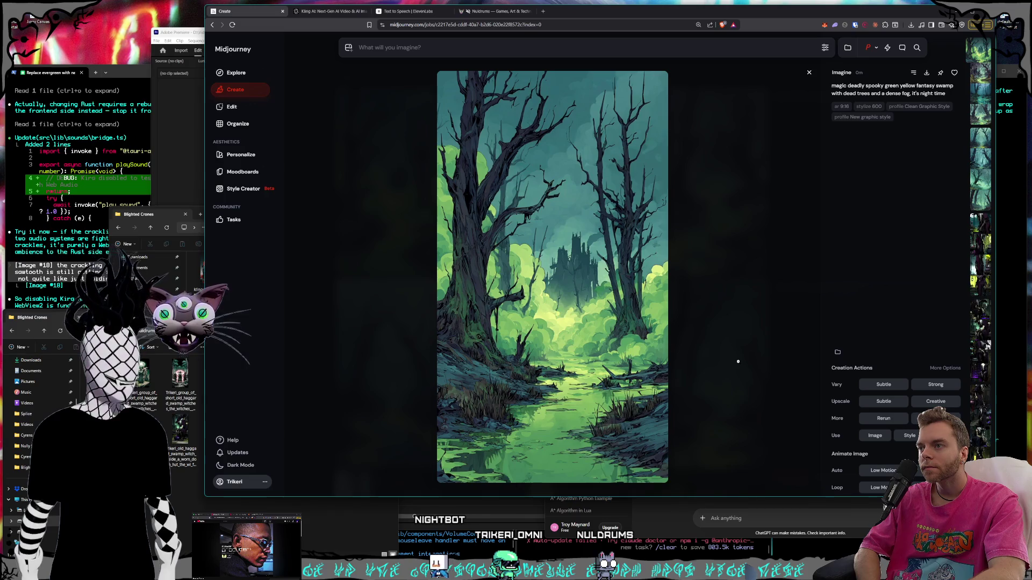
# Flip forward to the stylize 200 swamp set and back, then leave for the Nuldrums site.
pyautogui.press('Right')
pyautogui.press('Right')
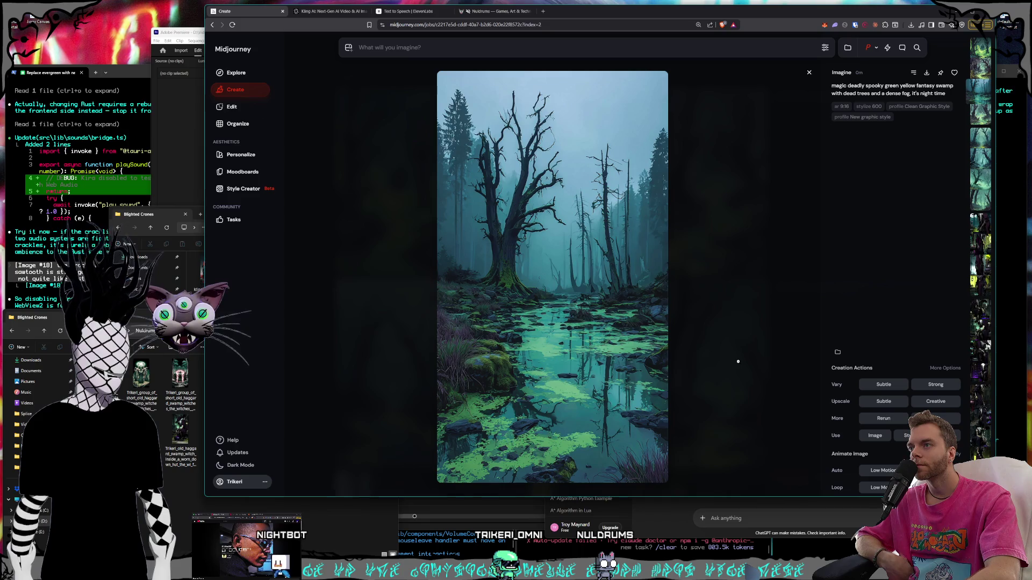
pyautogui.press('Right')
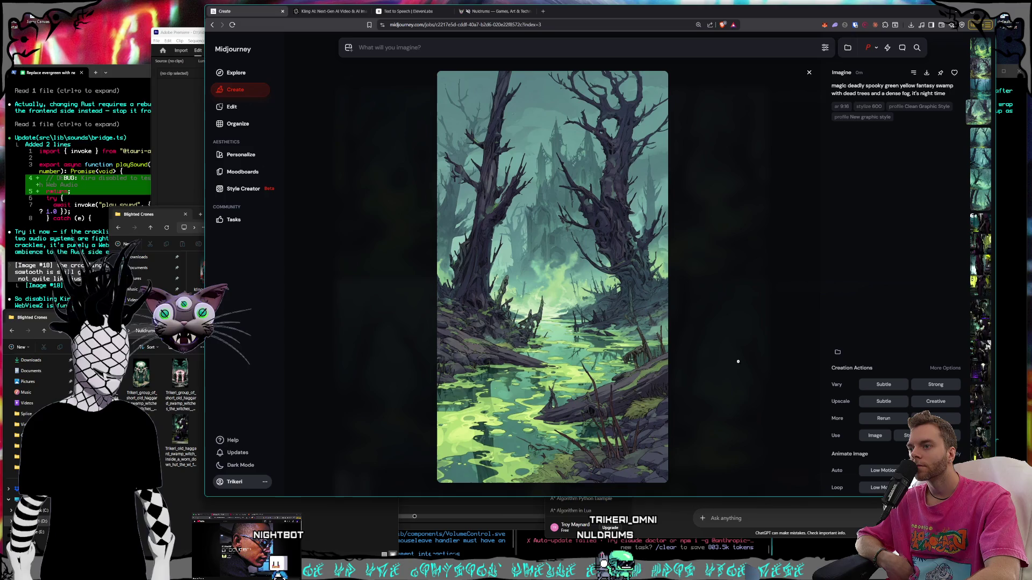
pyautogui.press('Right')
pyautogui.press('Right')
pyautogui.press('Right')
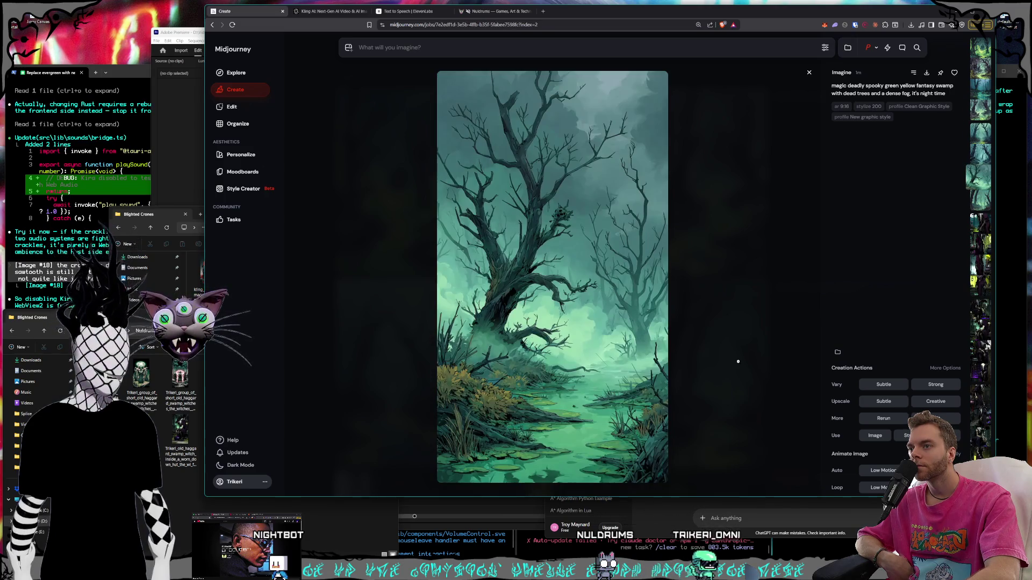
pyautogui.press('Right')
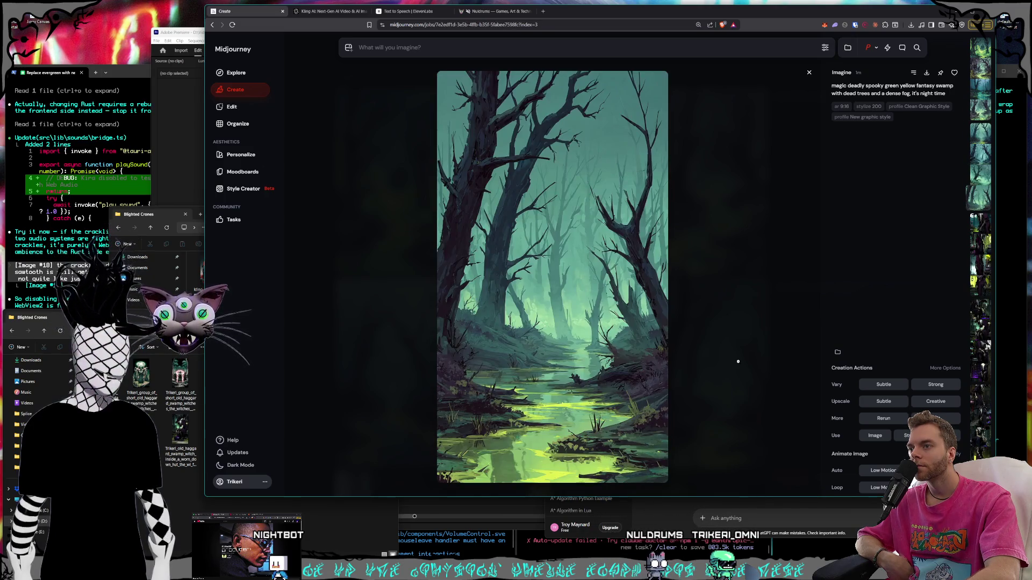
pyautogui.press('Right')
pyautogui.press('Left')
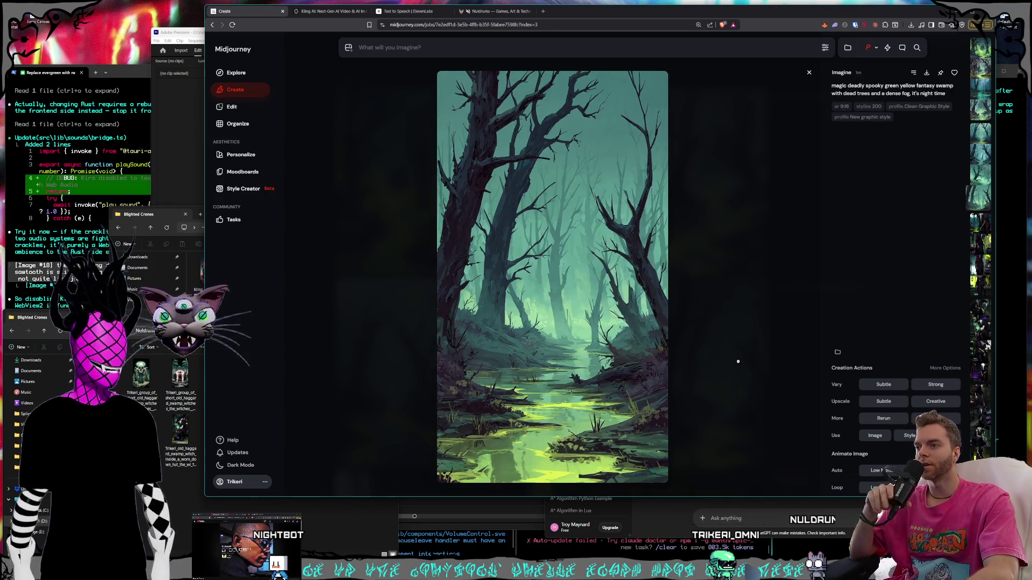
pyautogui.press('Left')
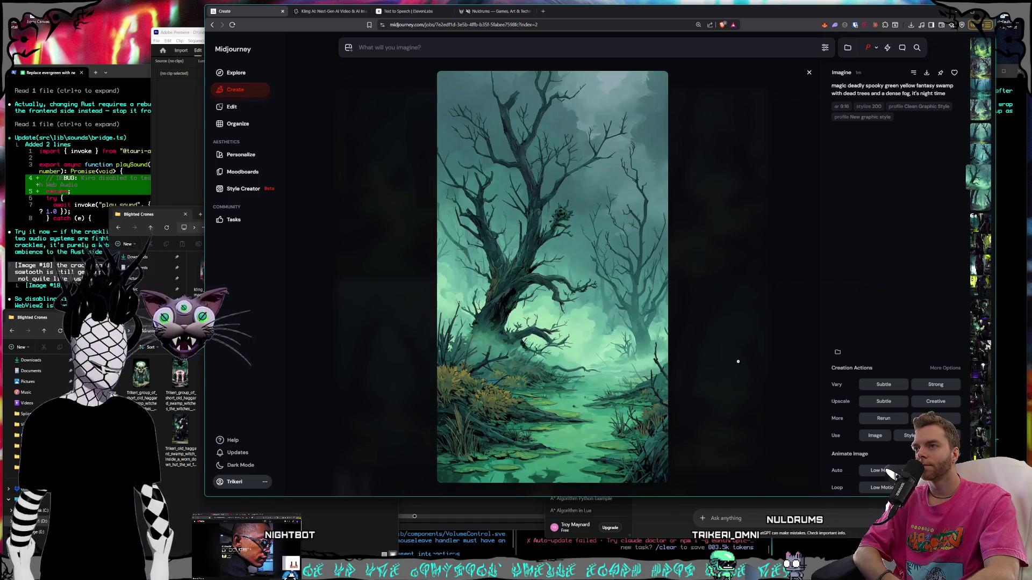
pyautogui.press('Left')
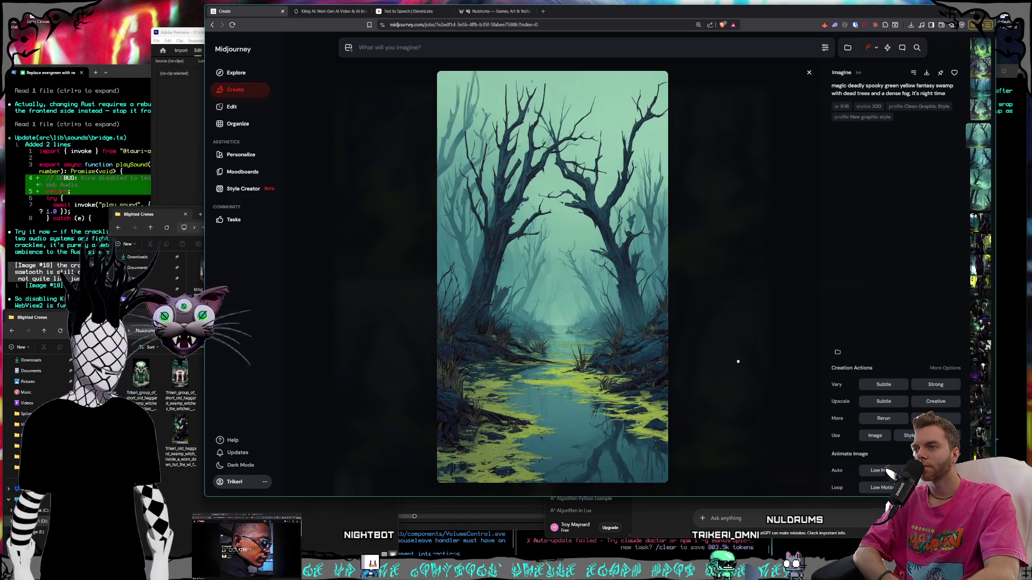
pyautogui.press('Left')
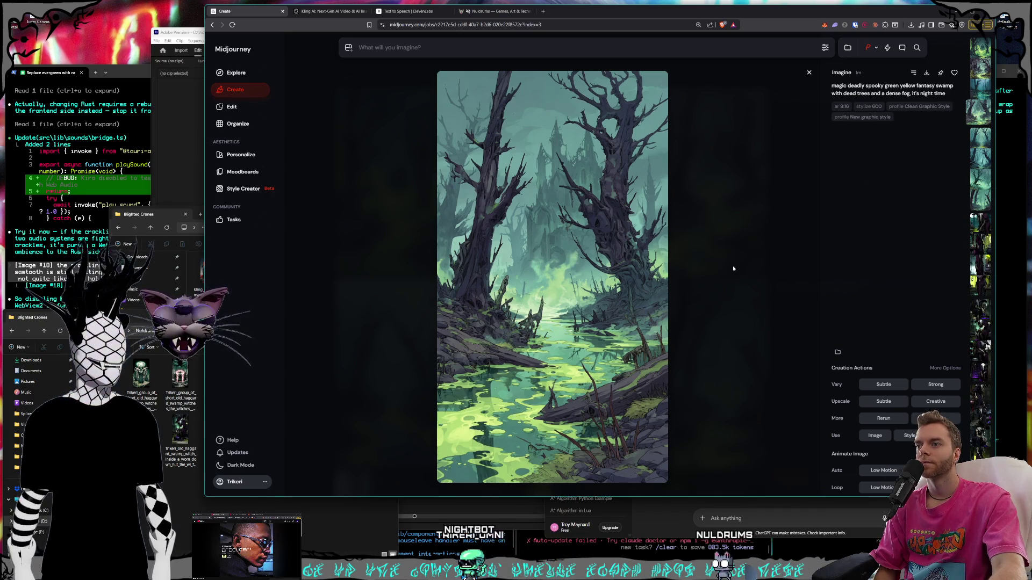
pyautogui.click(711, 282)
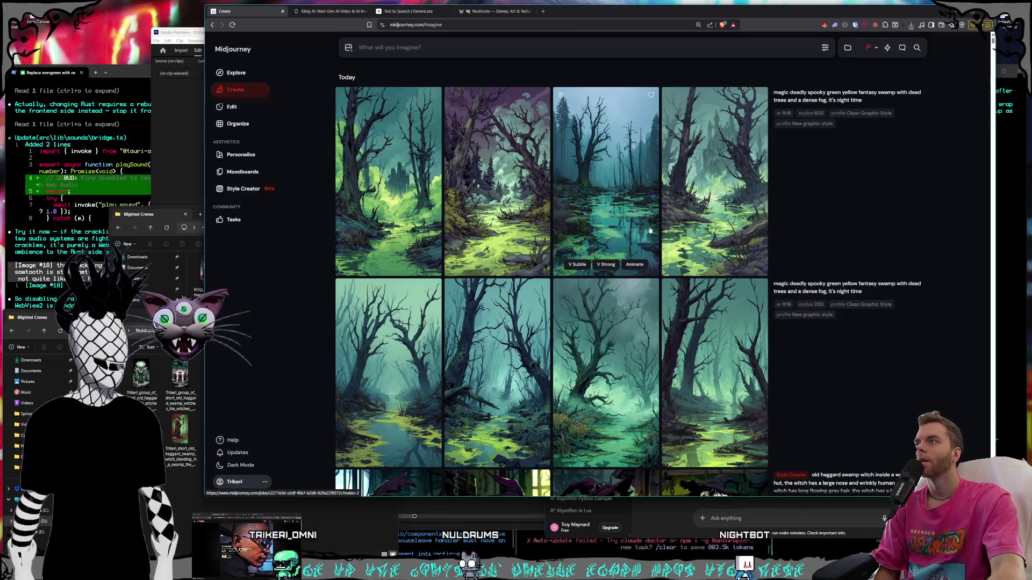
pyautogui.click(494, 11)
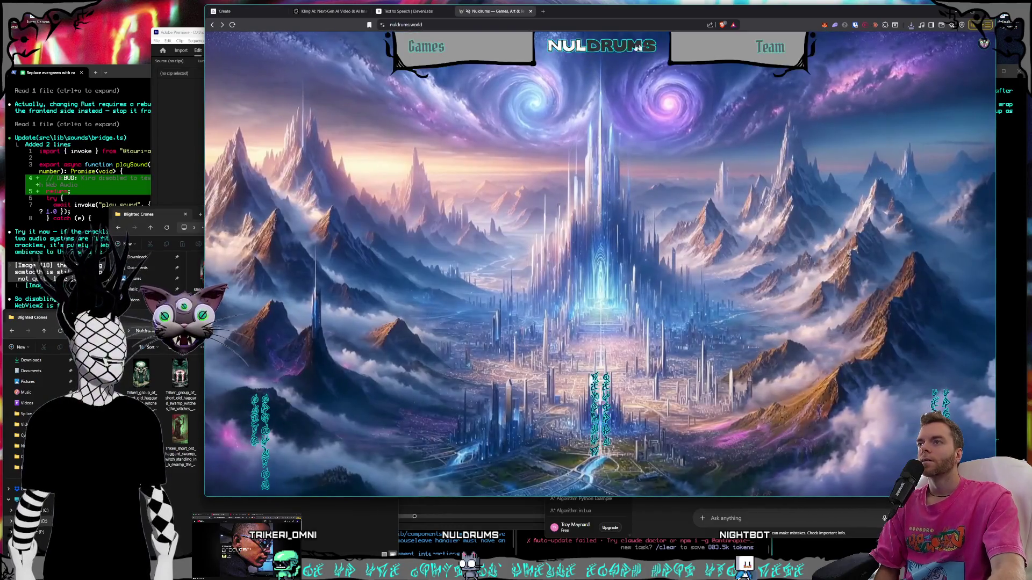
# View the Blighted Crones witch entry on Nuldrums, then return to Kling AI.
pyautogui.click(700, 324)
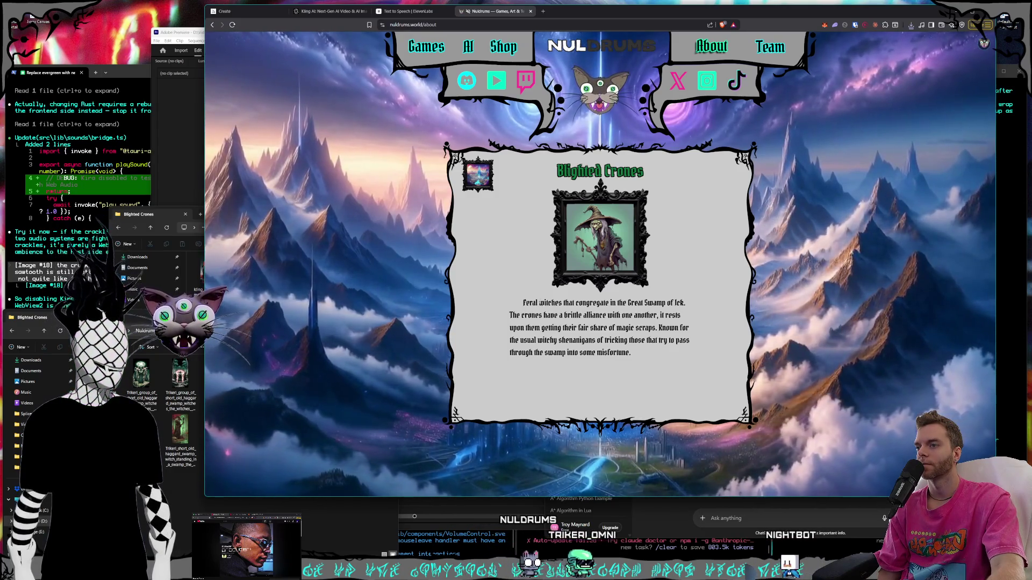
pyautogui.click(330, 11)
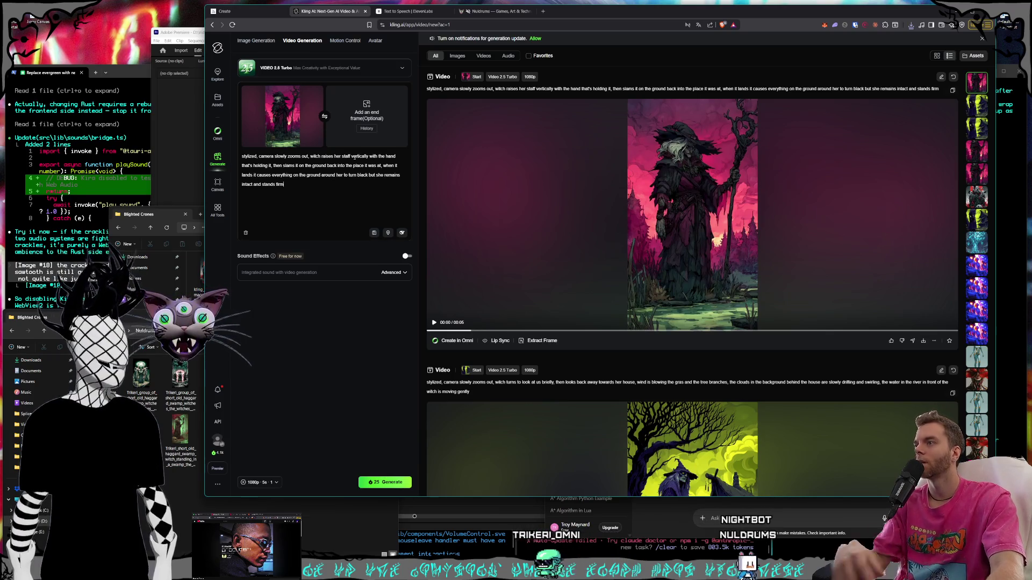
# Replace the prompt's ending so the staff strike turns the ground black and spreads a blighted plague.
pyautogui.click(335, 185)
pyautogui.moveTo(335, 186); pyautogui.dragTo(272, 175)
pyautogui.write('the gr')
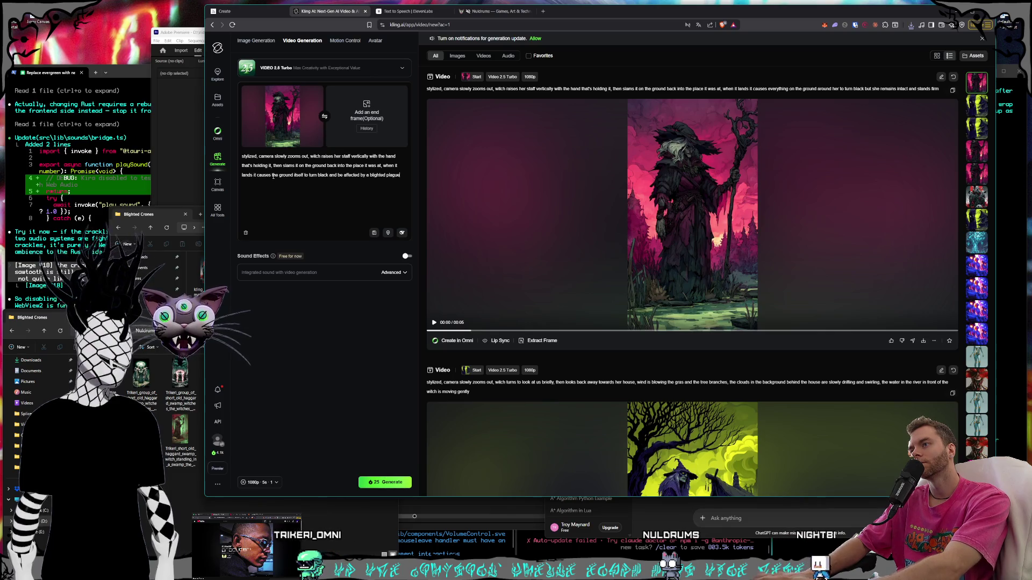
pyautogui.write('spreads out from where')
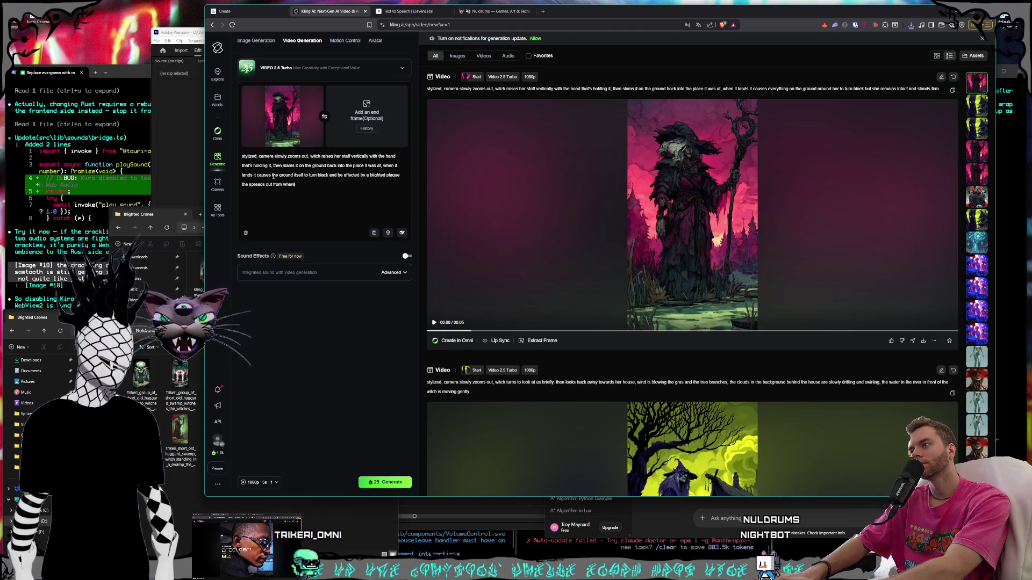
pyautogui.write(' the staff hit the')
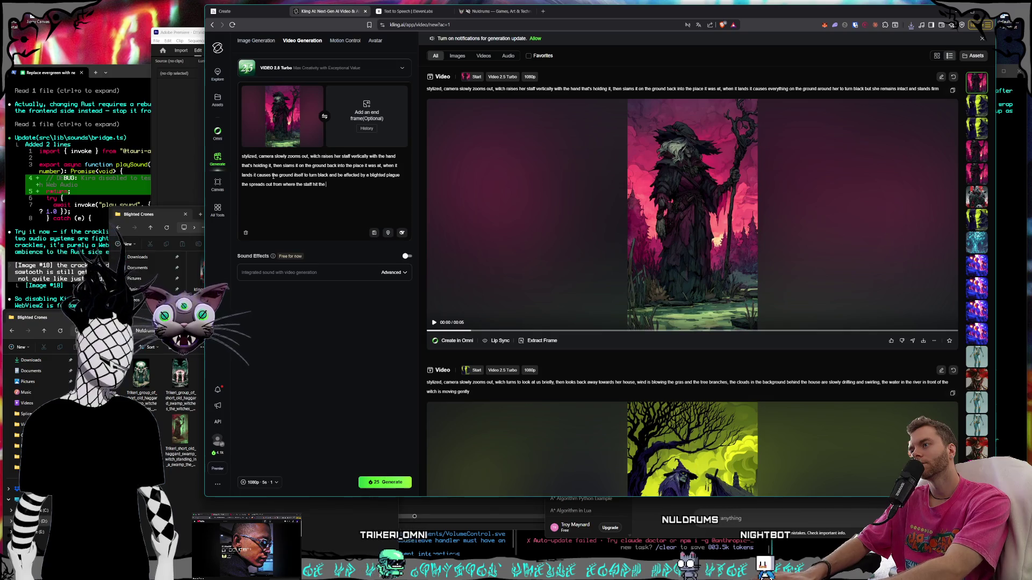
pyautogui.write(' ground ac')
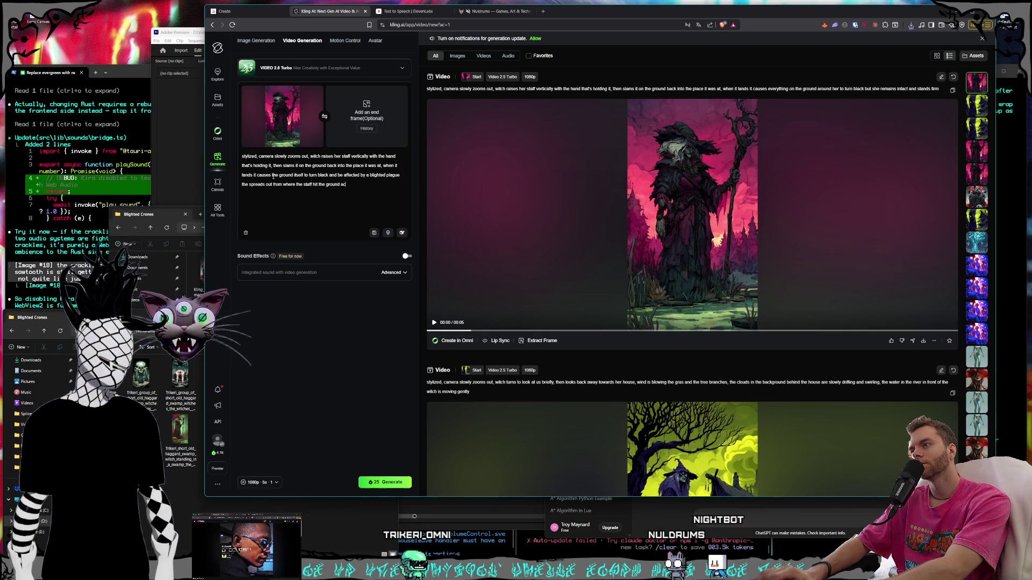
pyautogui.write('ross the ground')
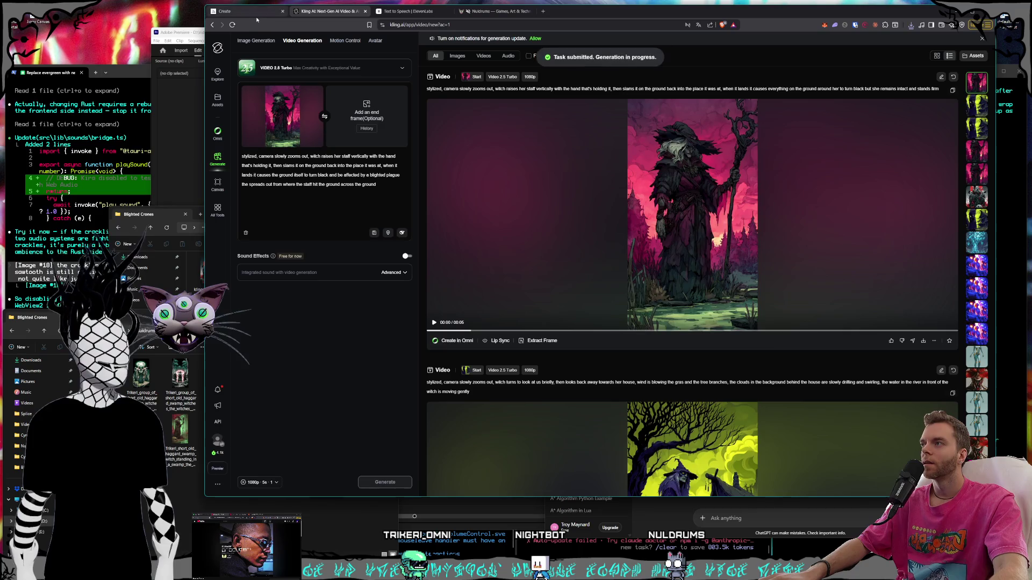
# Return to Midjourney's Create page and place the cursor in the 'What will you imagine?' field.
pyautogui.click(242, 11)
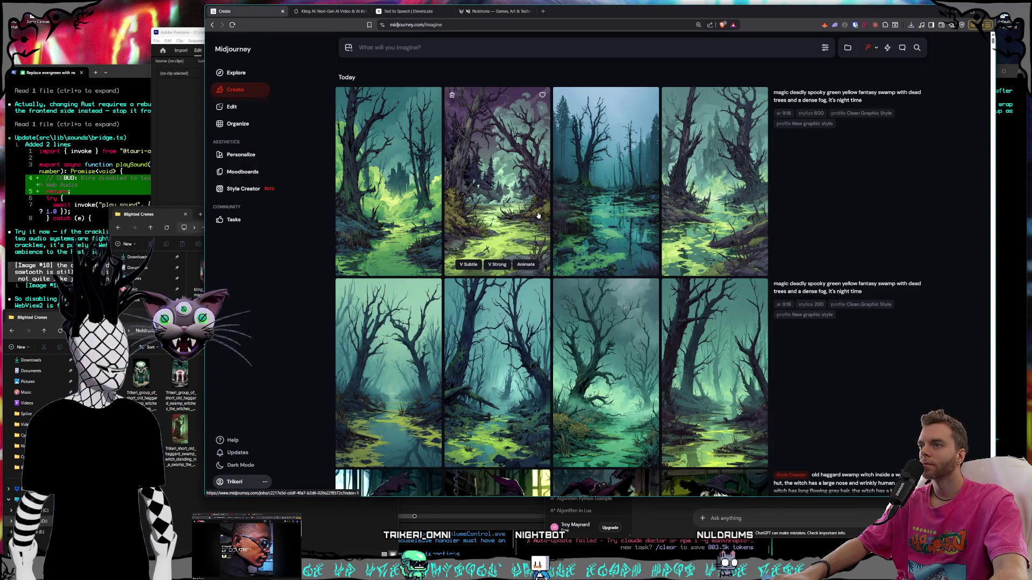
pyautogui.click(442, 49)
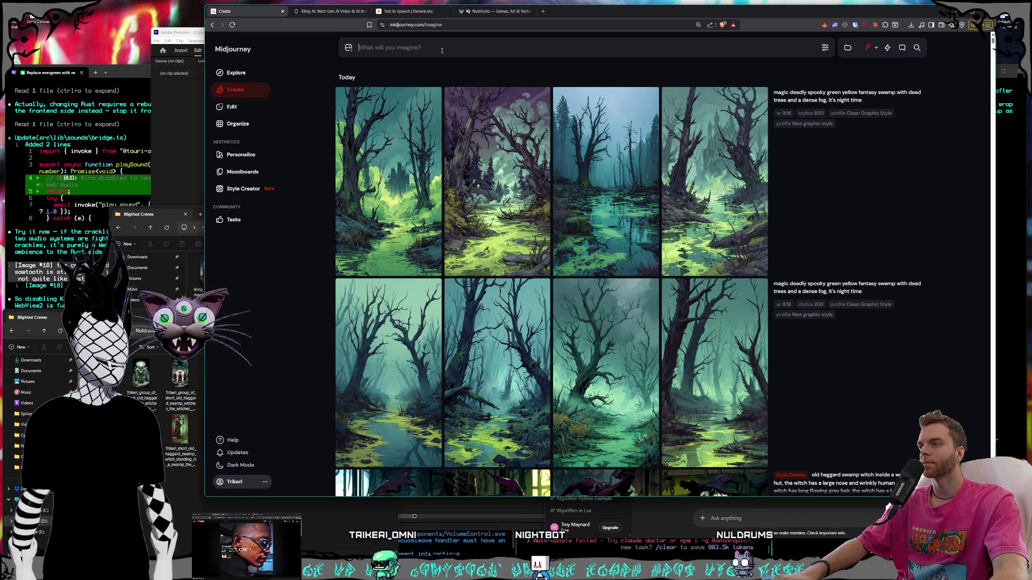
pyautogui.click(442, 51)
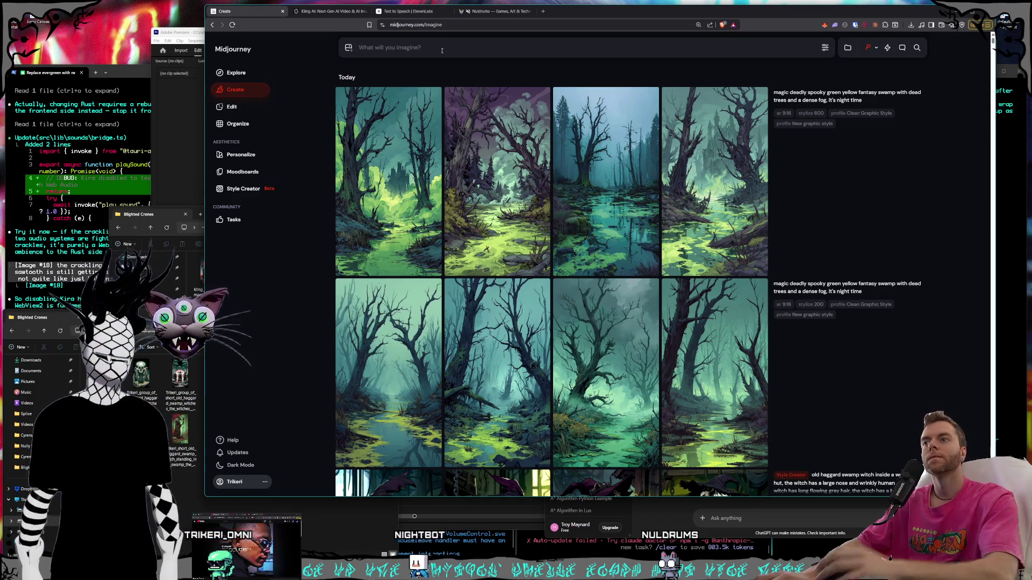
# Write and submit the fantasy parchment world map prompt of a swamp between a forest and river.
pyautogui.write('video game world map with a swamp location in between')
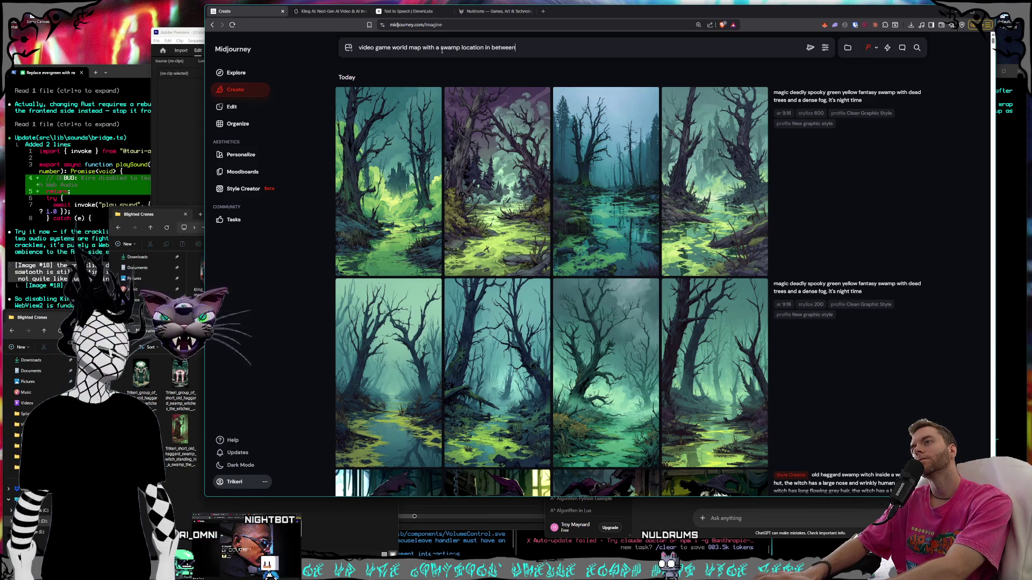
pyautogui.write(' a forest and a')
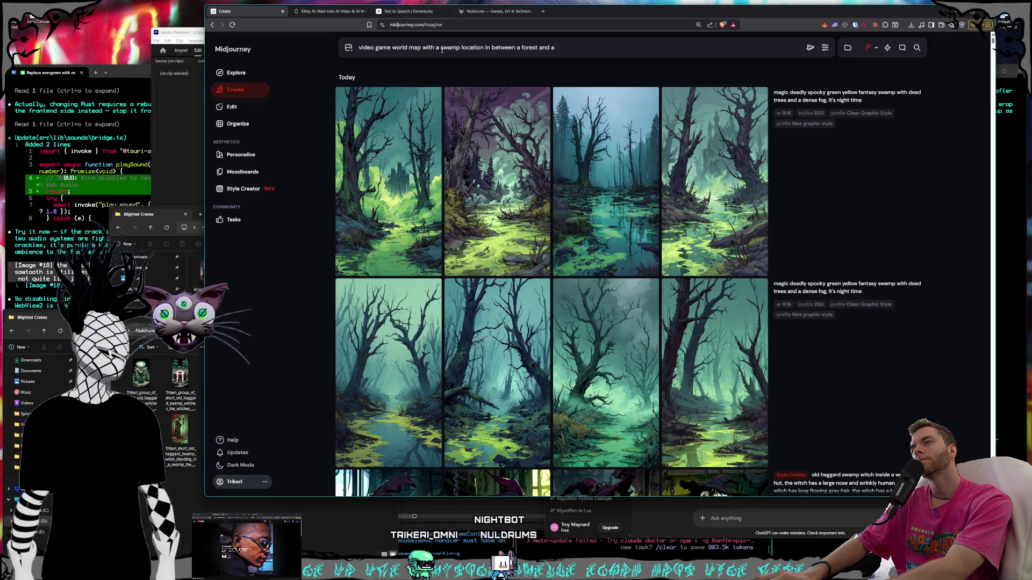
pyautogui.write(' river, the map has')
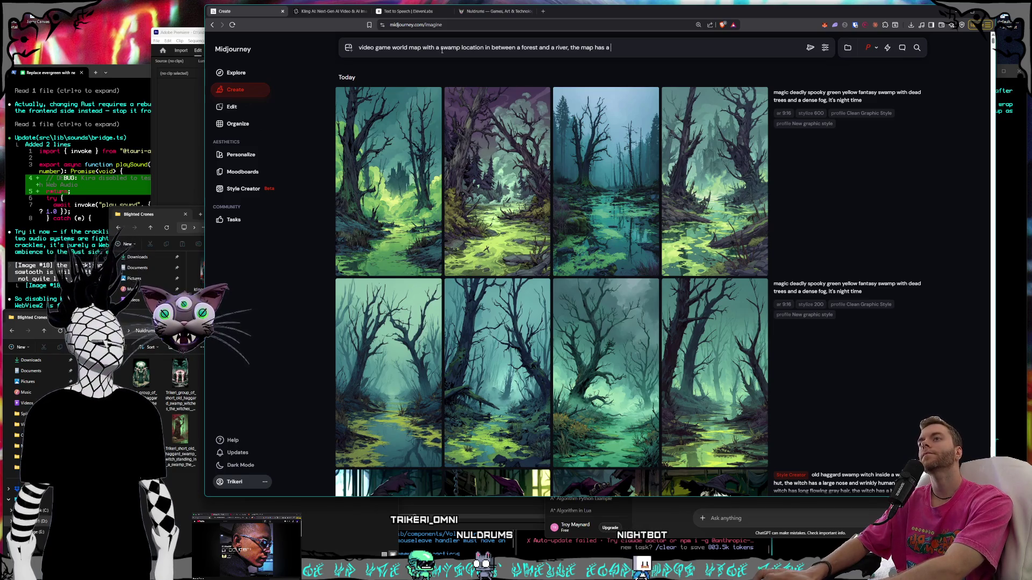
pyautogui.write('asy art style and is colored in')
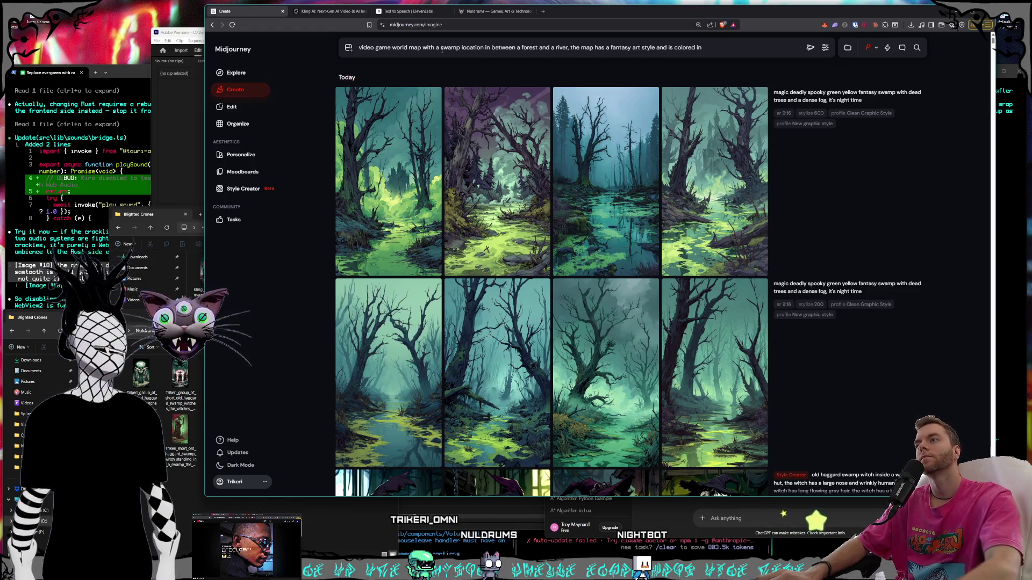
pyautogui.click(423, 49)
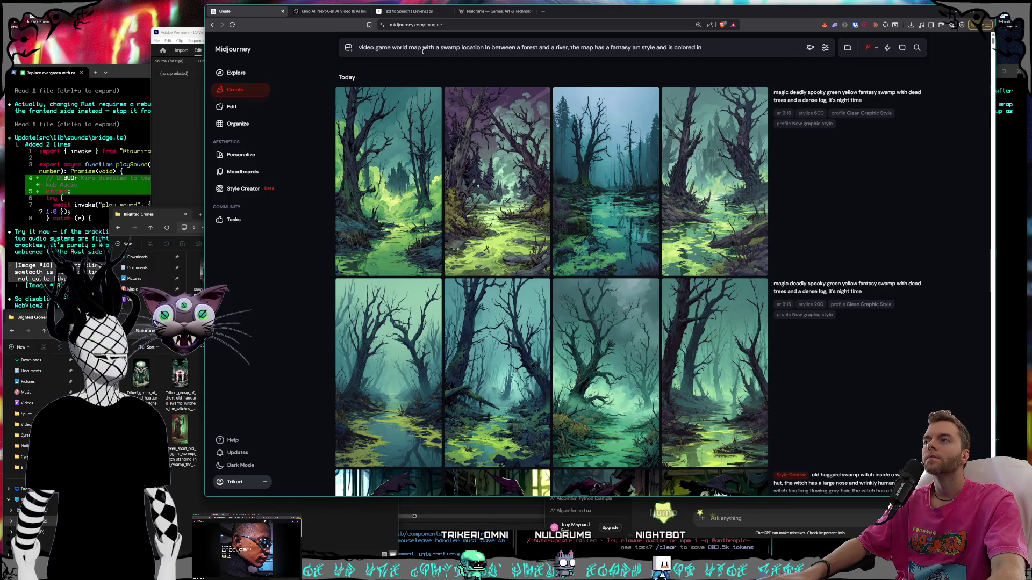
pyautogui.click(724, 50)
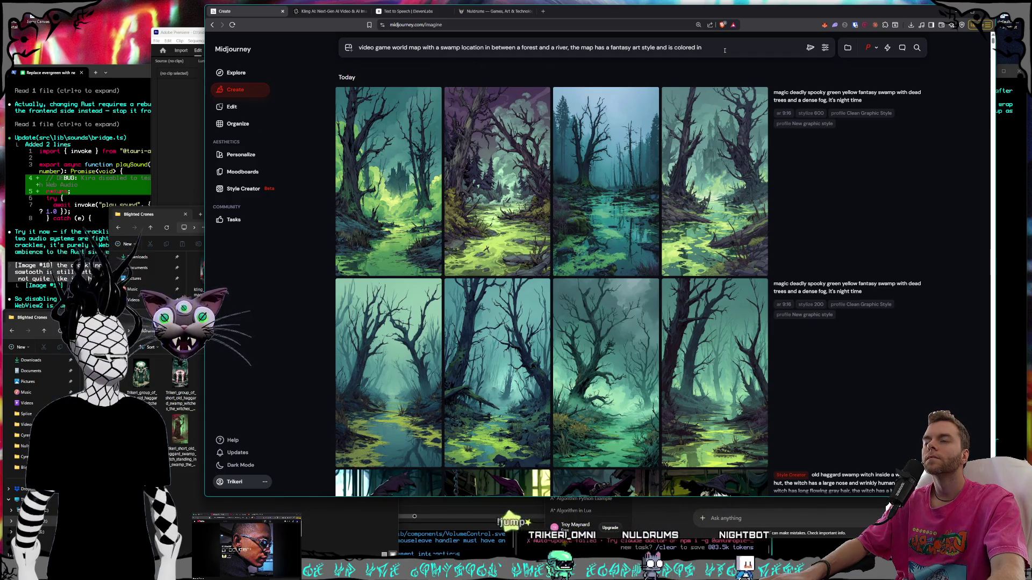
pyautogui.press('BackSpace')
pyautogui.press('BackSpace')
pyautogui.press('BackSpace')
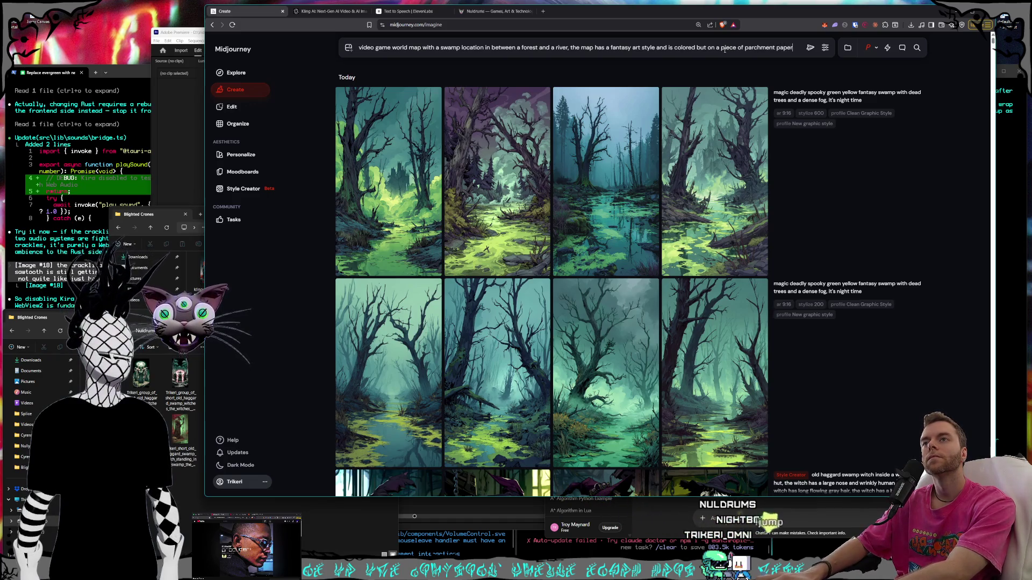
pyautogui.click(810, 54)
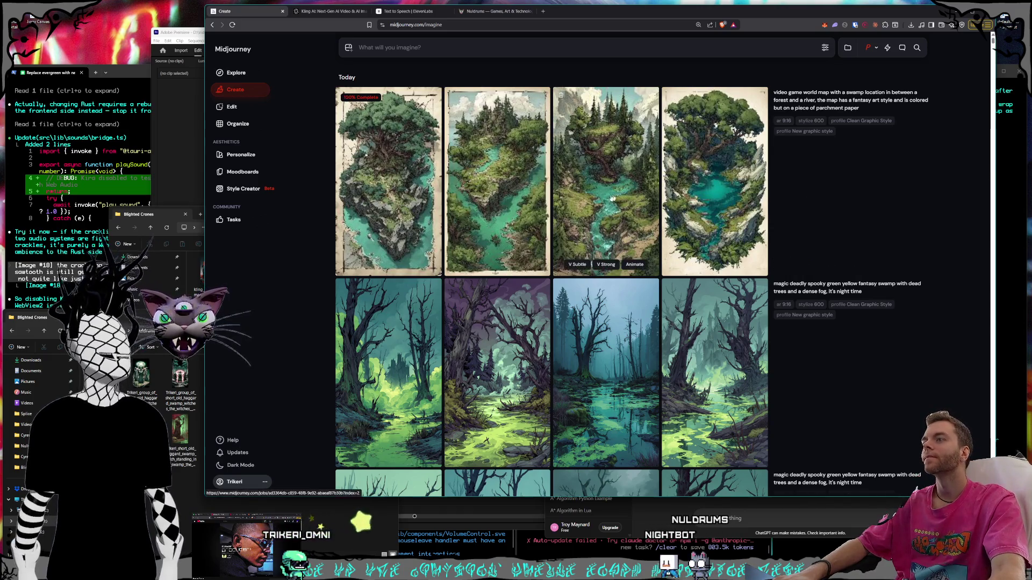
pyautogui.click(388, 215)
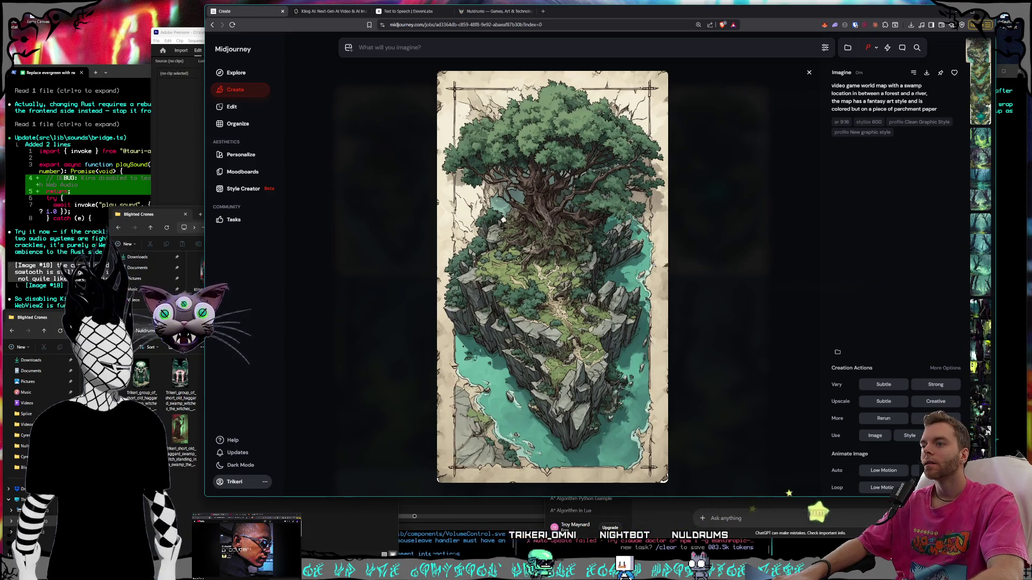
# Step through the second, third and fourth map variations, then reload the map prompt.
pyautogui.press('Right')
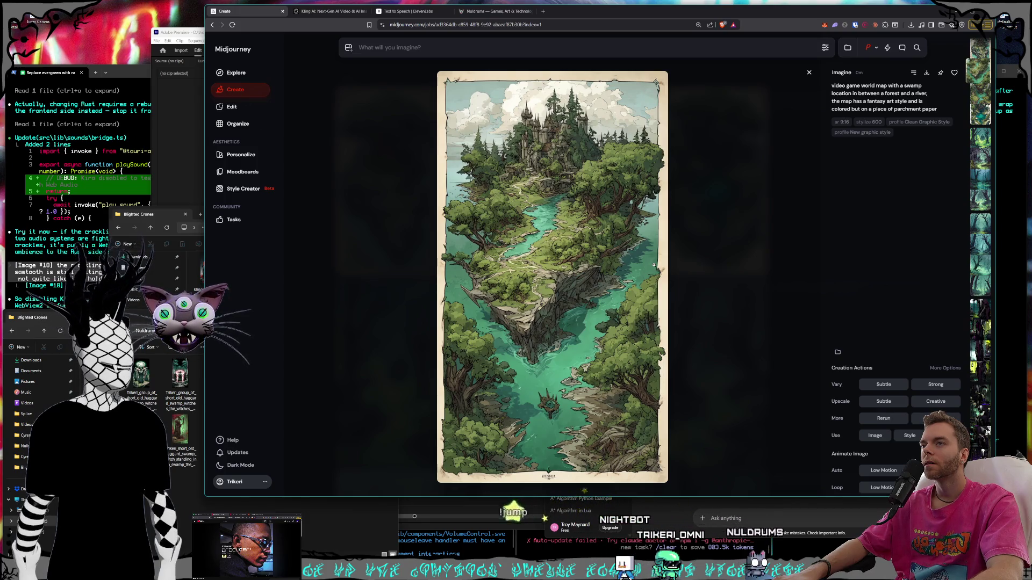
pyautogui.press('Right')
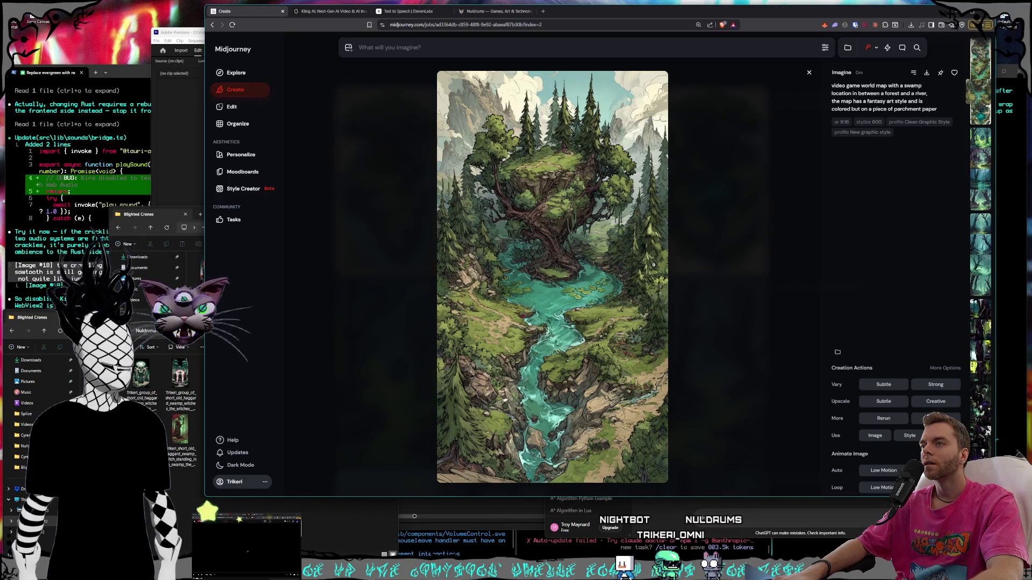
pyautogui.press('Right')
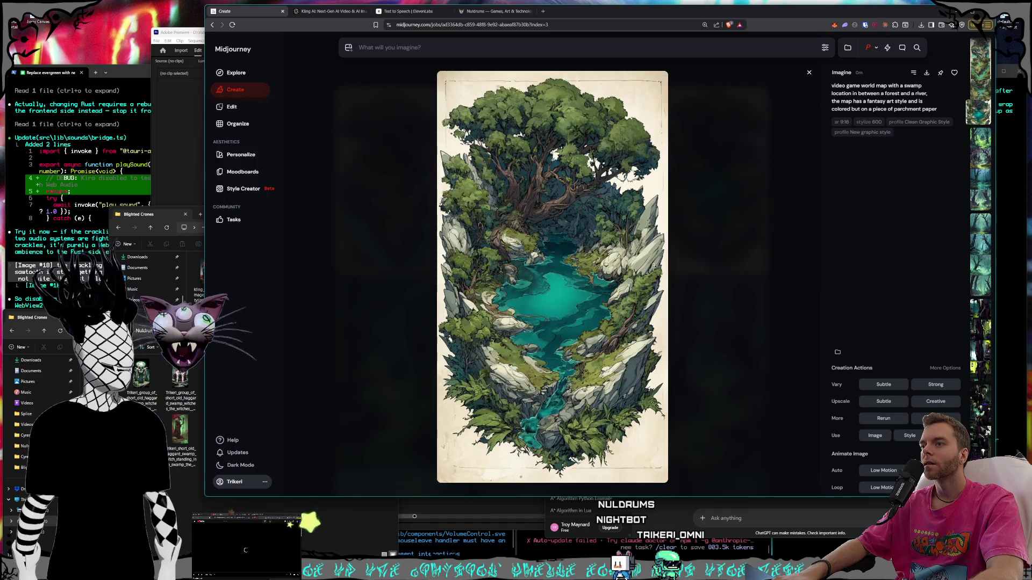
pyautogui.click(810, 74)
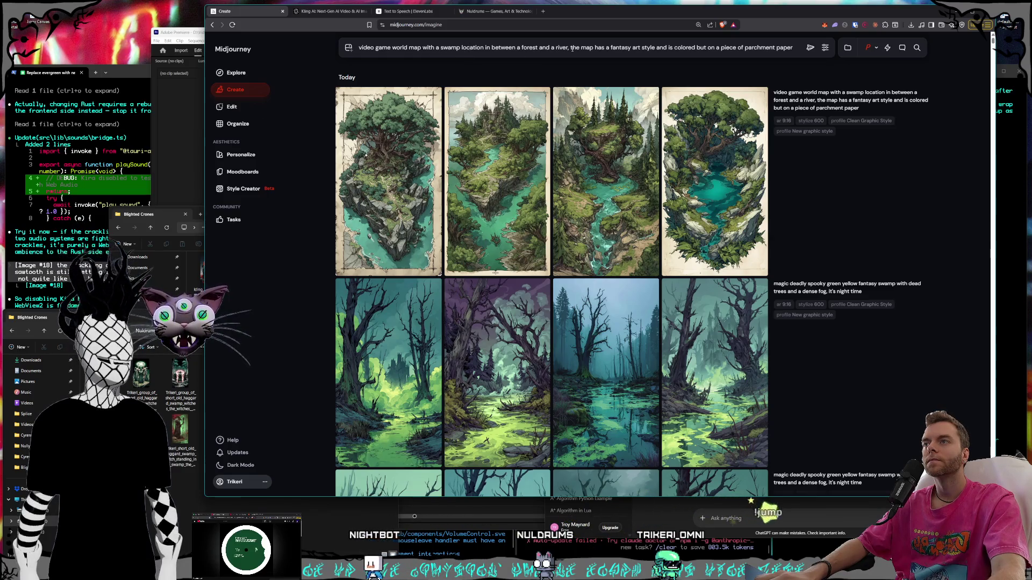
# Change the location to 'dark spooky nighttime swamp with yellow green mist on it' and submit.
pyautogui.moveTo(559, 48); pyautogui.dragTo(451, 48)
pyautogui.write('dark spo')
pyautogui.write('oky night')
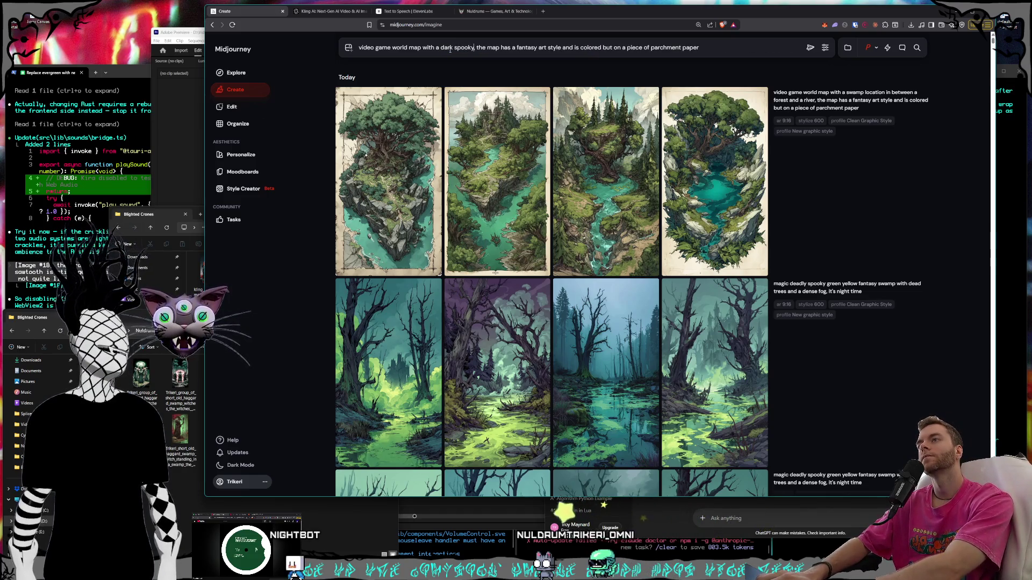
pyautogui.write('ime swamp with ')
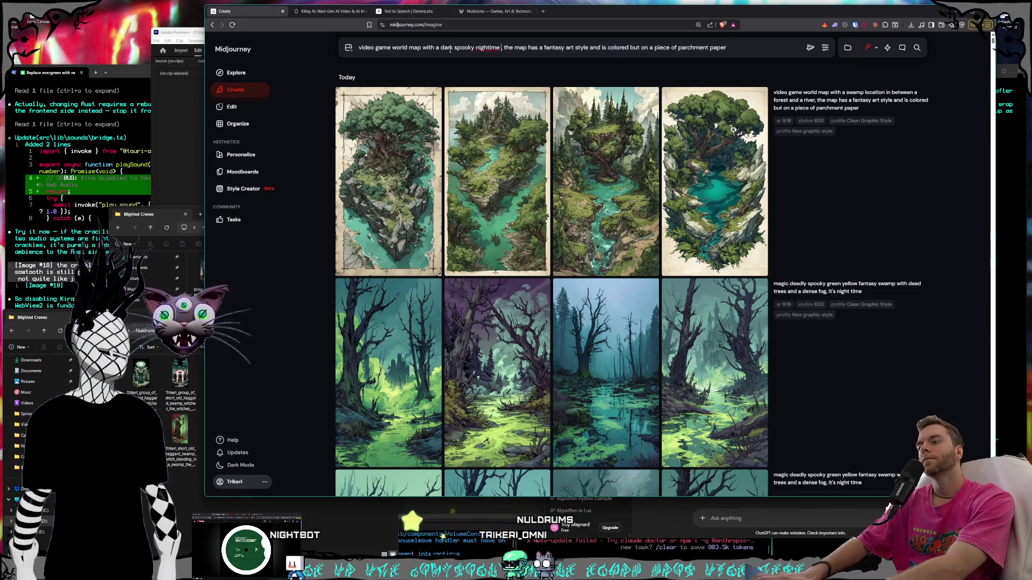
pyautogui.write('yellow green clou')
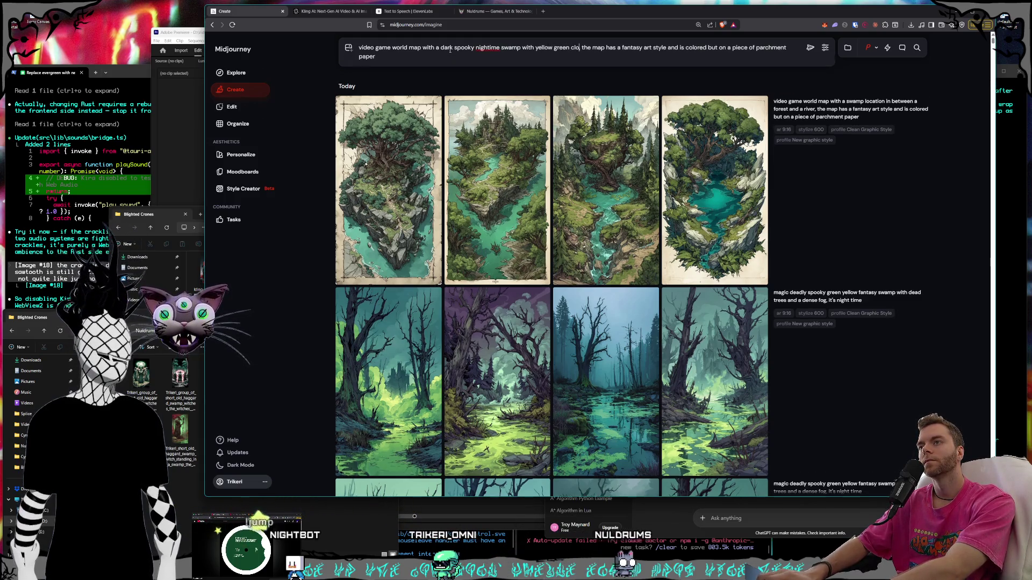
pyautogui.press('BackSpace')
pyautogui.press('BackSpace')
pyautogui.press('BackSpace')
pyautogui.write('mist on it')
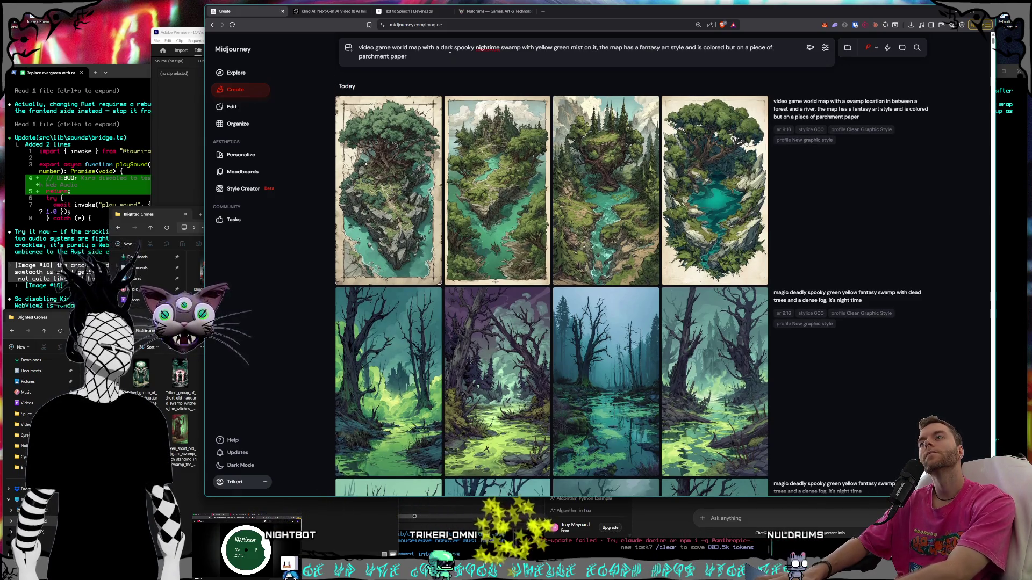
pyautogui.click(488, 47)
pyautogui.write('t')
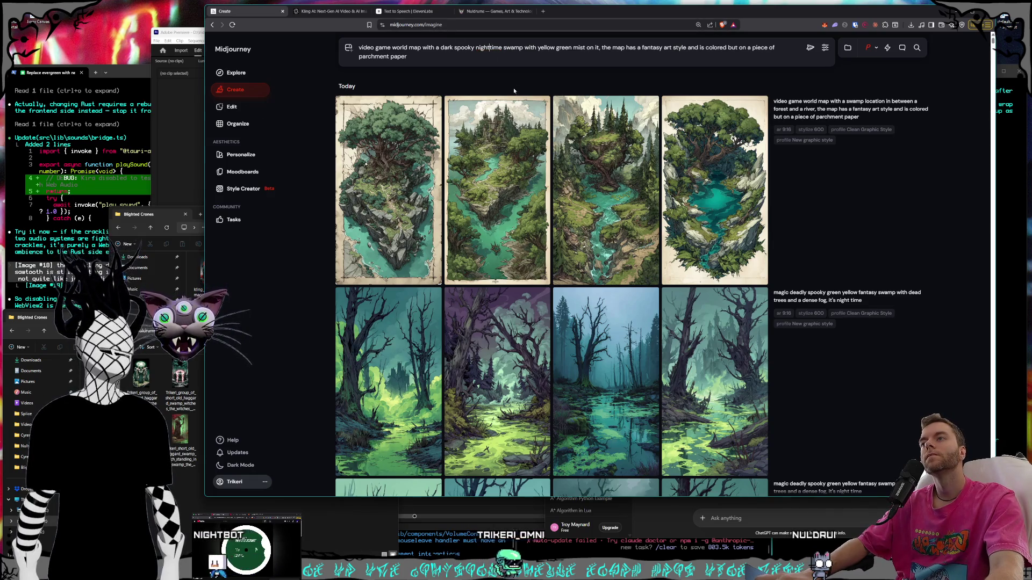
pyautogui.click(808, 49)
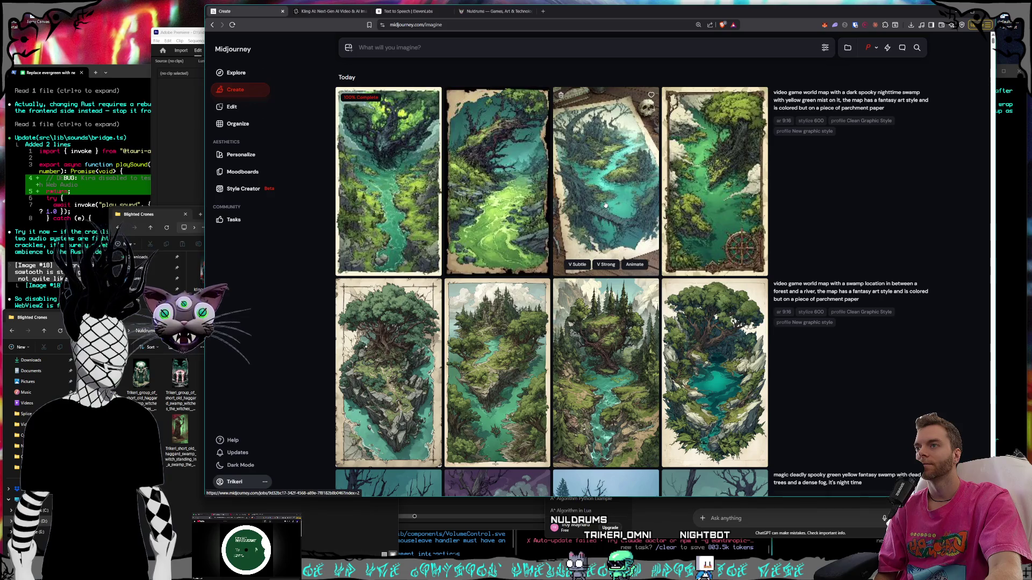
# Download the third nighttime swamp map, the one with a skull, and return to the grid.
pyautogui.click(606, 205)
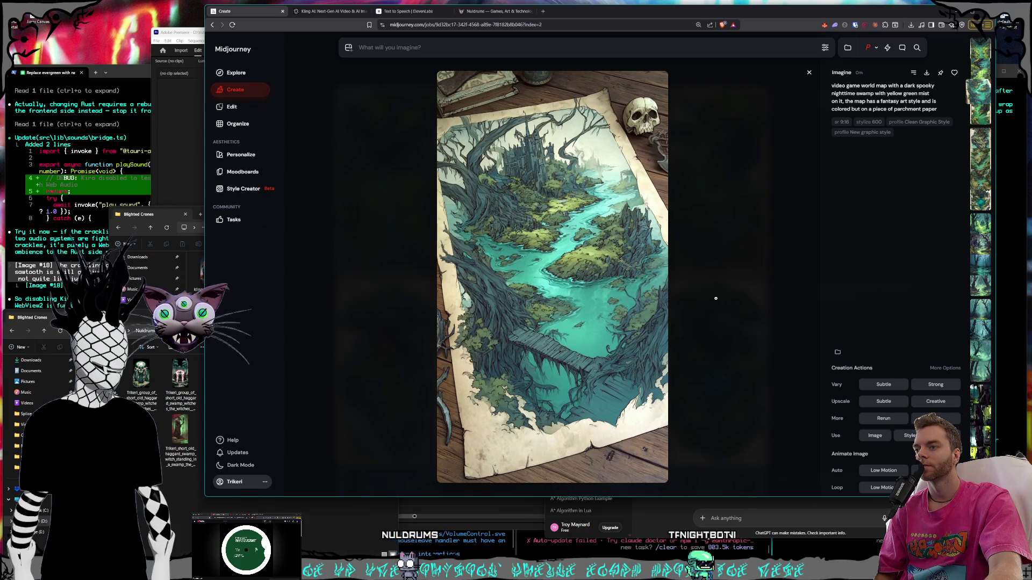
pyautogui.click(715, 299)
pyautogui.click(603, 187)
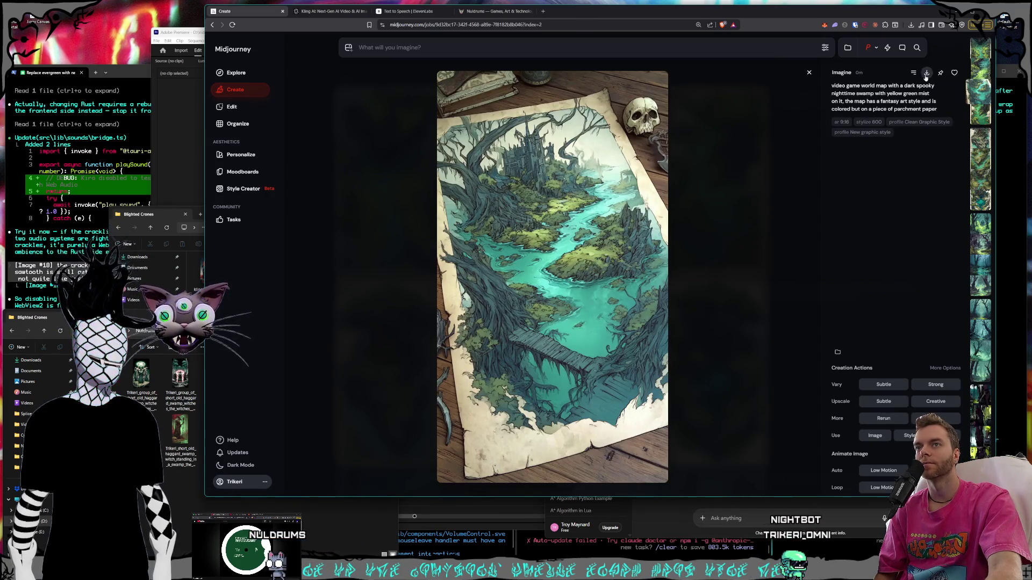
pyautogui.hotkey('ctrl', 's')
pyautogui.press('Return')
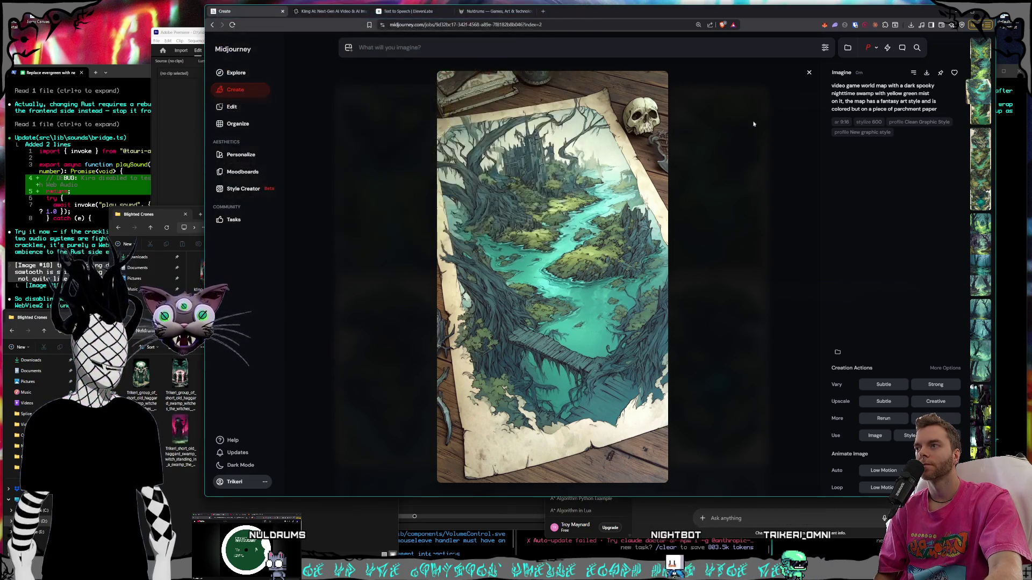
pyautogui.click(809, 72)
pyautogui.scroll(-1, 848, 247)
pyautogui.scroll(-6, 848, 248)
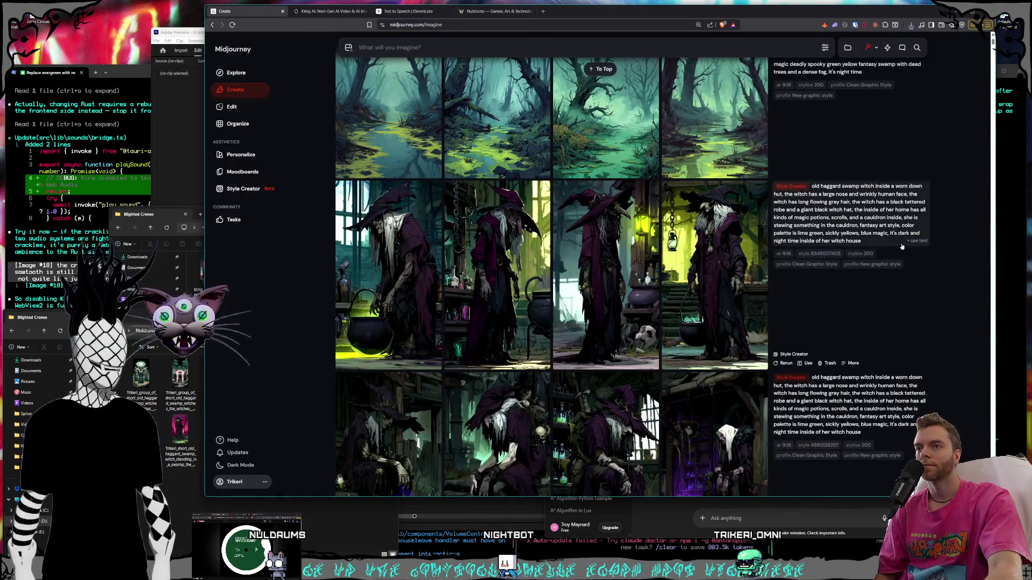
# Edit the witch prompt to a nighttime spooky swamp where she puppeteers a marionette, and submit.
pyautogui.click(919, 240)
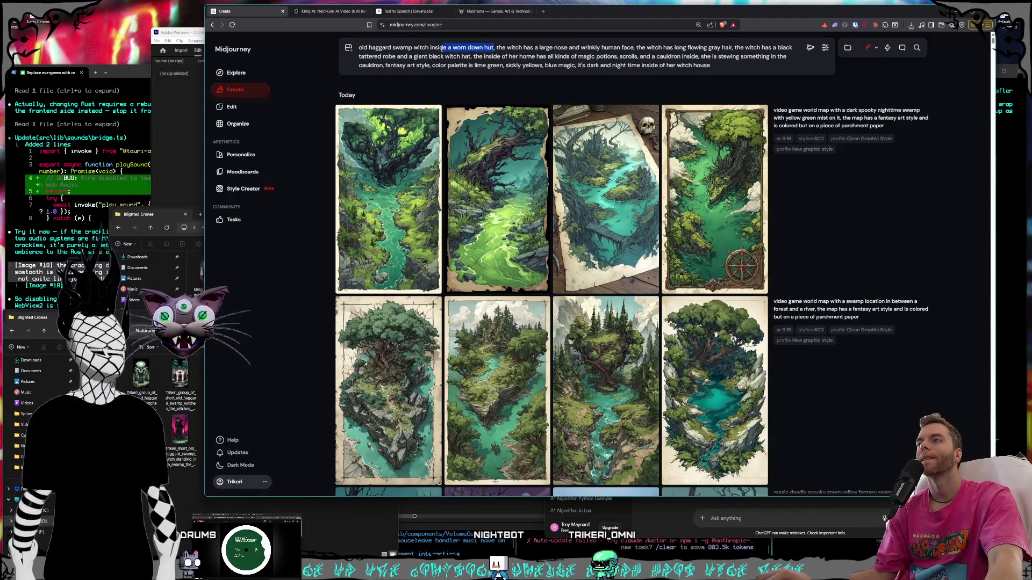
pyautogui.press('BackSpace')
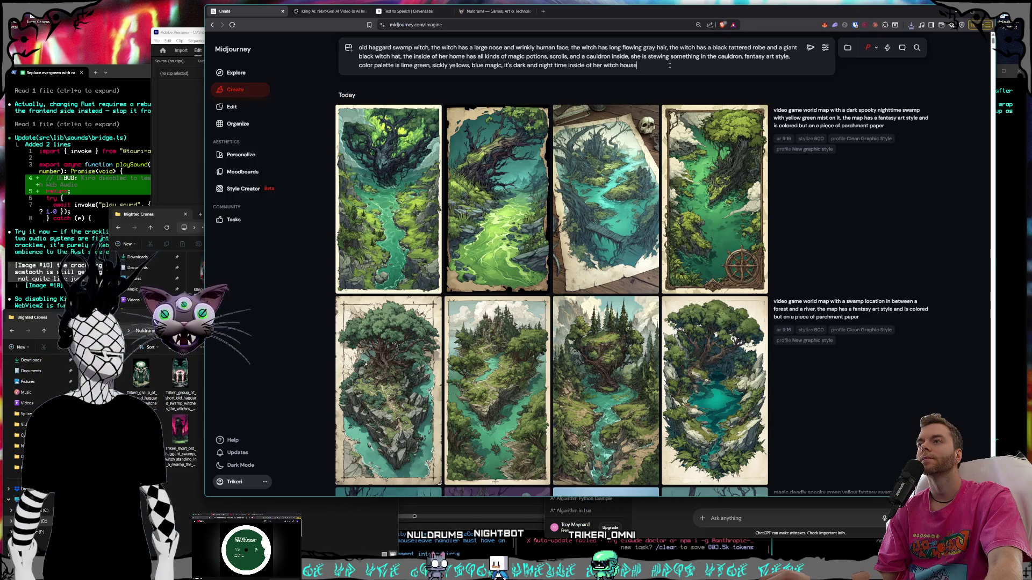
pyautogui.moveTo(500, 65); pyautogui.dragTo(407, 57)
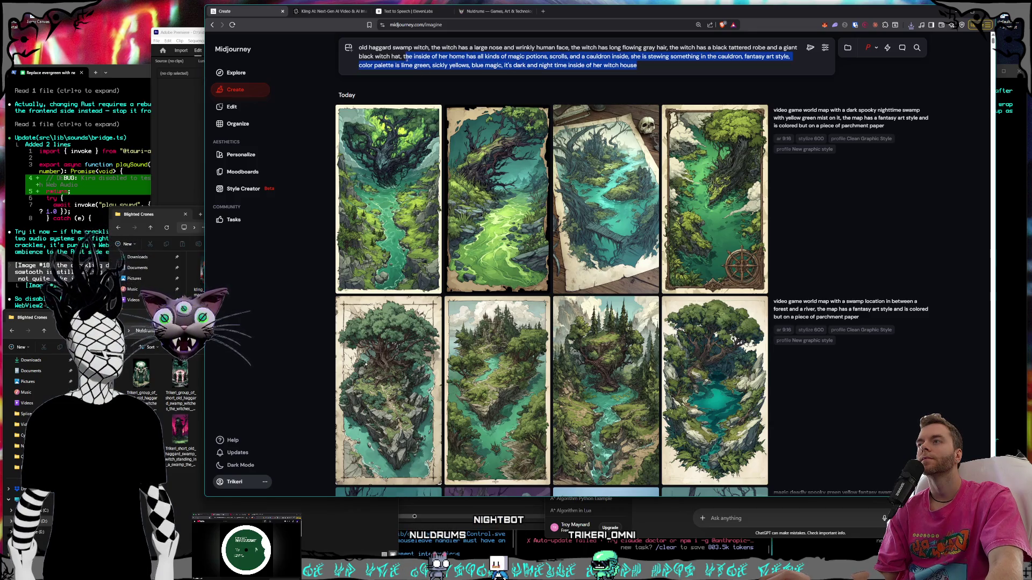
pyautogui.write('t, she')
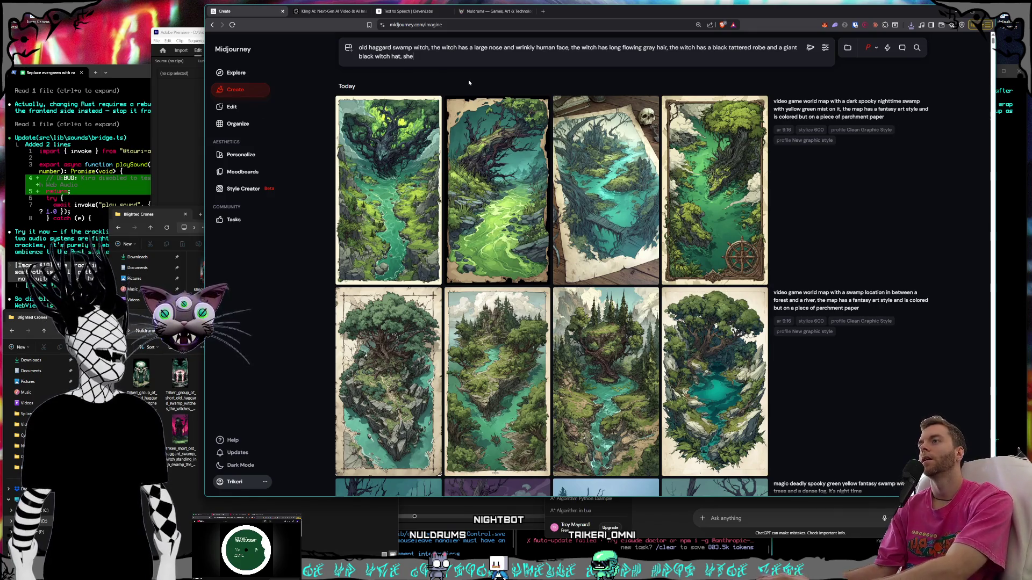
pyautogui.write(' is in nighttime')
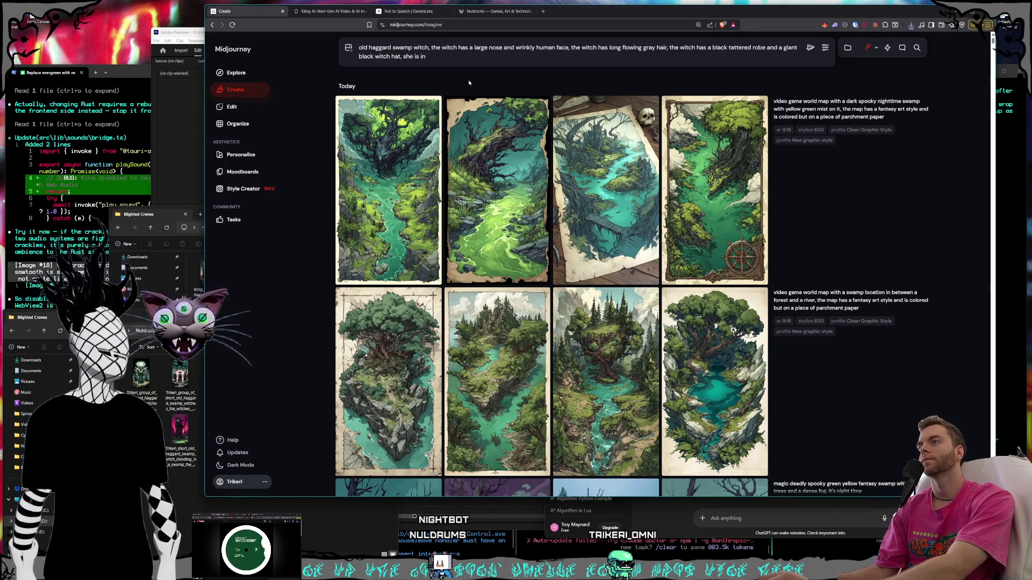
pyautogui.write(' spooky')
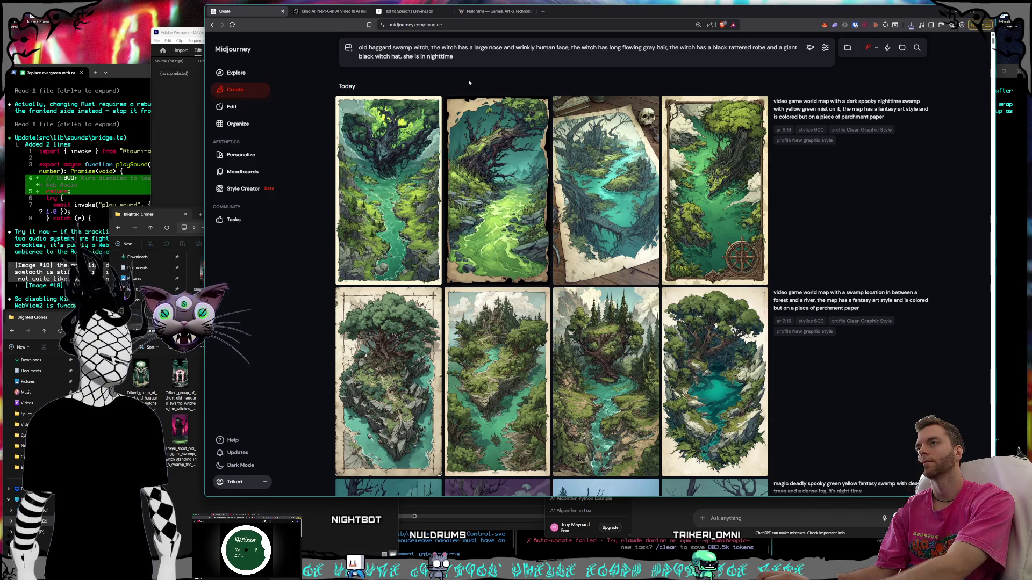
pyautogui.write(' swamp, she is controlling a puppet')
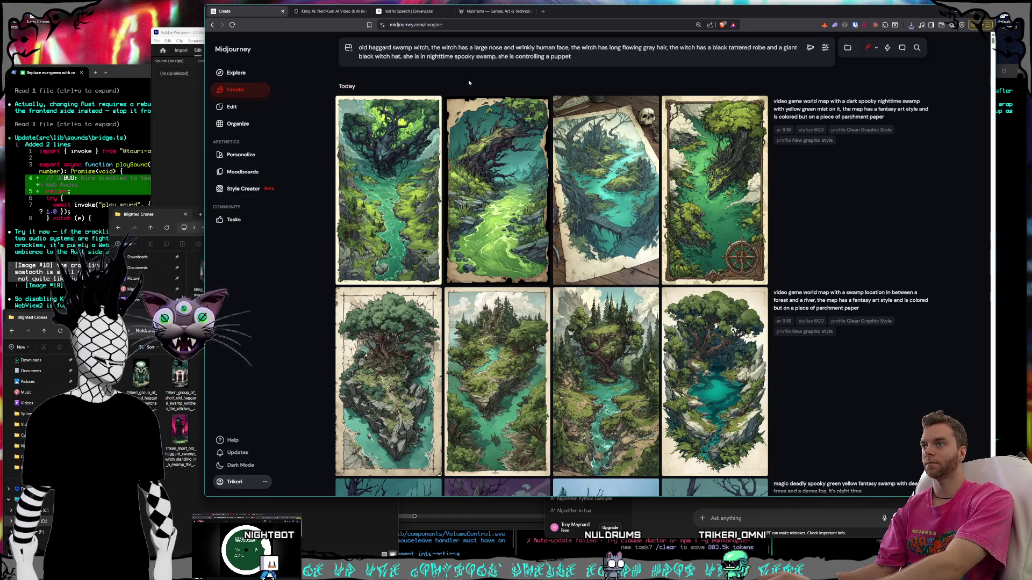
pyautogui.write(' and puppet')
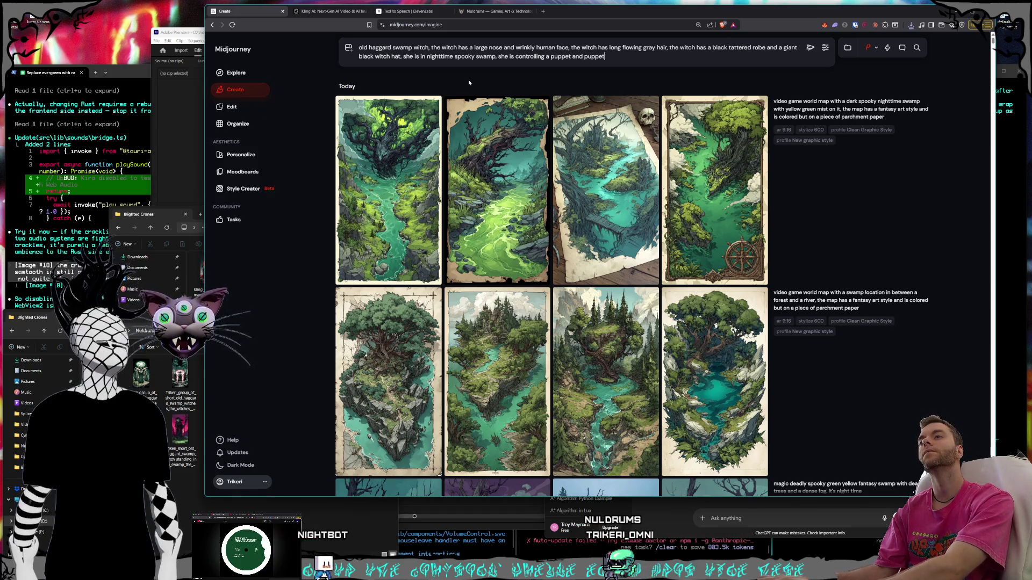
pyautogui.write('tering it with marionette strings coming from her finger')
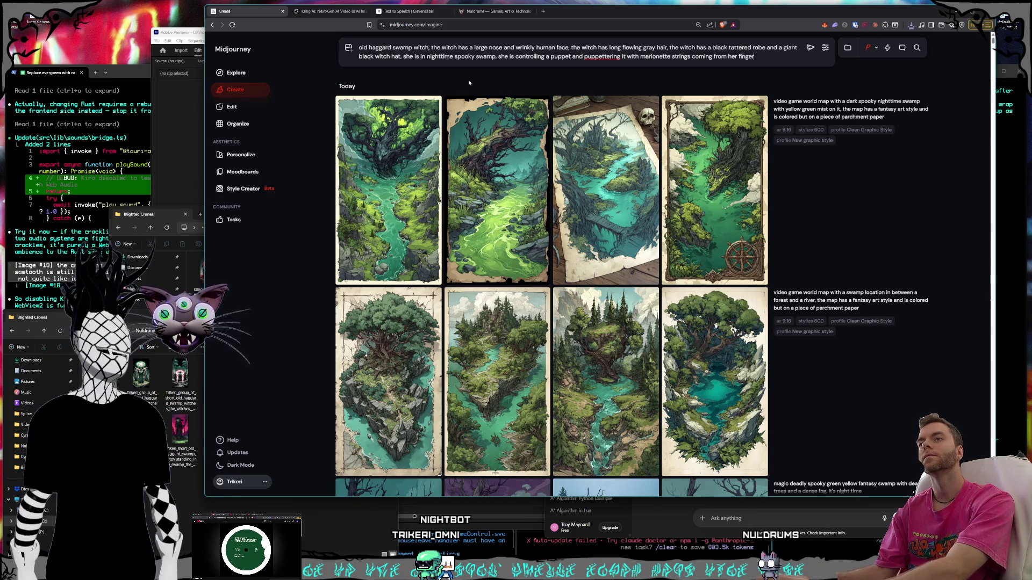
pyautogui.write('s')
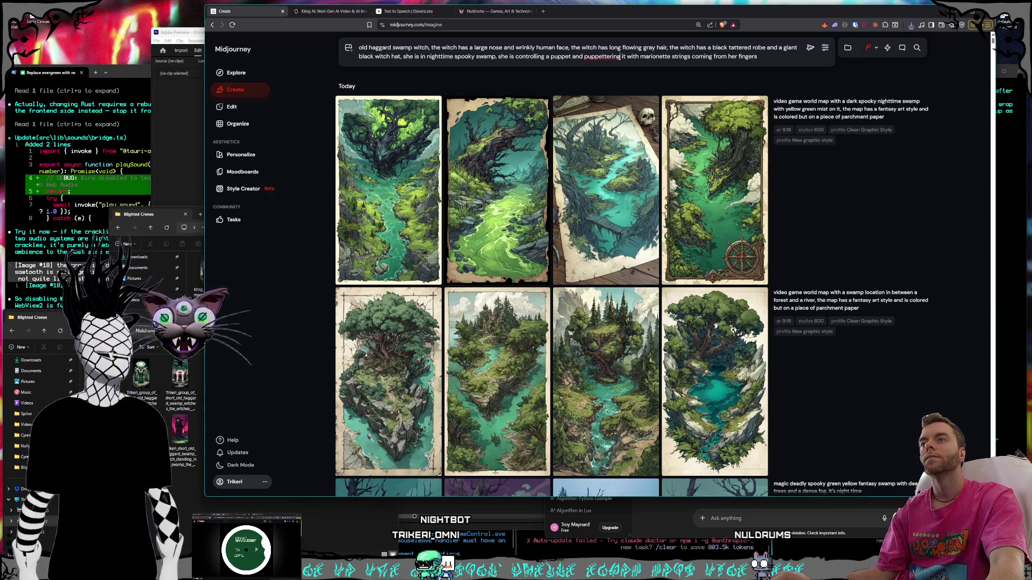
pyautogui.rightClick(602, 57)
pyautogui.click(610, 72)
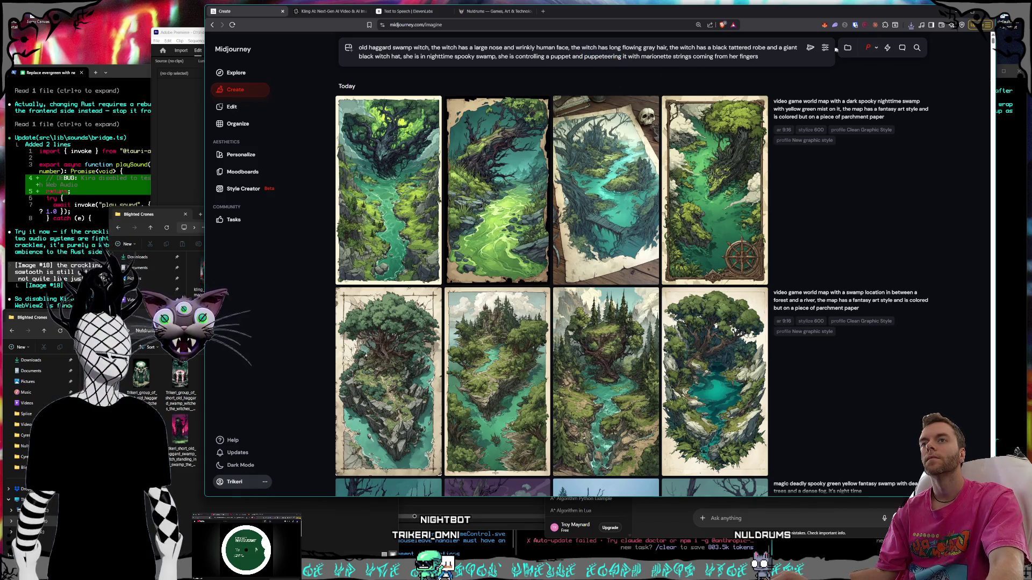
pyautogui.click(808, 48)
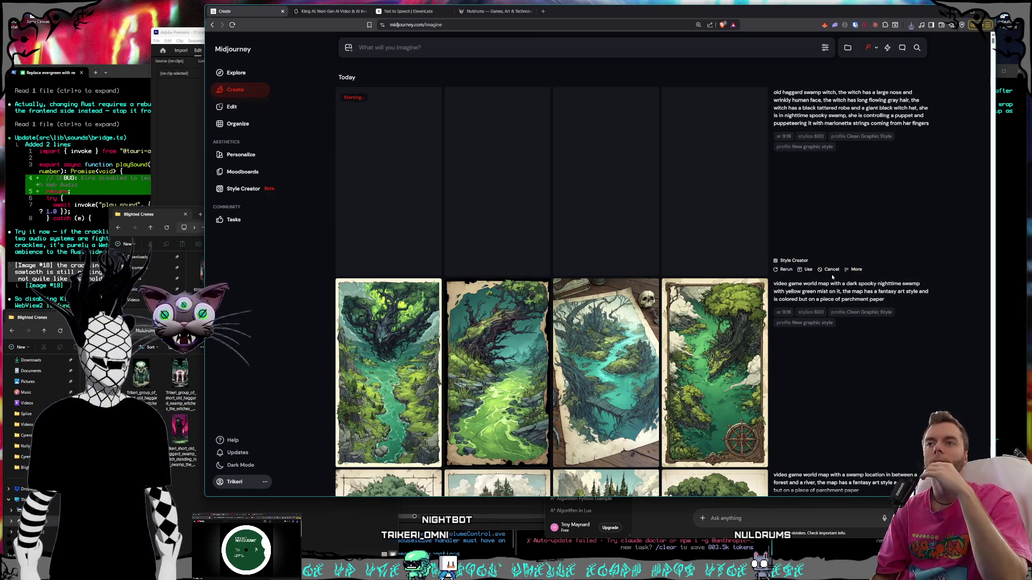
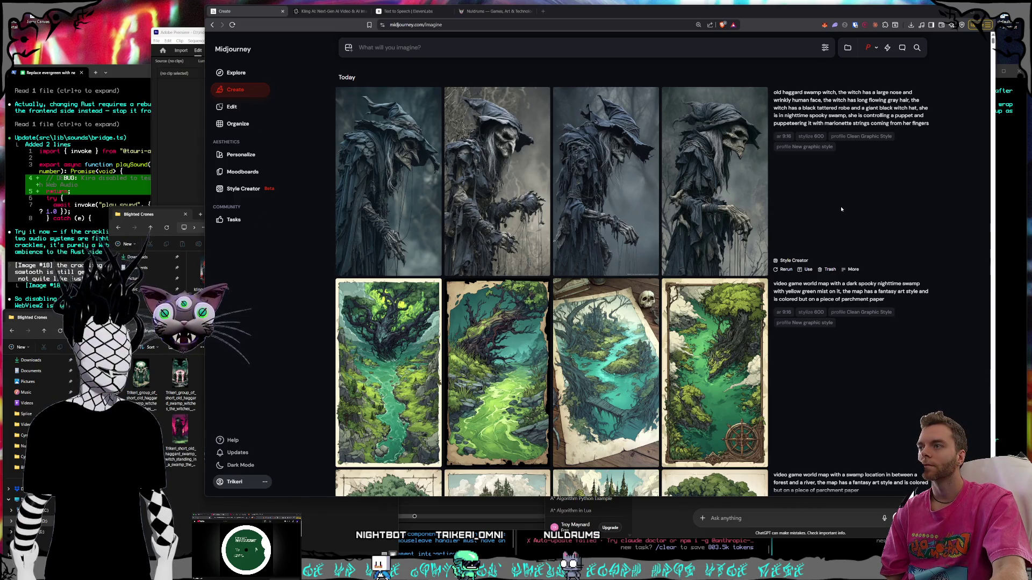
# Submit two prompts: 'witch controlling a life size puppet' and 'puppeteer'.
pyautogui.click(618, 47)
pyautogui.write('witc')
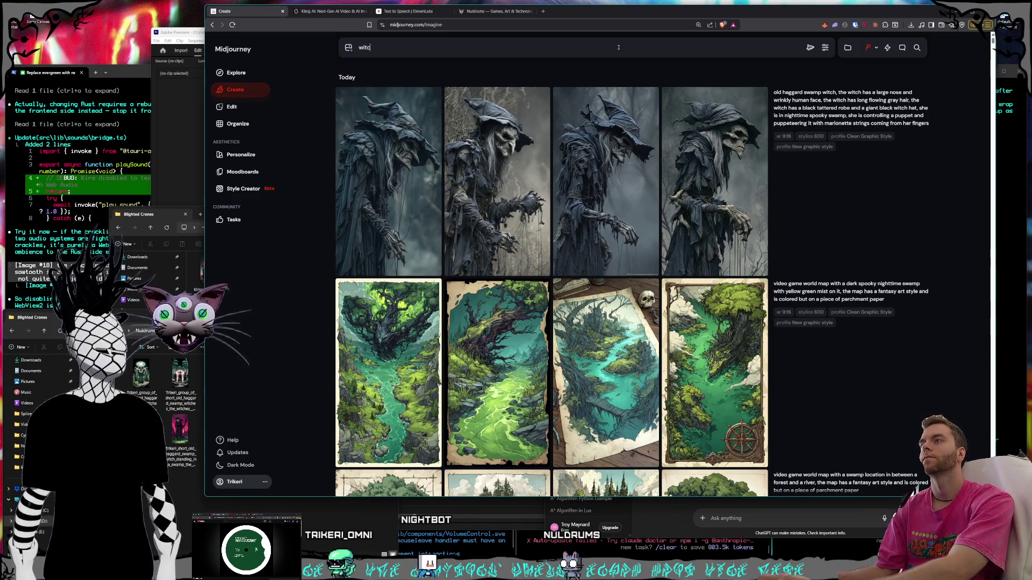
pyautogui.write('h p')
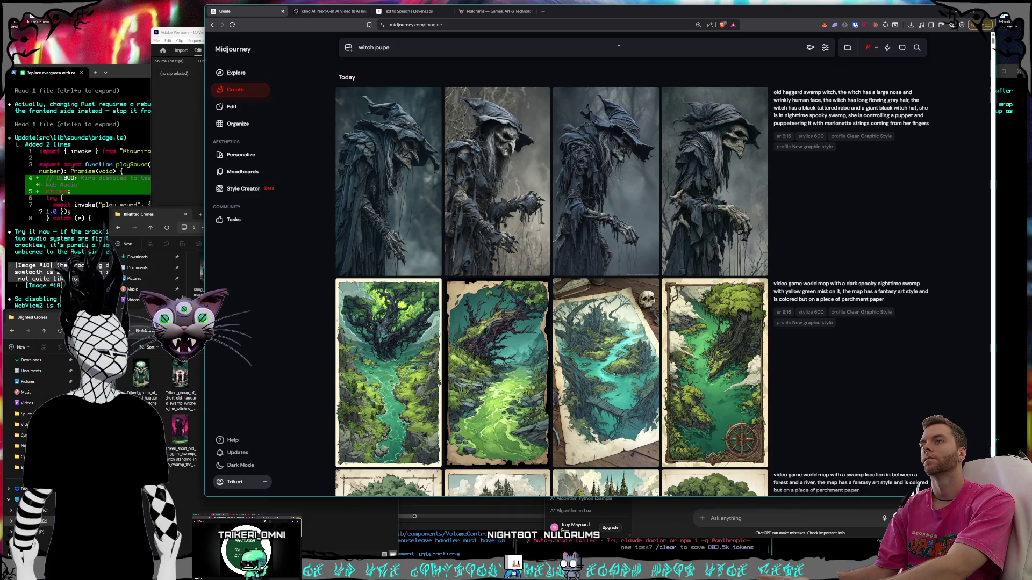
pyautogui.press('BackSpace')
pyautogui.write('controlling a pu')
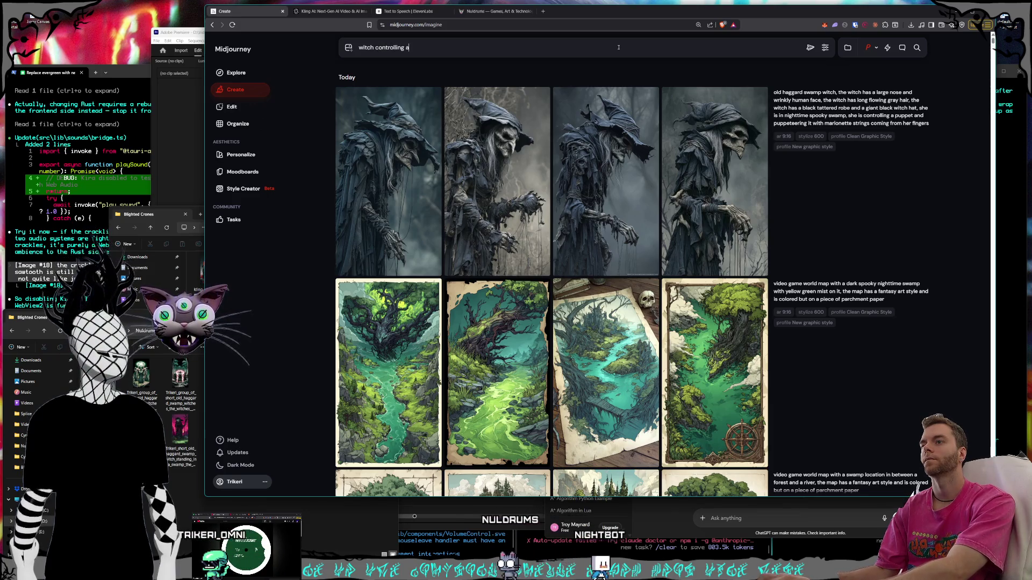
pyautogui.press('BackSpace')
pyautogui.press('BackSpace')
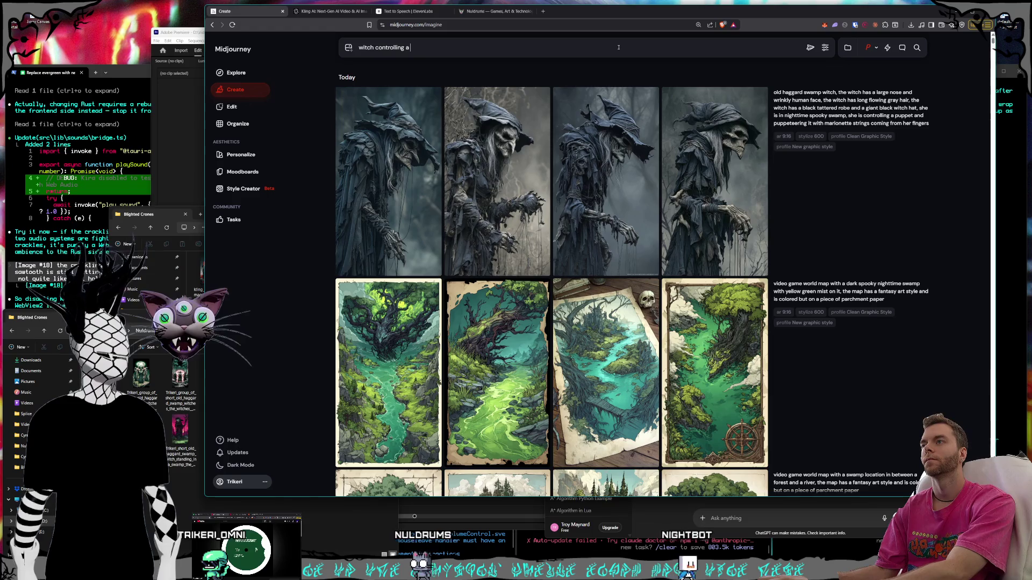
pyautogui.write('life size puppet')
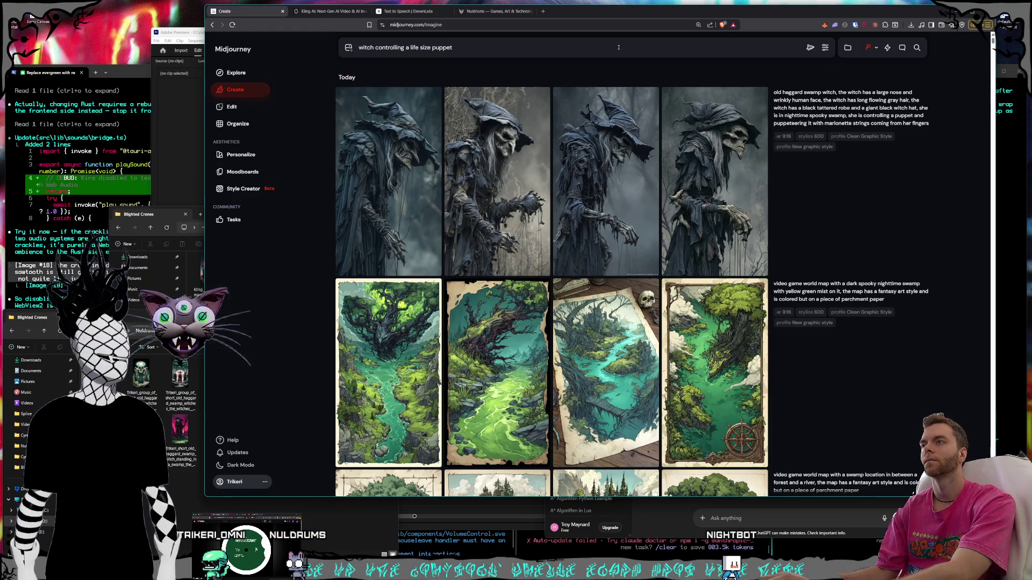
pyautogui.press('Return')
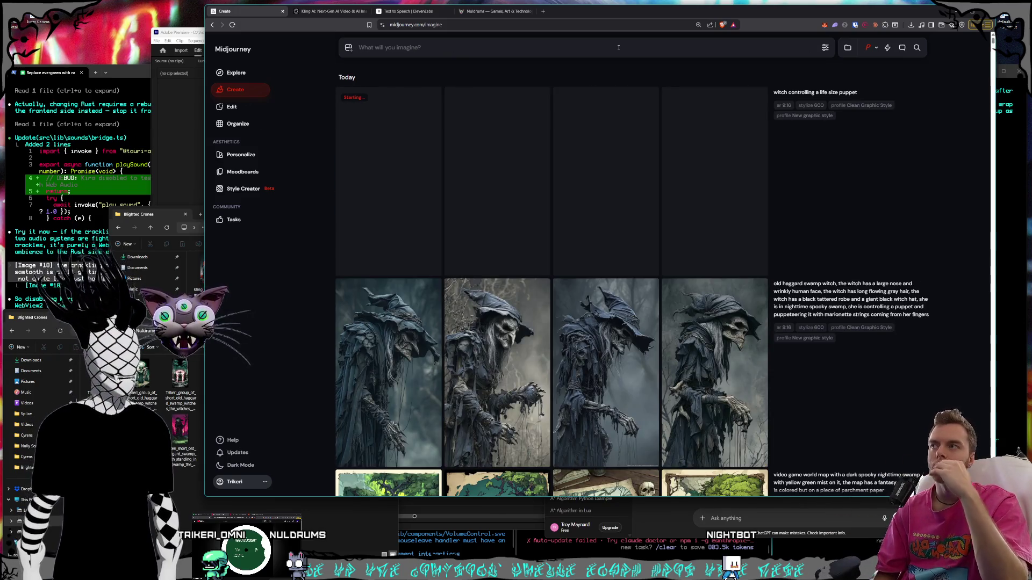
pyautogui.write('puppet')
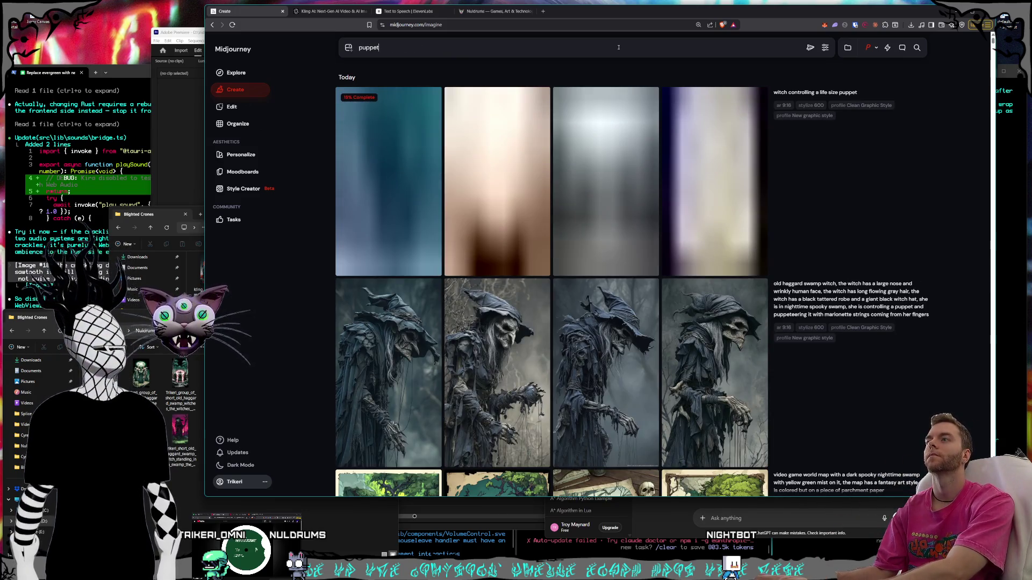
pyautogui.write('eer')
pyautogui.press('Return')
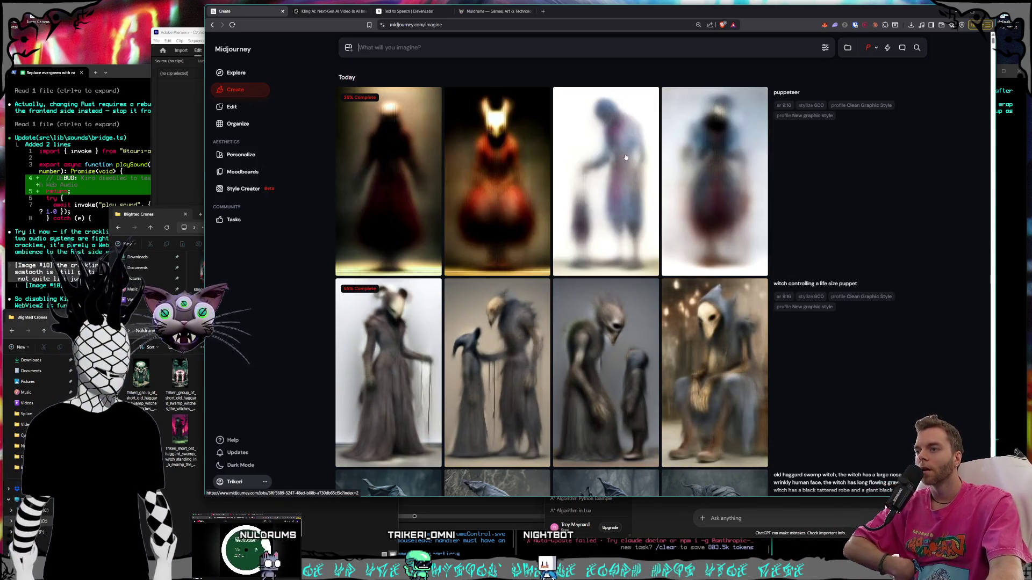
pyautogui.scroll(-3, 625, 157)
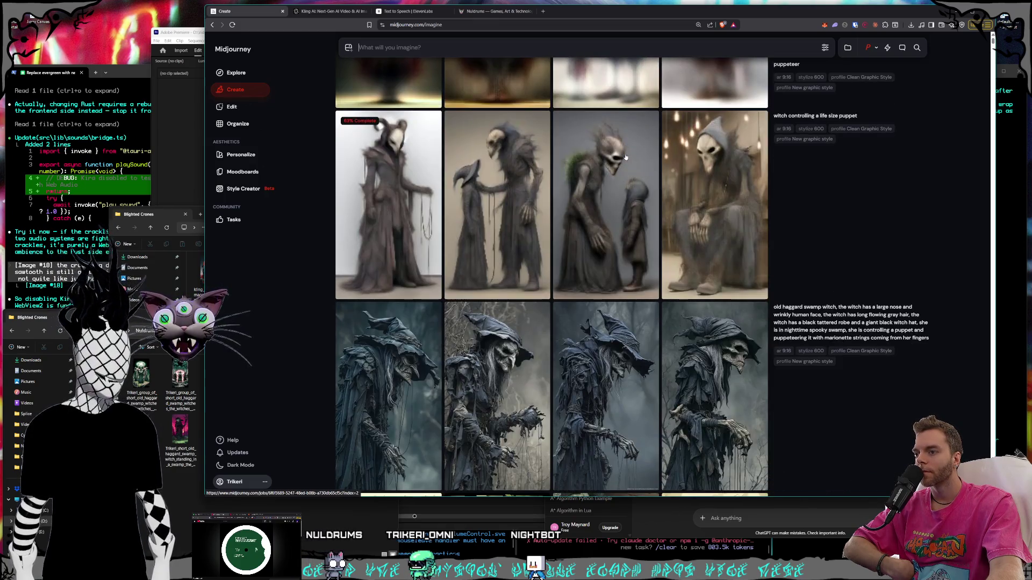
pyautogui.scroll(3, 624, 157)
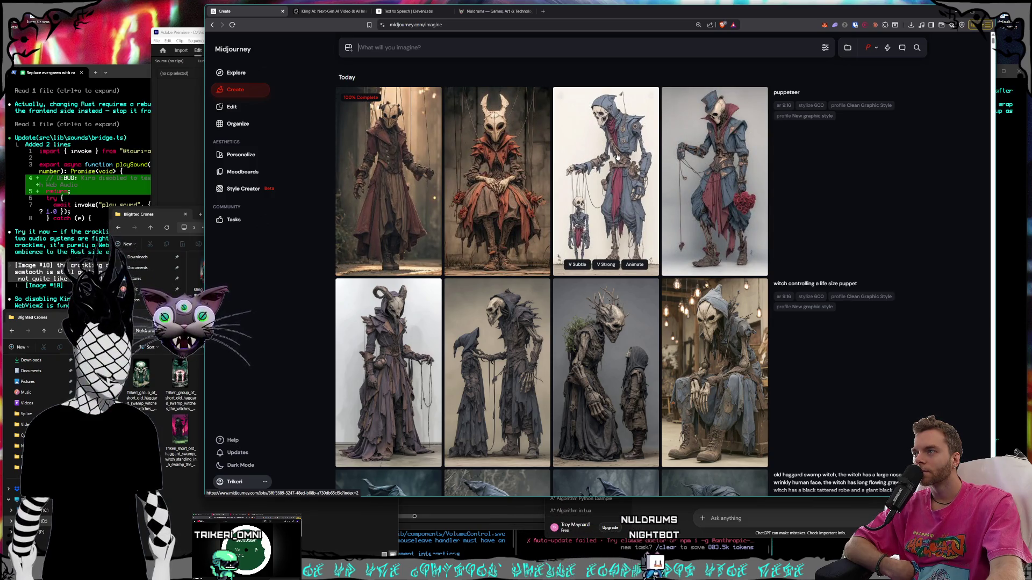
pyautogui.click(766, 271)
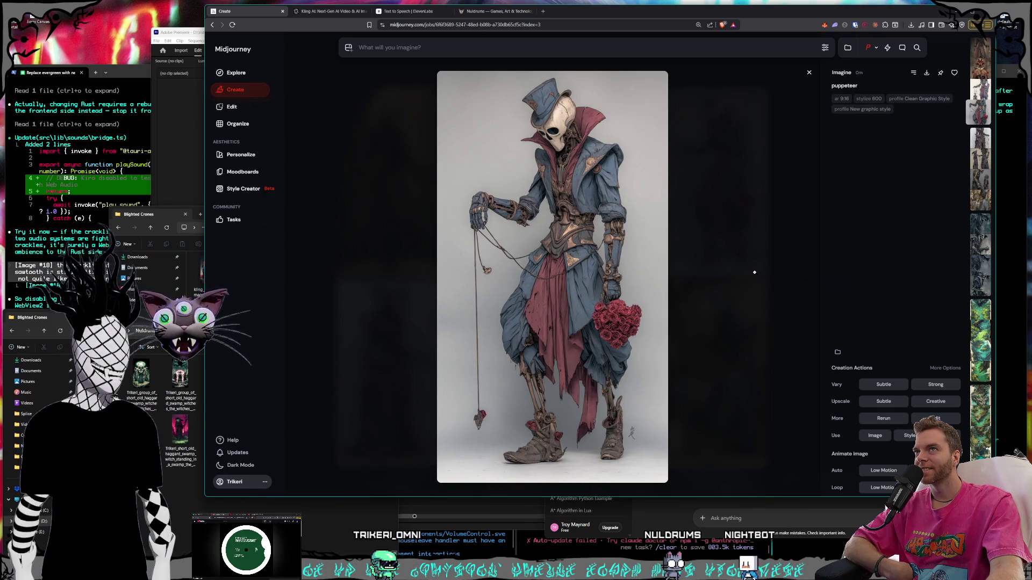
pyautogui.click(755, 273)
pyautogui.click(722, 251)
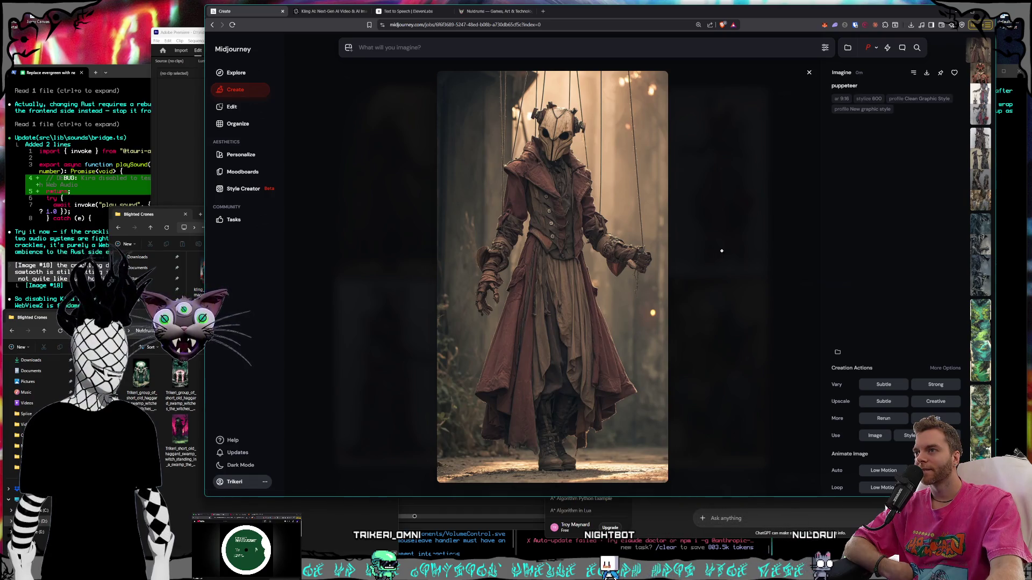
pyautogui.click(722, 251)
pyautogui.scroll(-2, 802, 191)
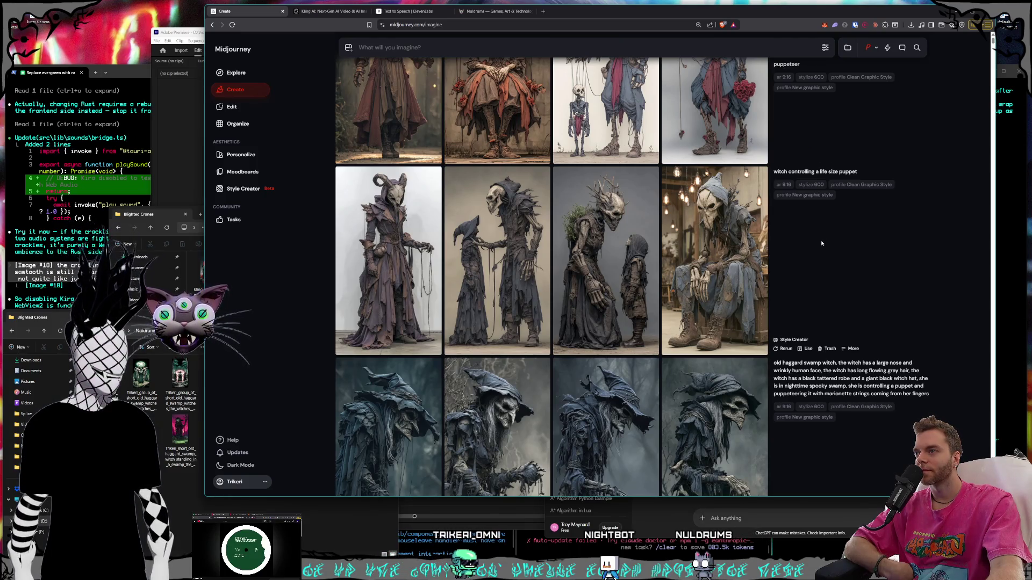
pyautogui.scroll(-2, 821, 244)
# Reuse the swamp-witch prompt, adding an almost human-sized puppet in bright greens, blues and browns.
pyautogui.click(920, 283)
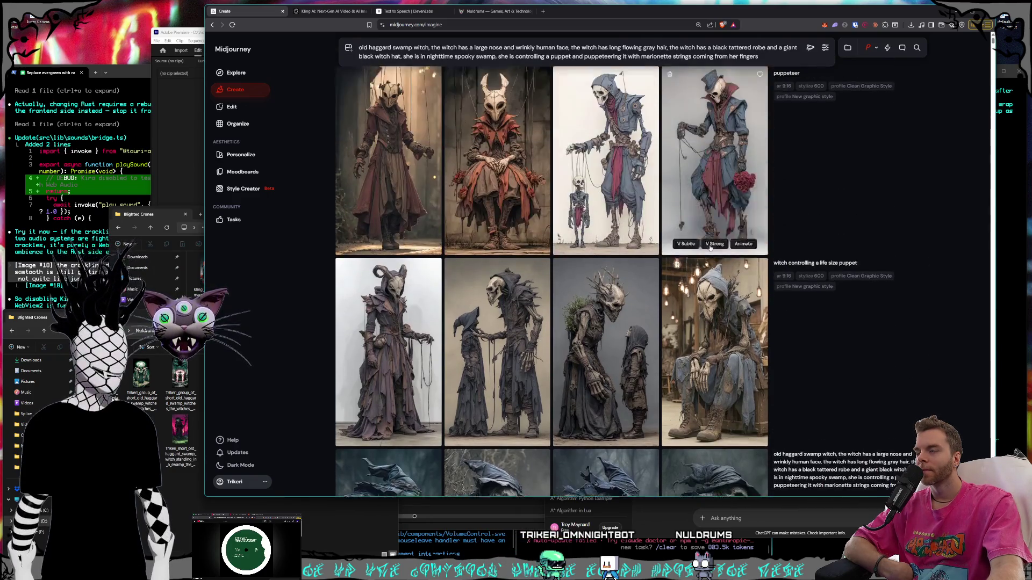
pyautogui.write(', ')
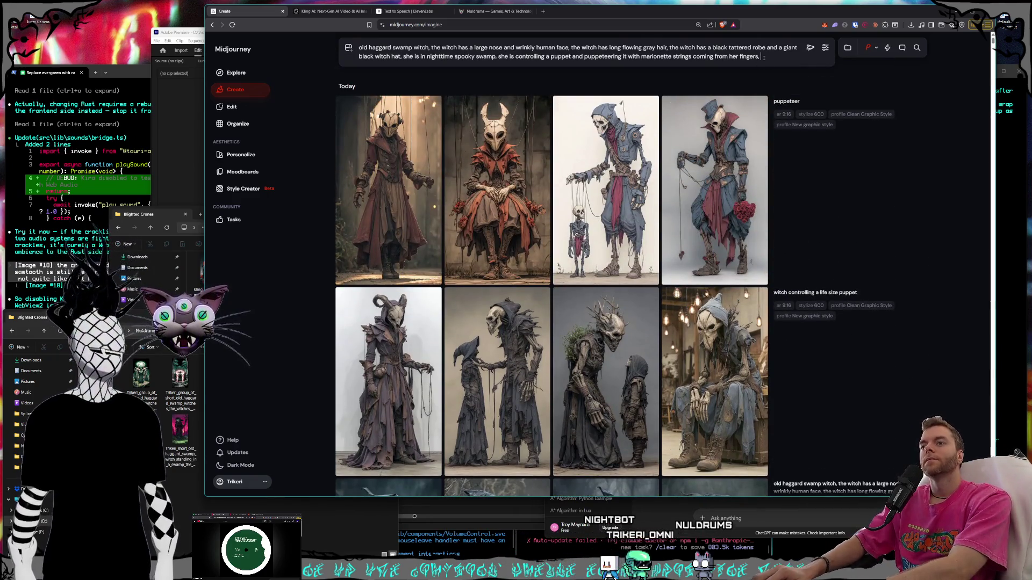
pyautogui.write('the puppet is a')
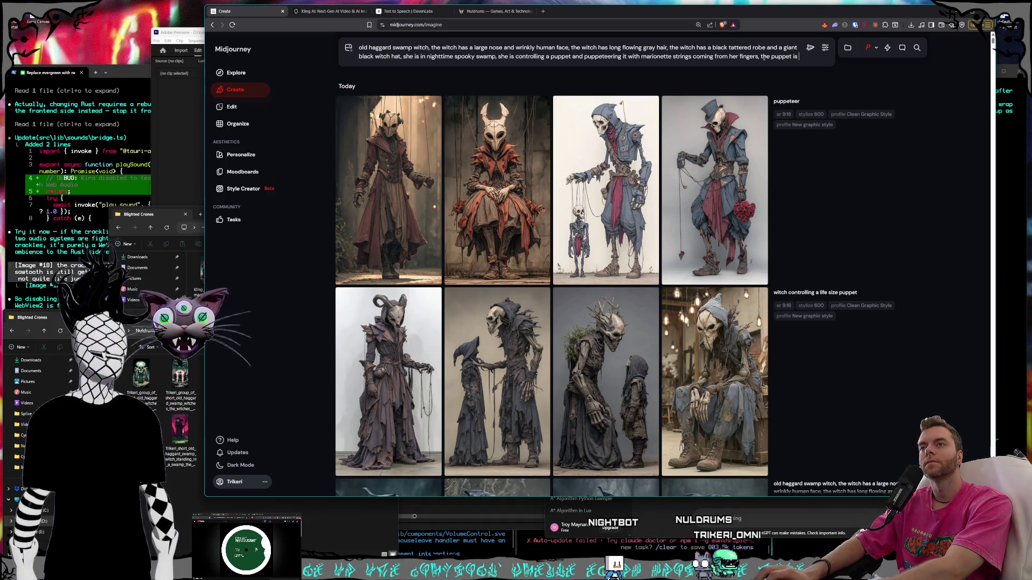
pyautogui.press('BackSpace')
pyautogui.write('very')
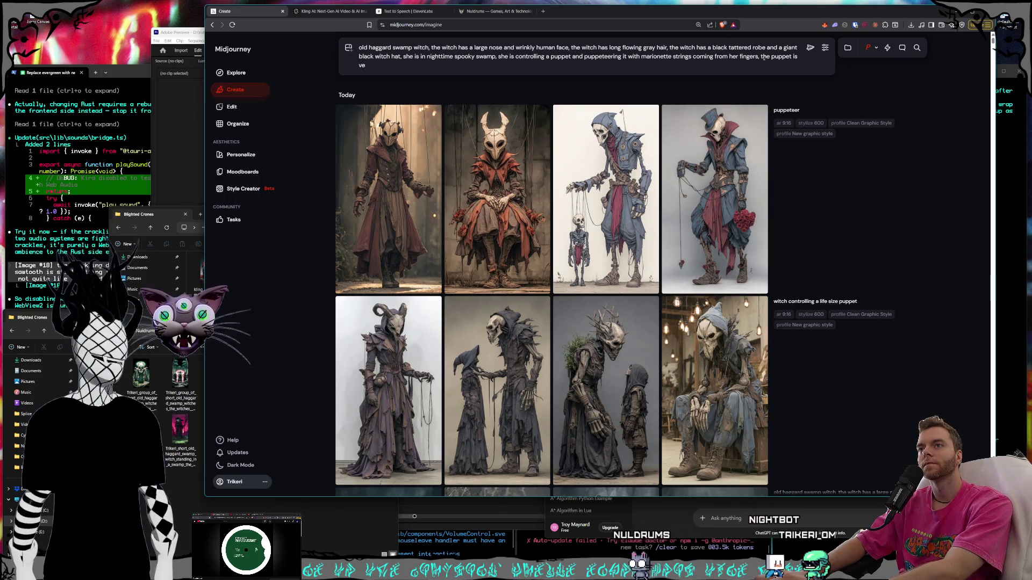
pyautogui.press('BackSpace')
pyautogui.press('BackSpace')
pyautogui.press('BackSpace')
pyautogui.write('a')
pyautogui.write('s alm')
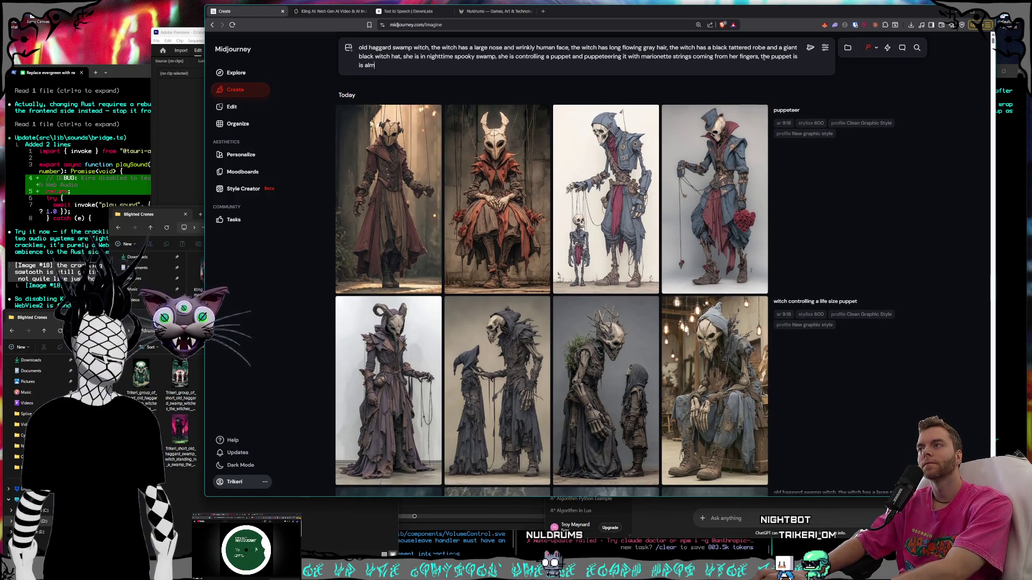
pyautogui.write('ost human sized and baroque esque')
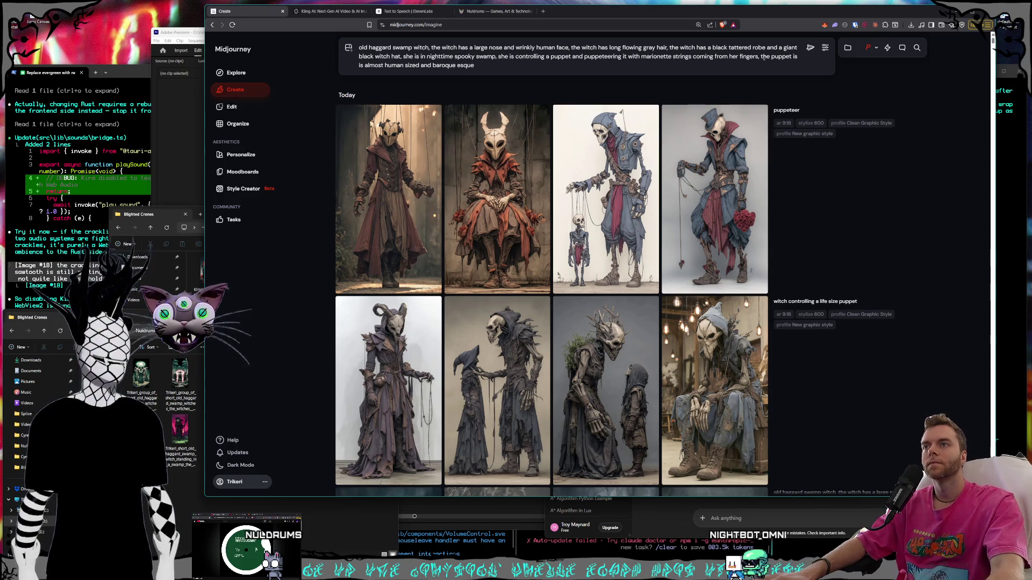
pyautogui.write(', color')
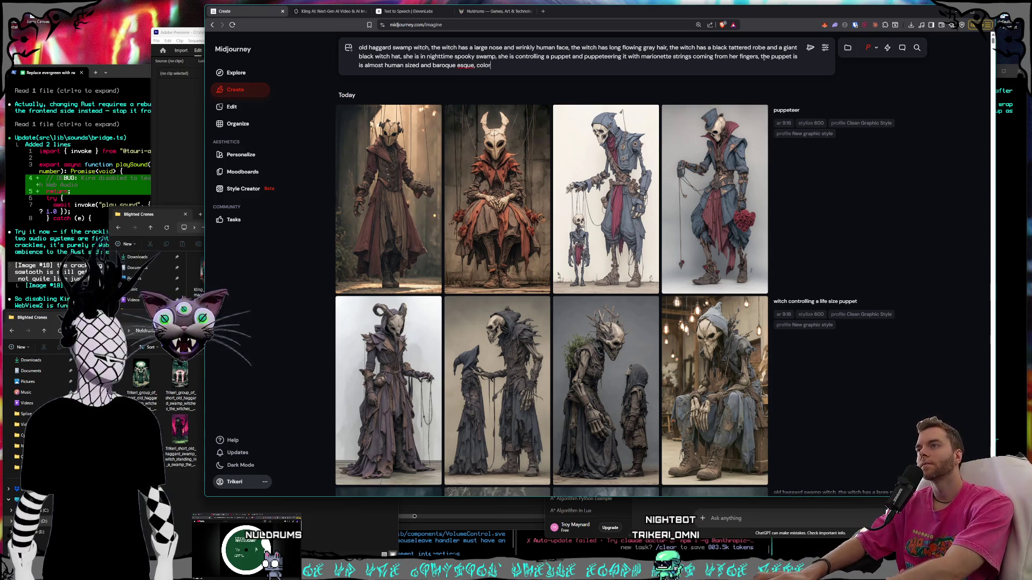
pyautogui.write('s are')
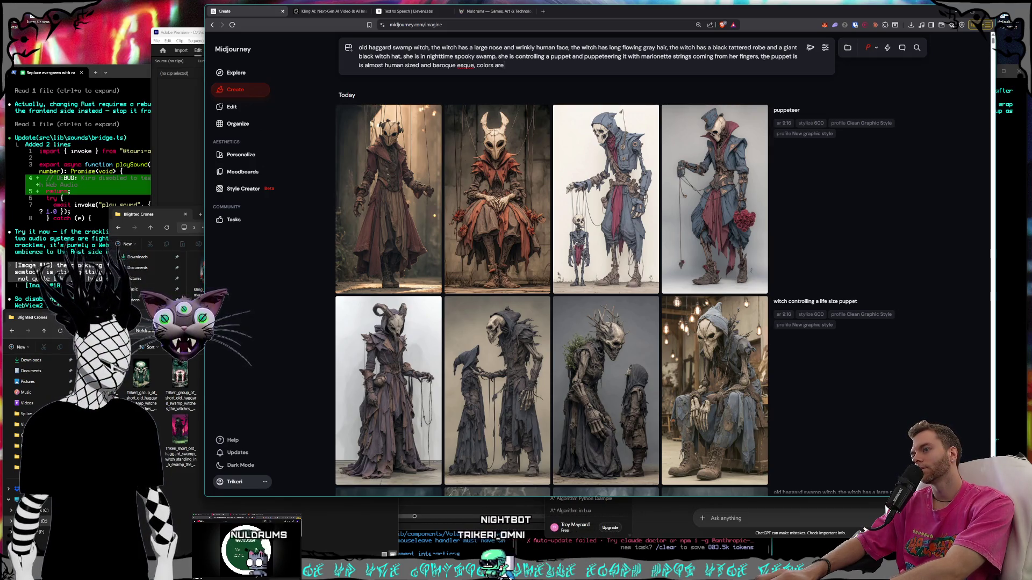
pyautogui.write(' yellow green, blues, brow')
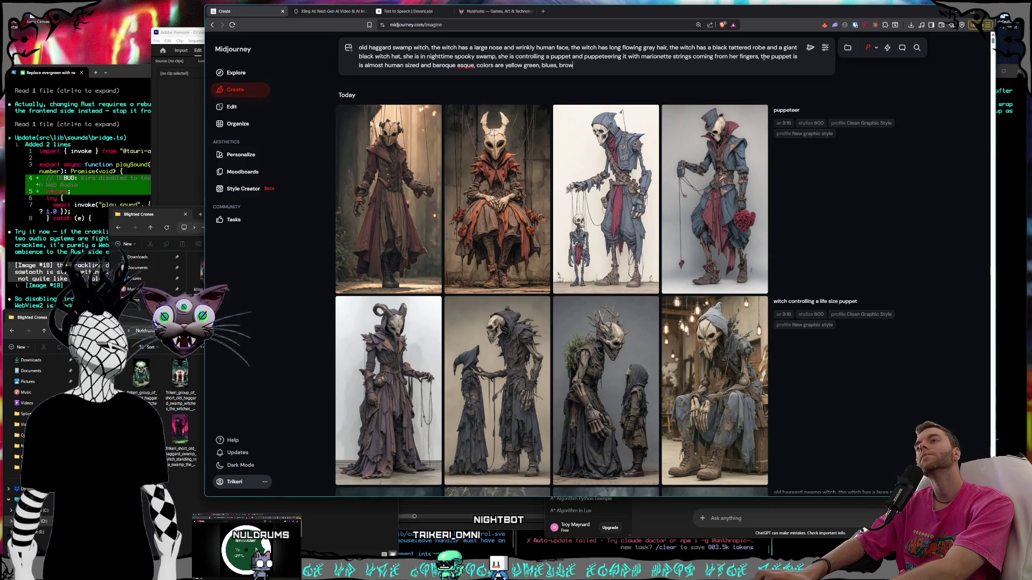
pyautogui.write('ns, bright')
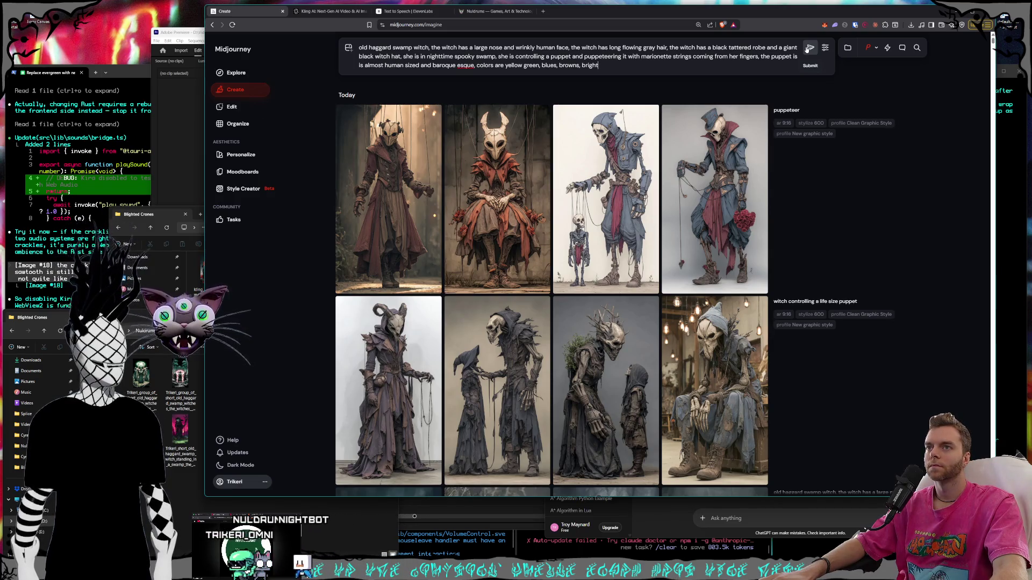
# Start a Style Creator session with the extended swamp-witch prompt.
pyautogui.click(825, 48)
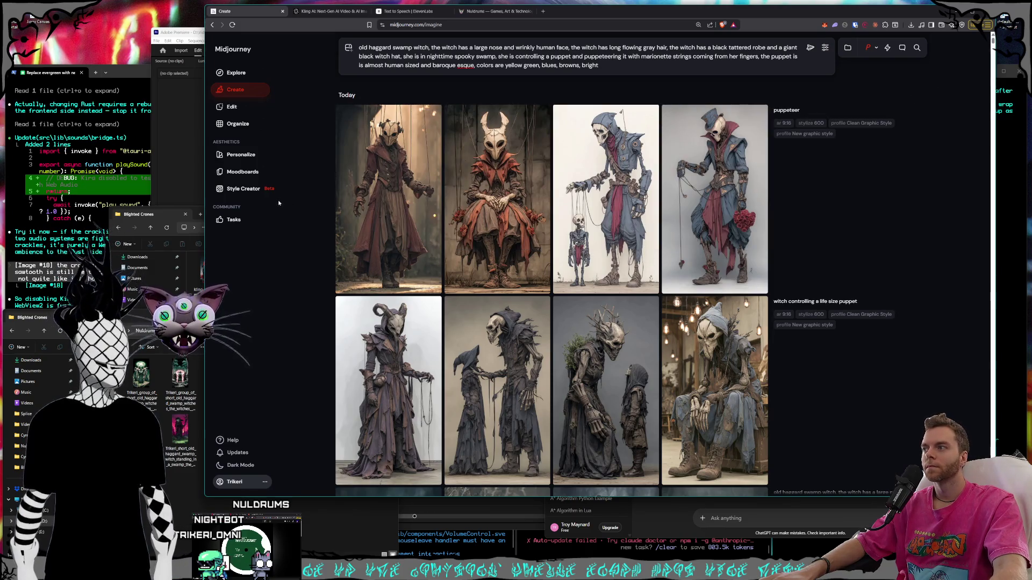
pyautogui.click(245, 189)
pyautogui.click(739, 199)
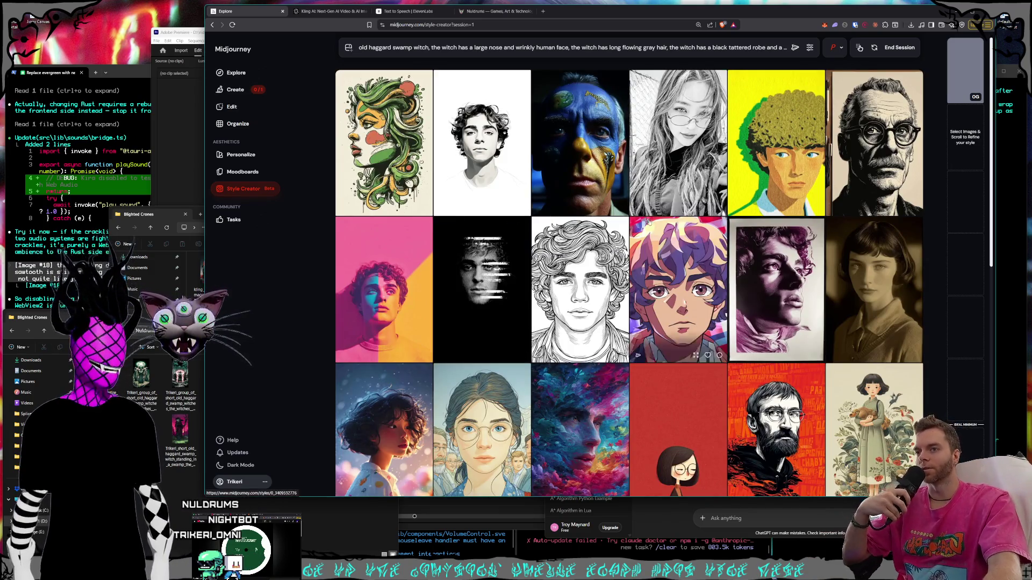
pyautogui.scroll(-5, 637, 107)
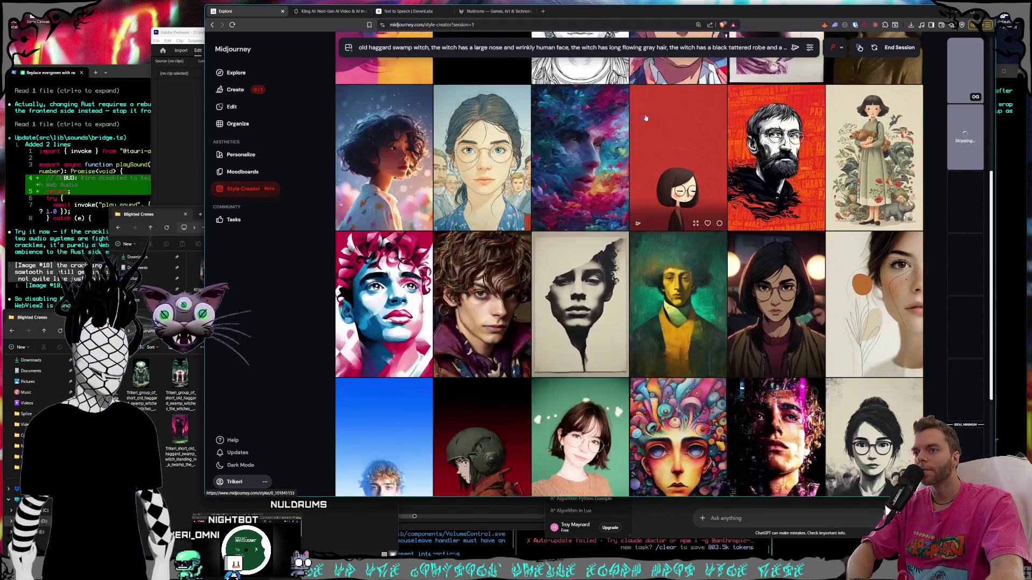
pyautogui.scroll(-7, 638, 107)
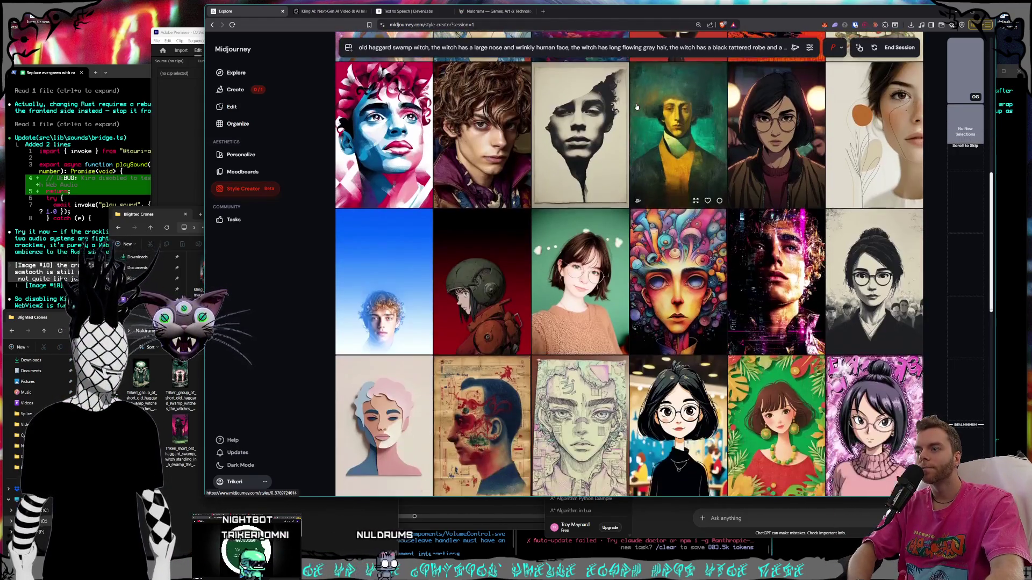
pyautogui.scroll(-7, 632, 107)
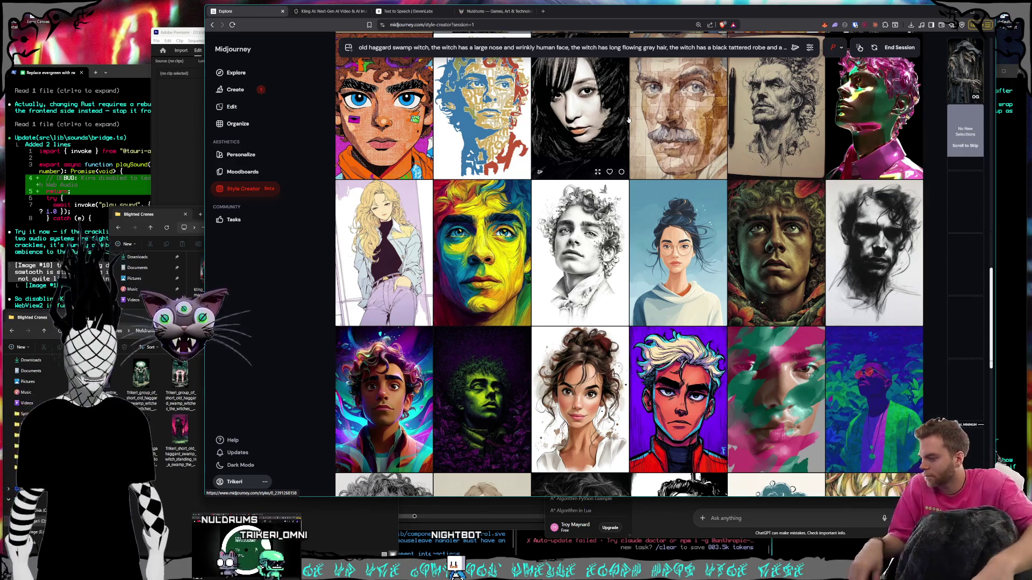
pyautogui.press('super')
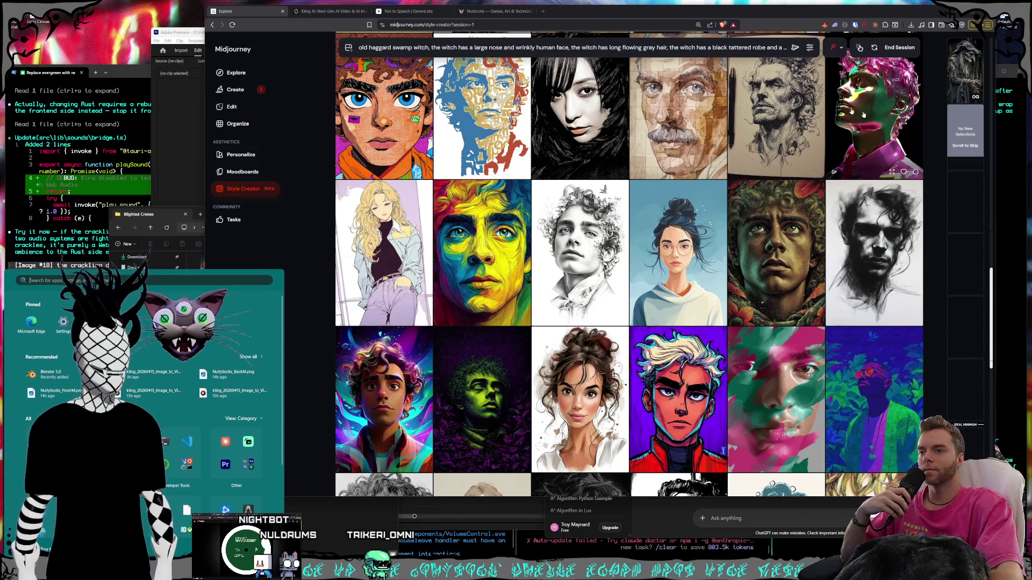
pyautogui.click(597, 18)
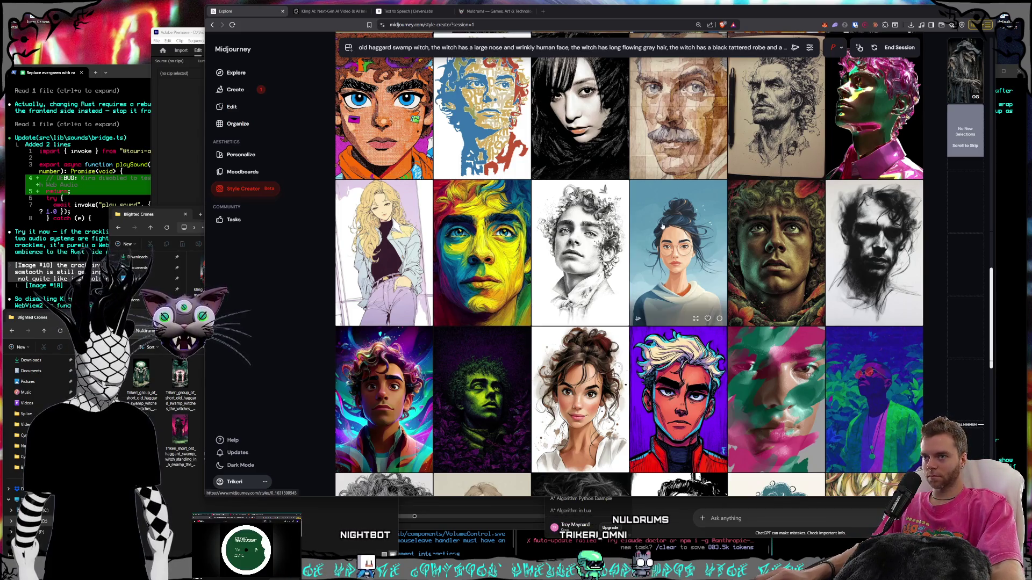
pyautogui.scroll(-3, 514, 305)
pyautogui.scroll(4, 684, 227)
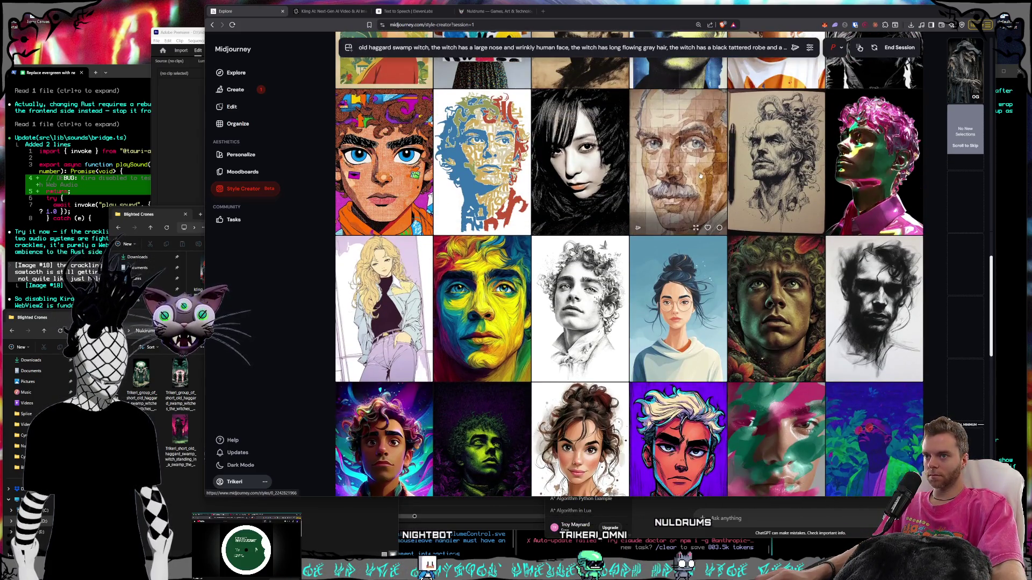
pyautogui.scroll(-4, 687, 151)
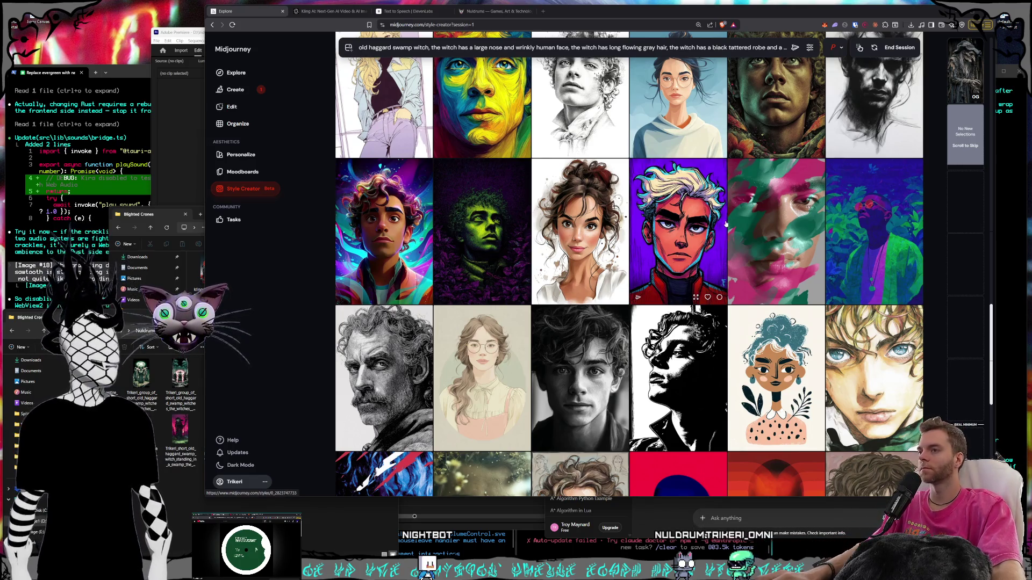
pyautogui.scroll(-6, 672, 212)
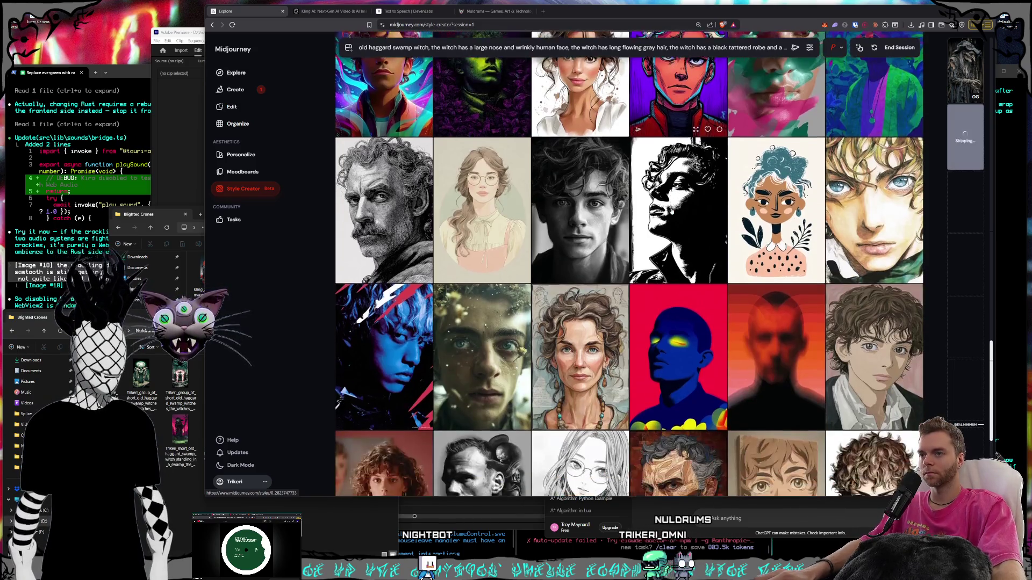
pyautogui.scroll(-3, 679, 205)
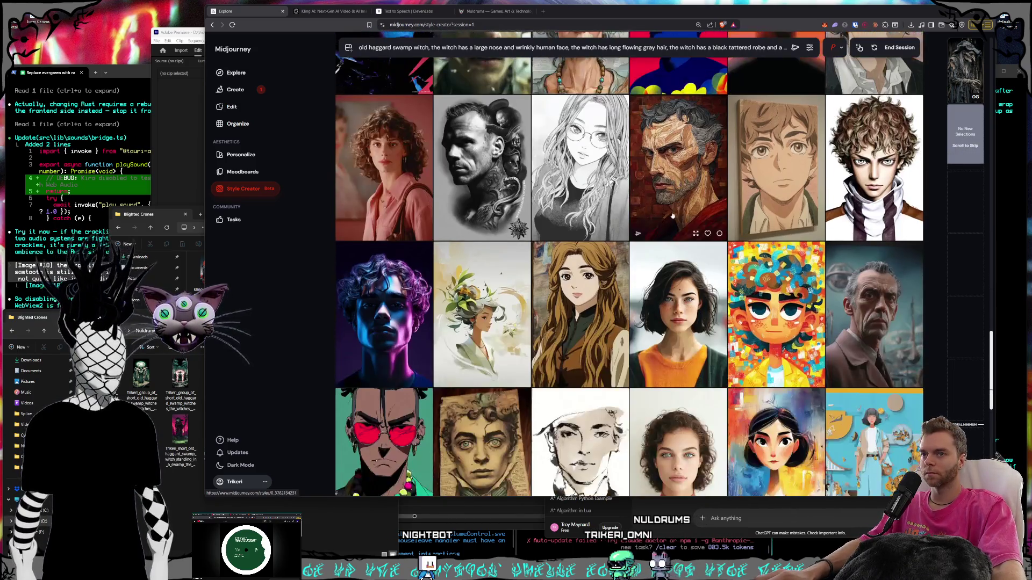
pyautogui.scroll(-2, 667, 191)
pyautogui.scroll(-3, 667, 190)
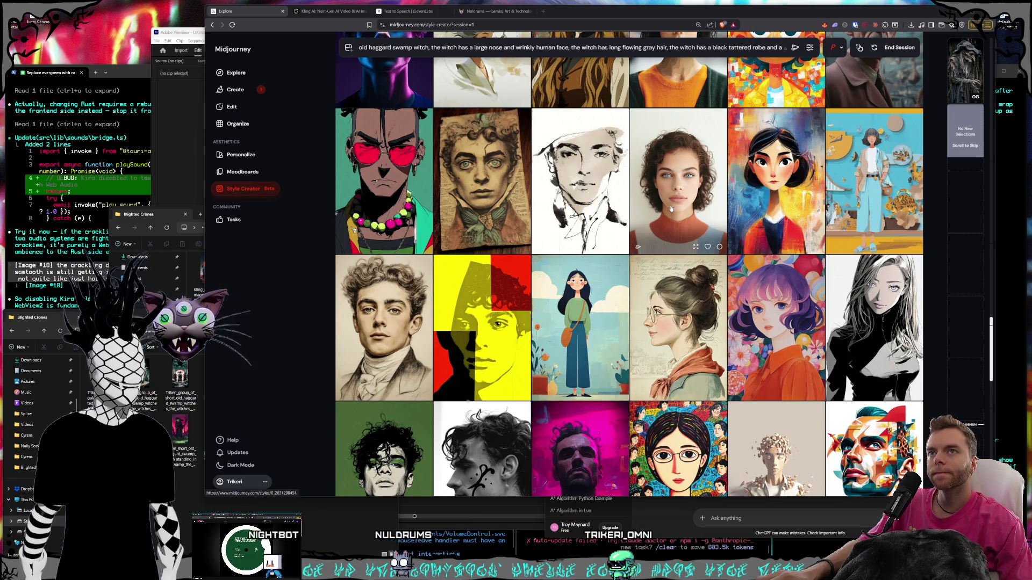
pyautogui.scroll(-3, 671, 208)
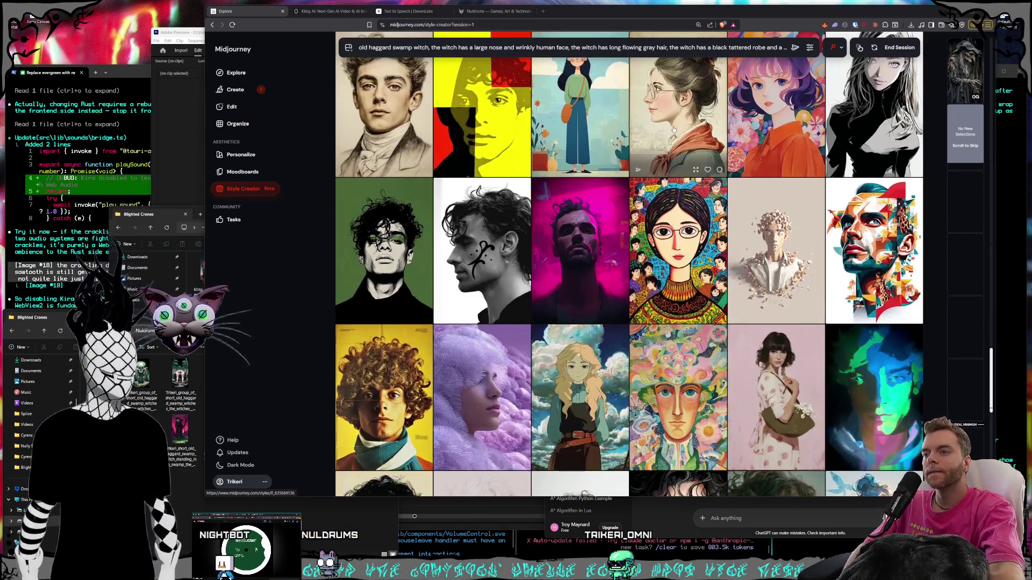
pyautogui.scroll(-3, 673, 133)
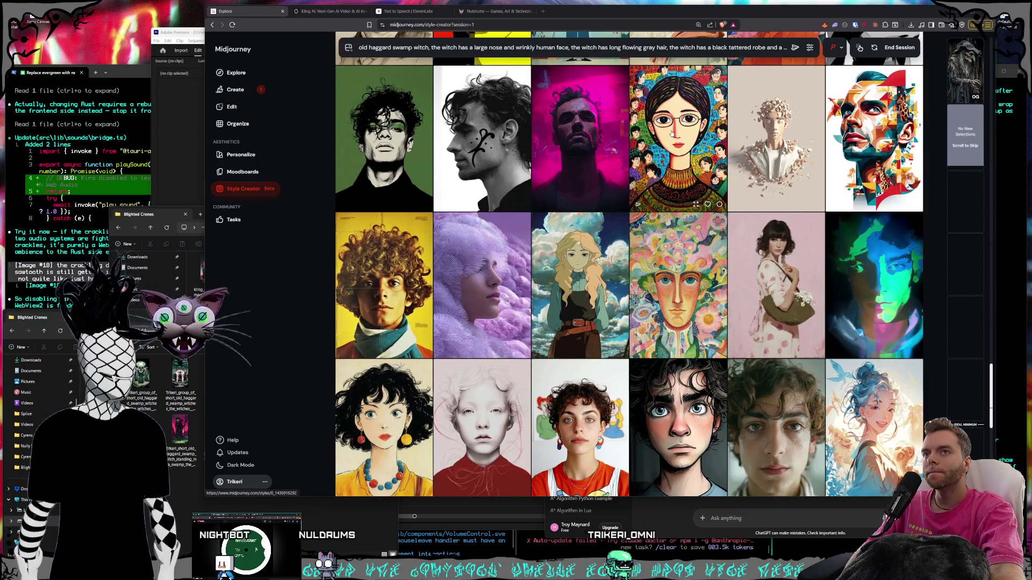
pyautogui.scroll(-3, 672, 134)
pyautogui.scroll(-3, 672, 133)
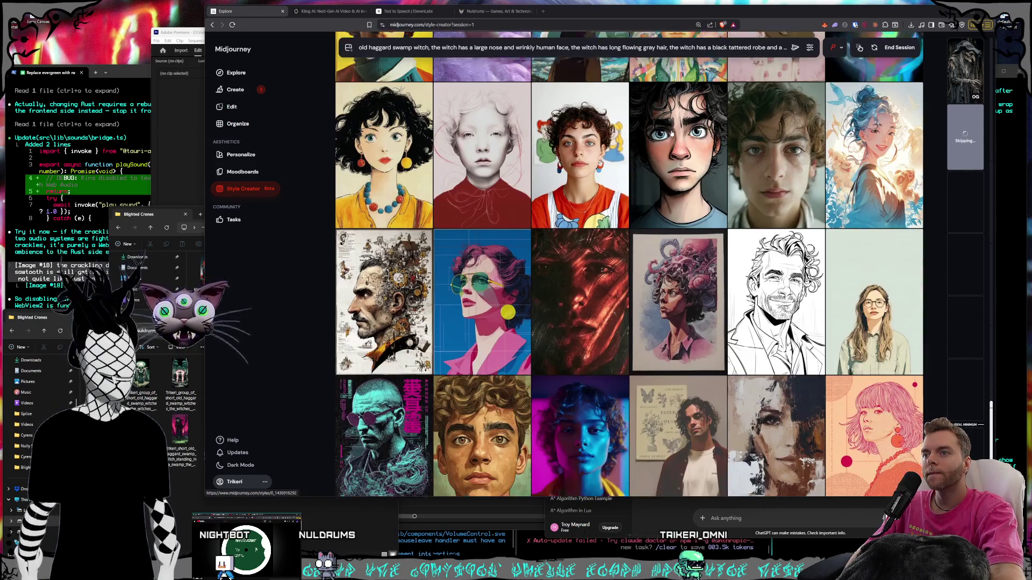
pyautogui.scroll(-15, 671, 133)
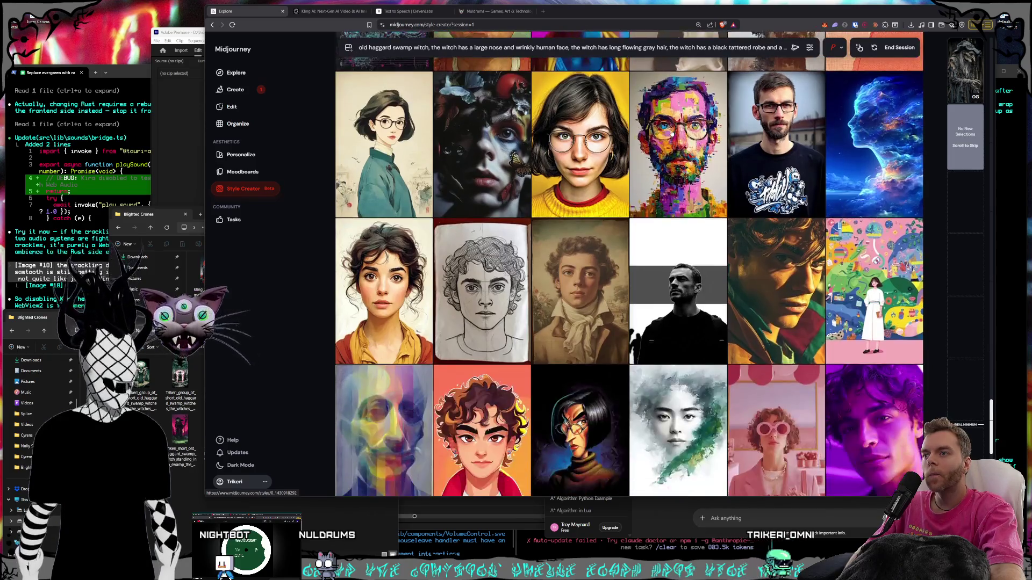
pyautogui.scroll(-3, 671, 134)
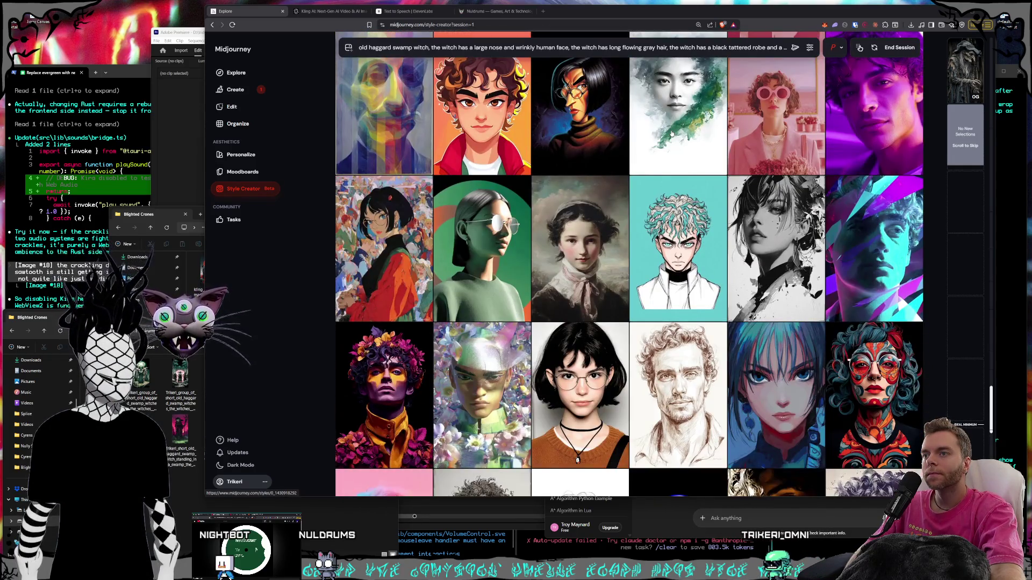
pyautogui.scroll(-6, 671, 133)
pyautogui.scroll(-6, 671, 133)
pyautogui.scroll(-9, 672, 134)
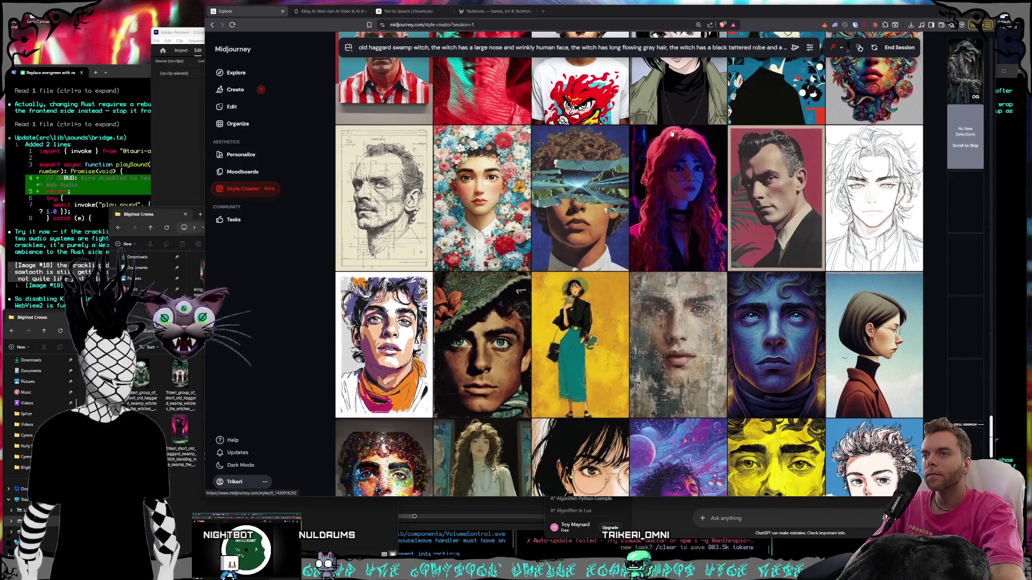
pyautogui.scroll(-10, 671, 133)
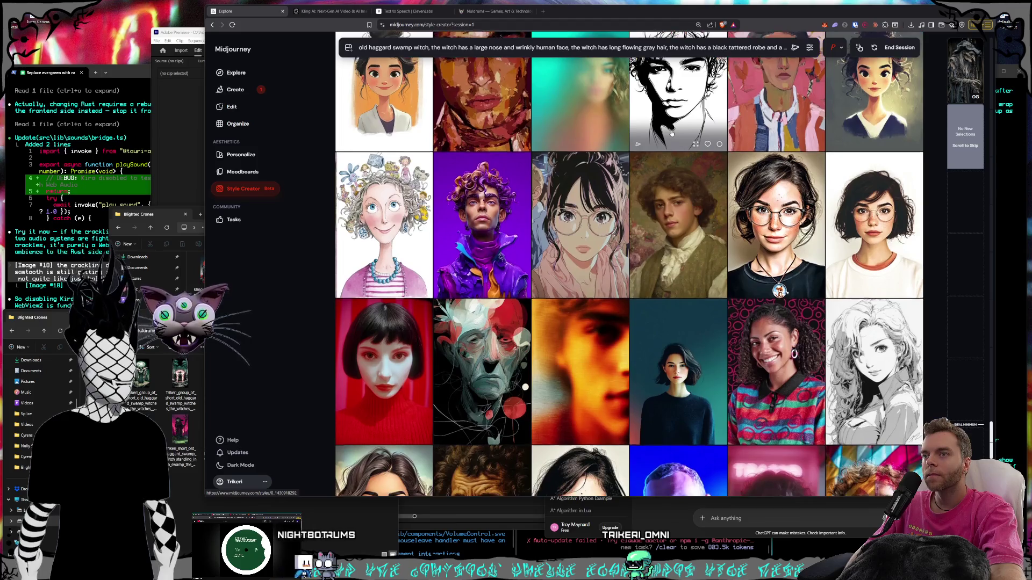
pyautogui.scroll(-5, 672, 133)
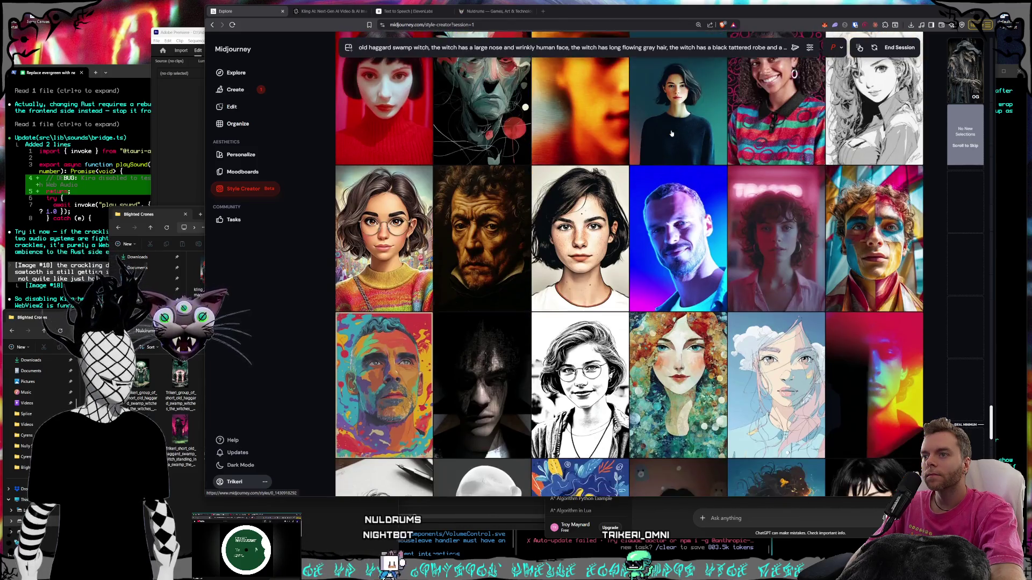
pyautogui.scroll(-3, 671, 134)
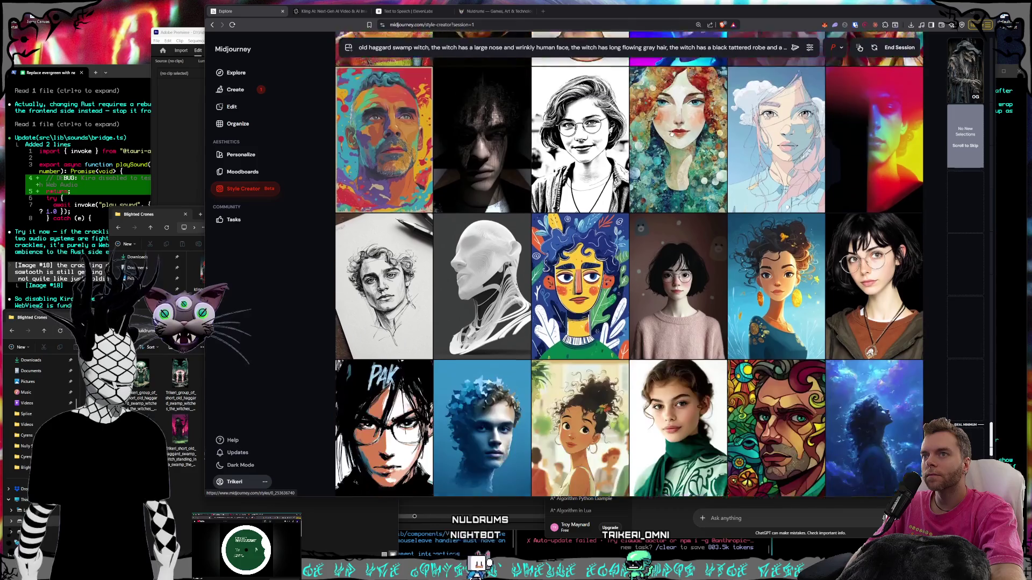
pyautogui.scroll(-6, 672, 133)
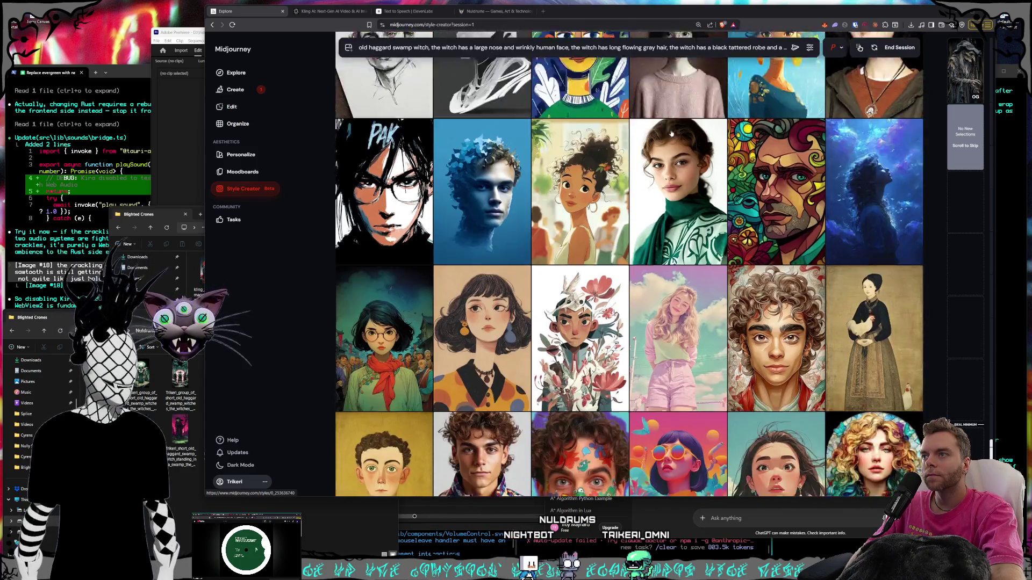
pyautogui.scroll(-6, 672, 134)
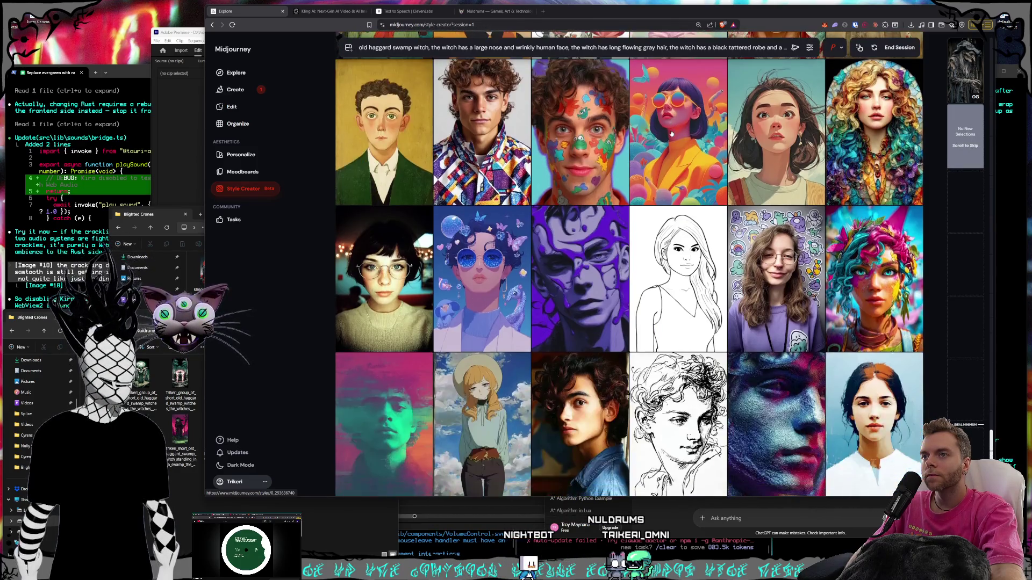
pyautogui.scroll(-3, 671, 133)
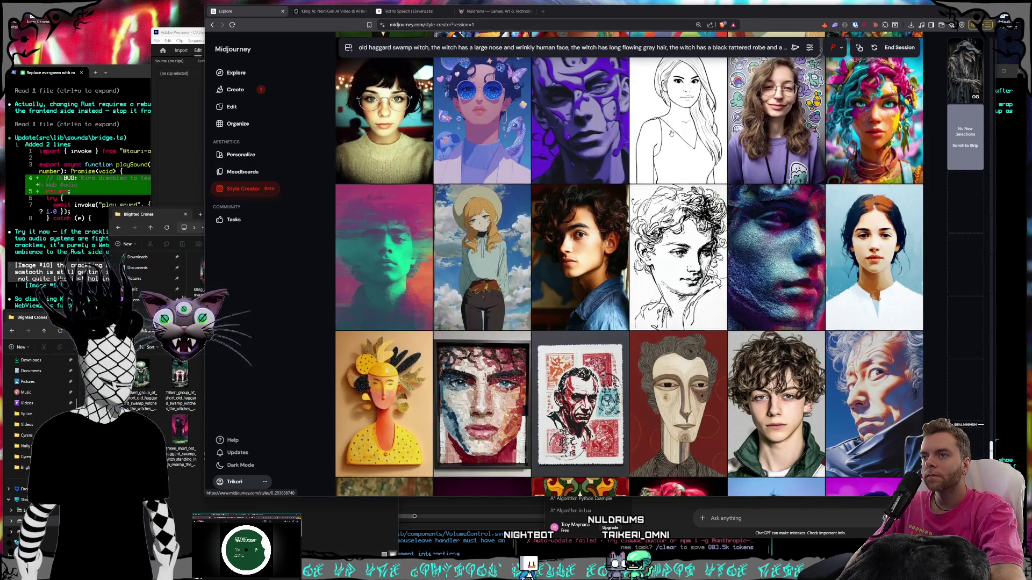
pyautogui.scroll(-6, 671, 134)
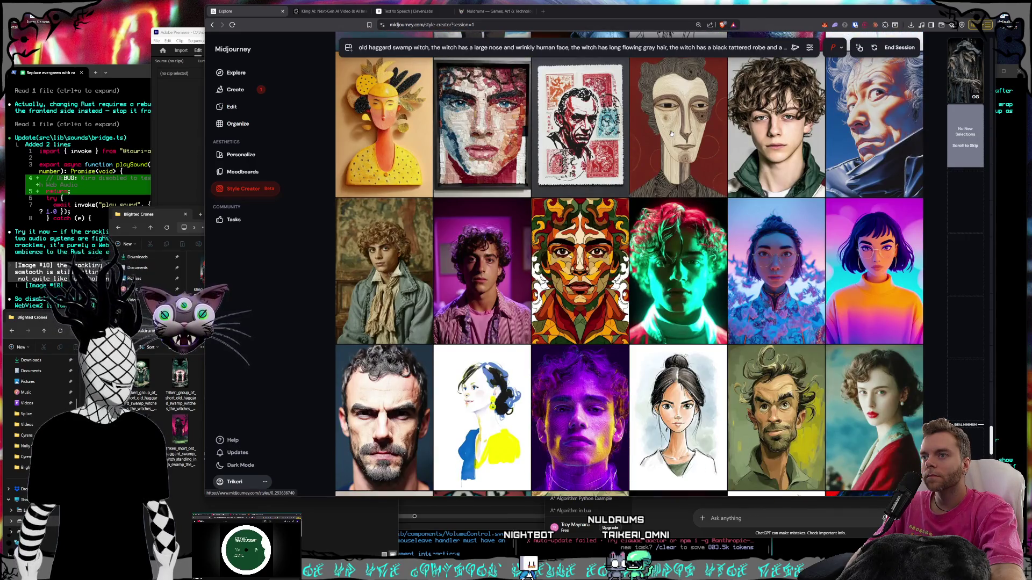
pyautogui.scroll(-2, 671, 133)
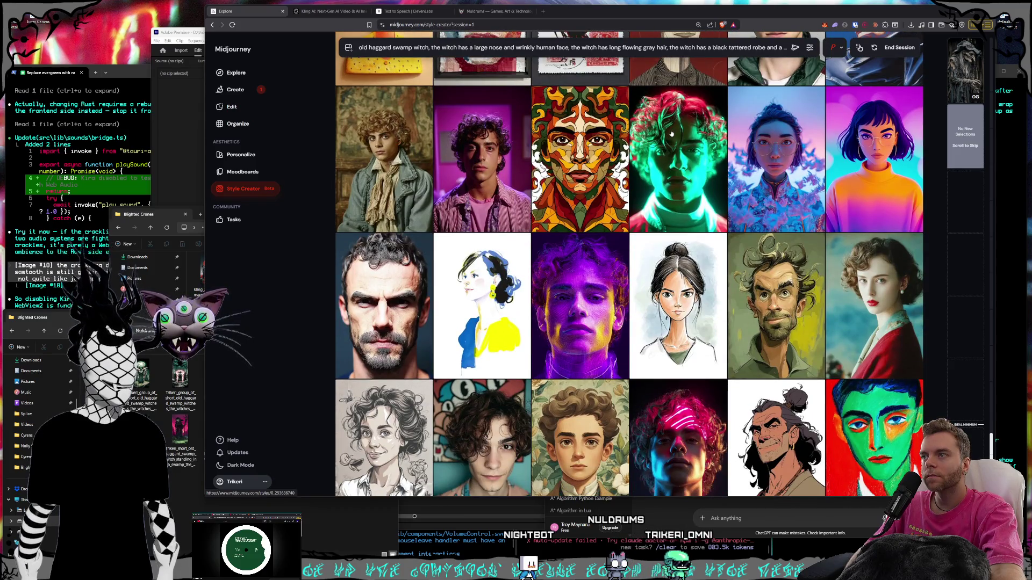
pyautogui.scroll(-5, 672, 133)
pyautogui.scroll(-1, 672, 134)
pyautogui.scroll(-5, 671, 133)
pyautogui.scroll(-6, 671, 133)
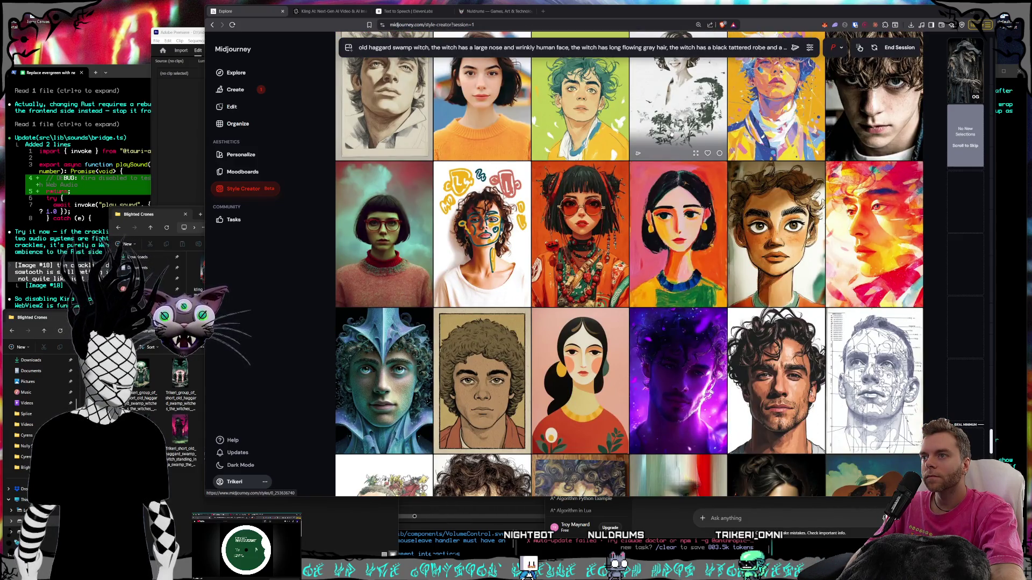
pyautogui.scroll(-3, 671, 133)
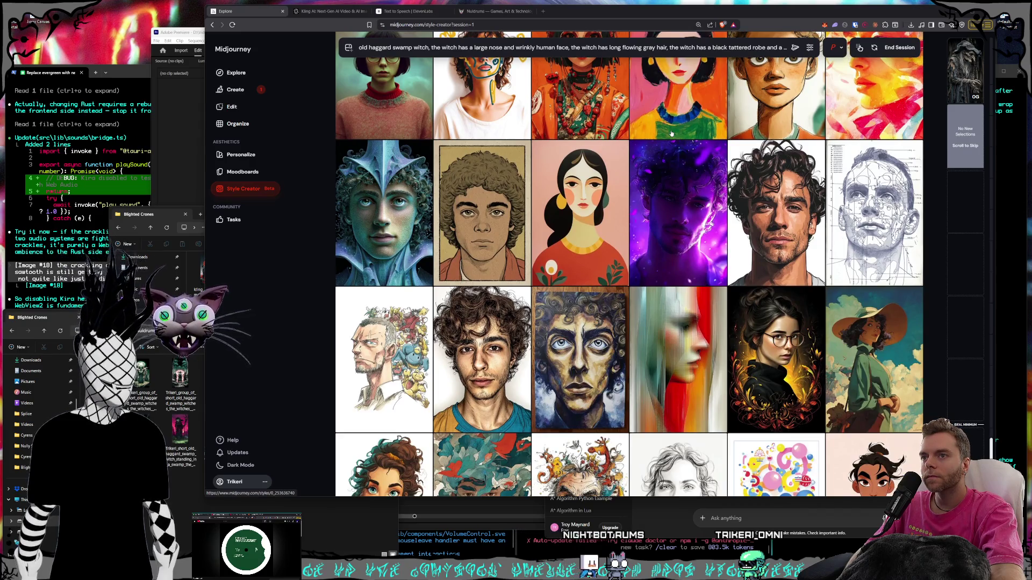
pyautogui.scroll(-6, 671, 133)
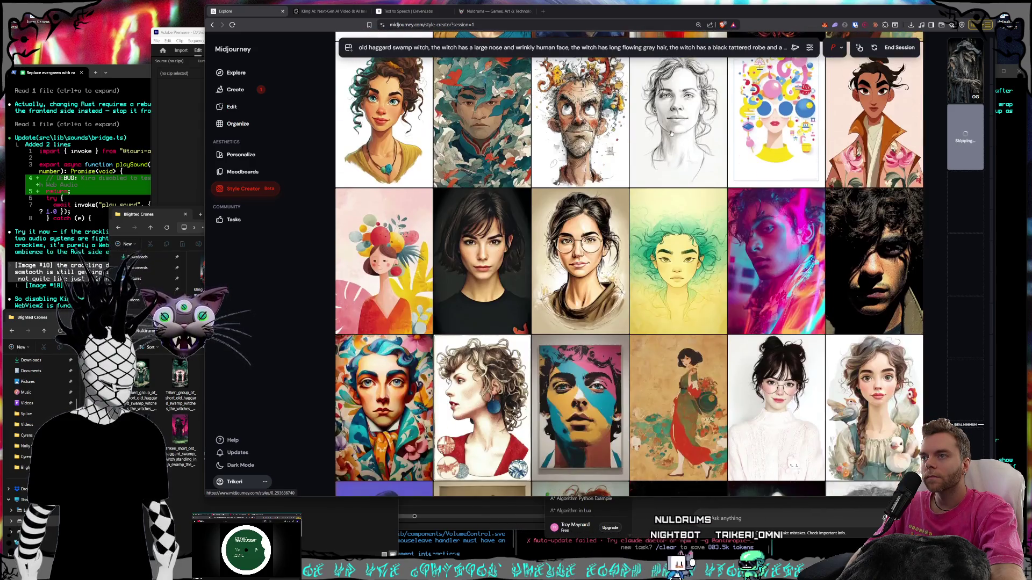
pyautogui.scroll(-5, 671, 134)
pyautogui.scroll(-3, 671, 134)
pyautogui.scroll(-6, 671, 133)
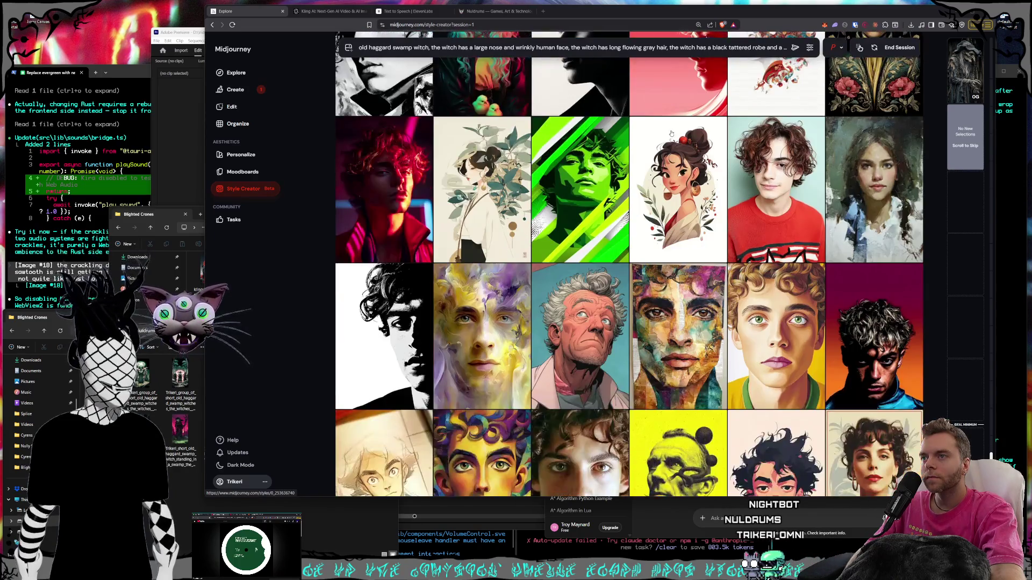
pyautogui.scroll(-4, 671, 133)
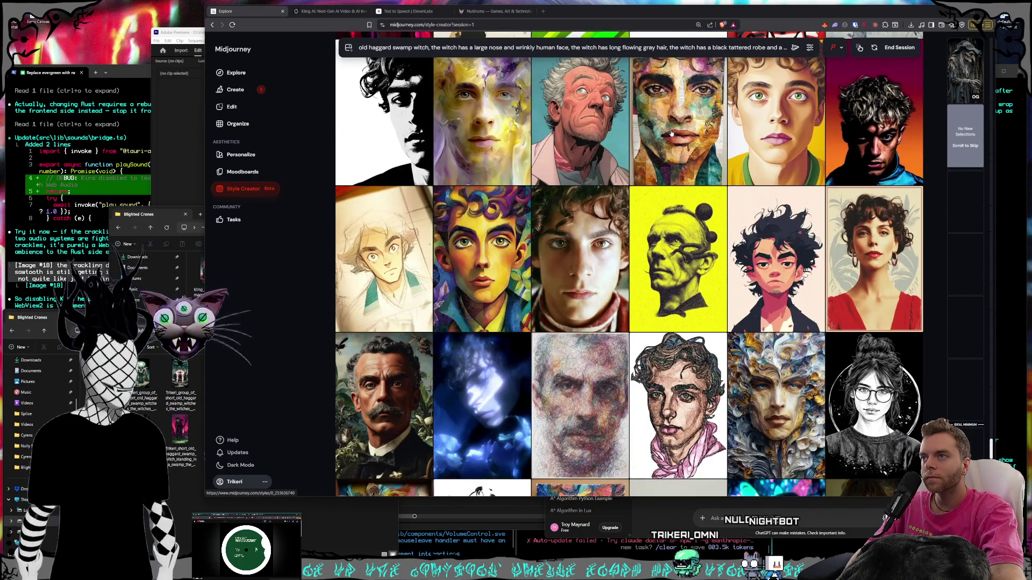
pyautogui.scroll(1, 672, 133)
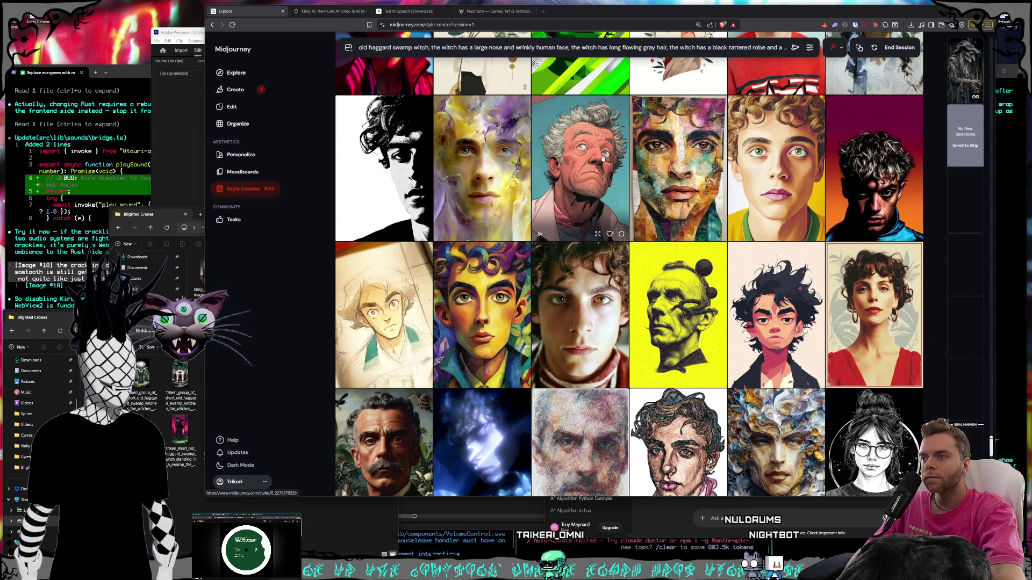
pyautogui.click(603, 159)
pyautogui.scroll(-10, 603, 159)
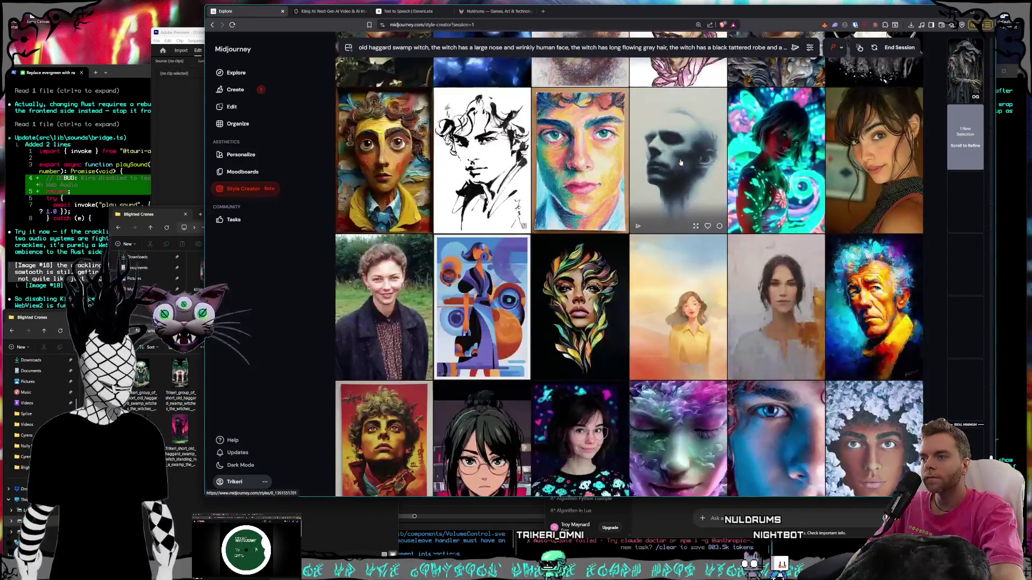
pyautogui.scroll(-12, 680, 162)
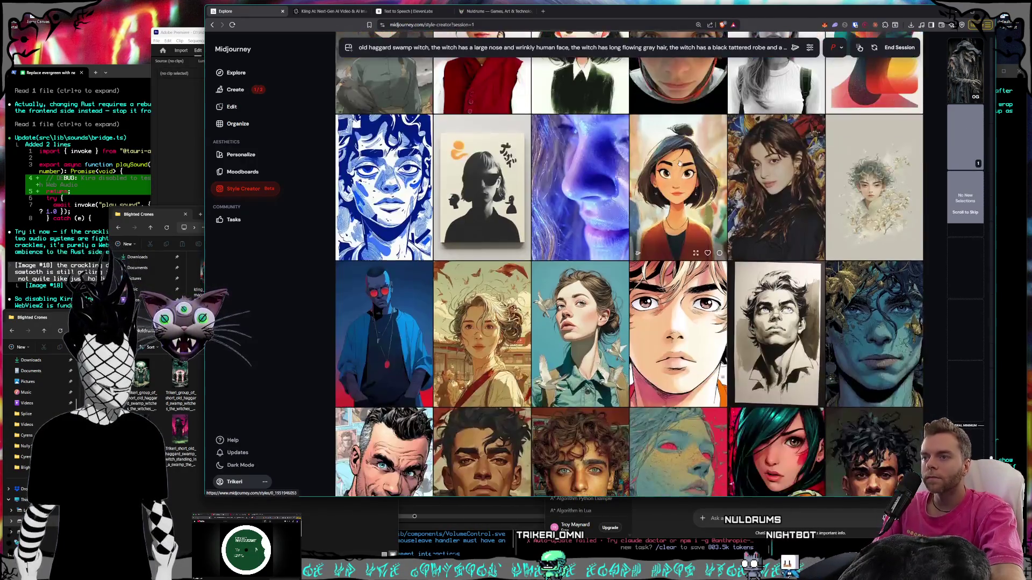
pyautogui.scroll(-5, 680, 163)
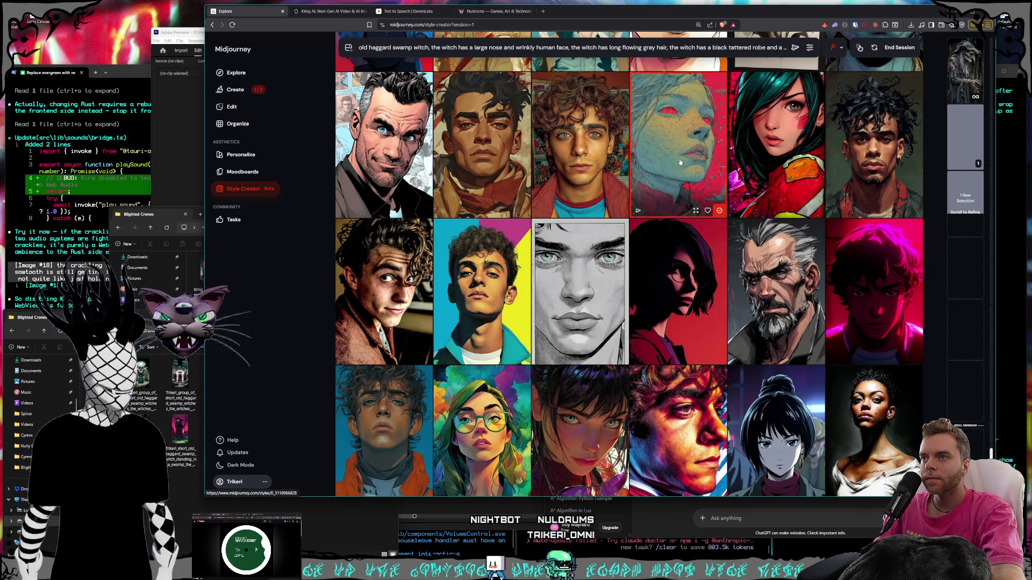
pyautogui.scroll(-15, 680, 162)
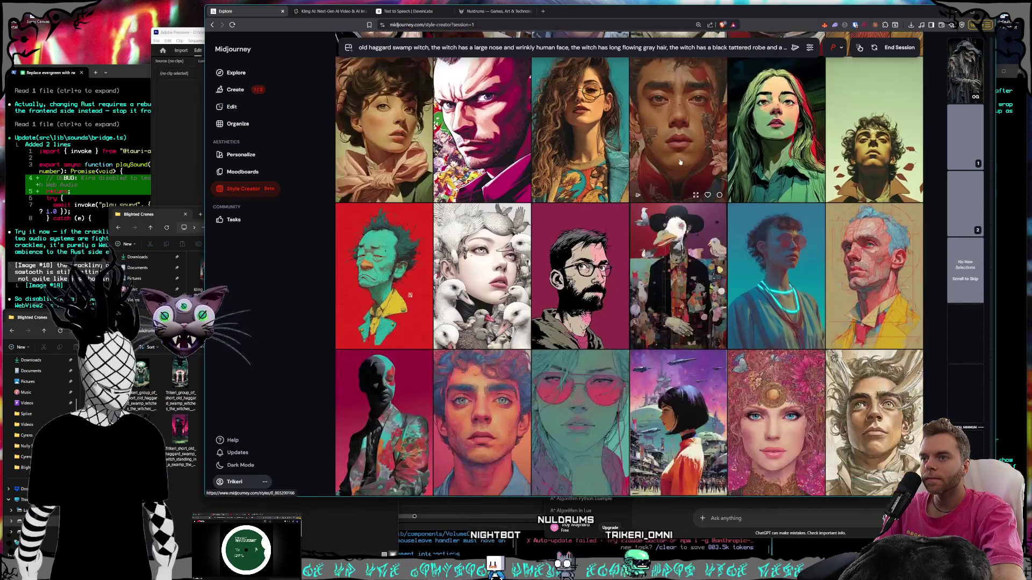
pyautogui.scroll(-10, 680, 163)
pyautogui.scroll(-10, 680, 162)
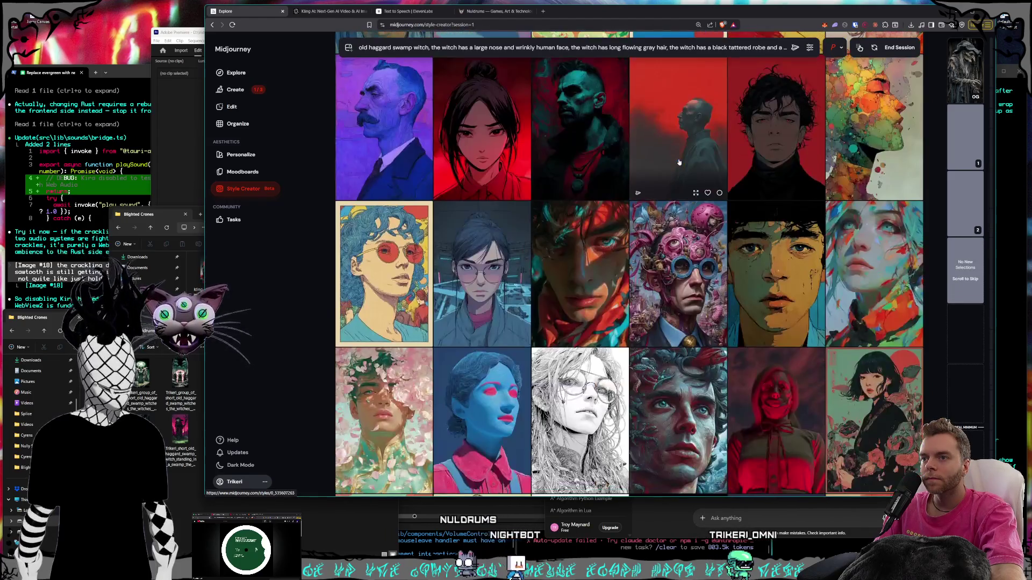
pyautogui.scroll(-5, 679, 163)
pyautogui.scroll(-1, 678, 163)
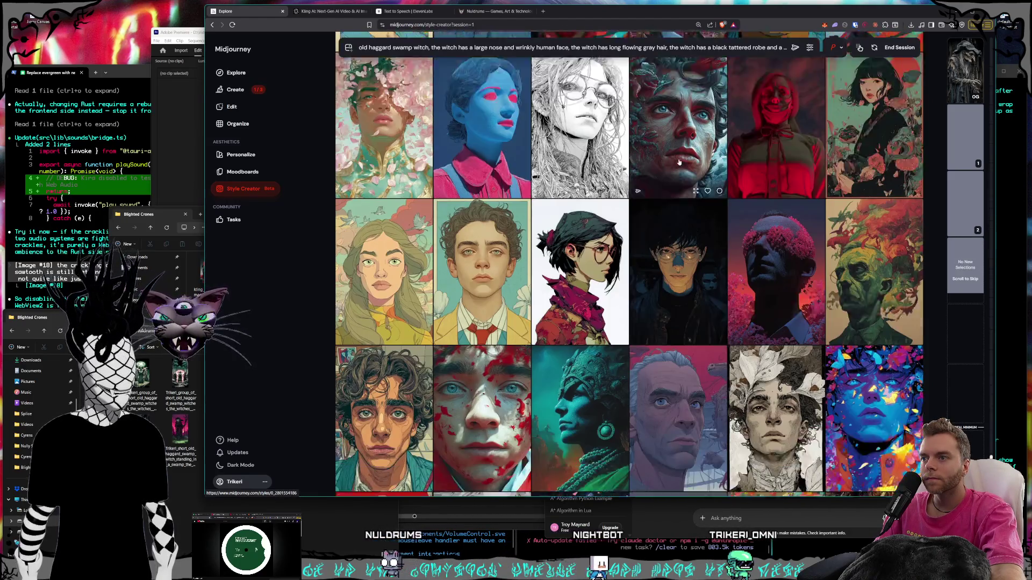
pyautogui.scroll(-3, 679, 162)
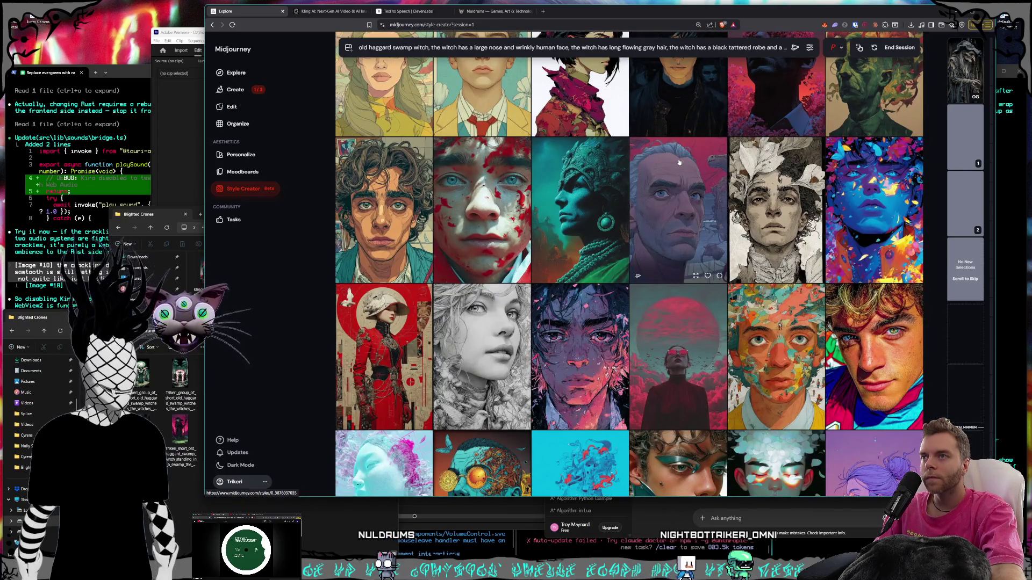
pyautogui.scroll(1, 657, 161)
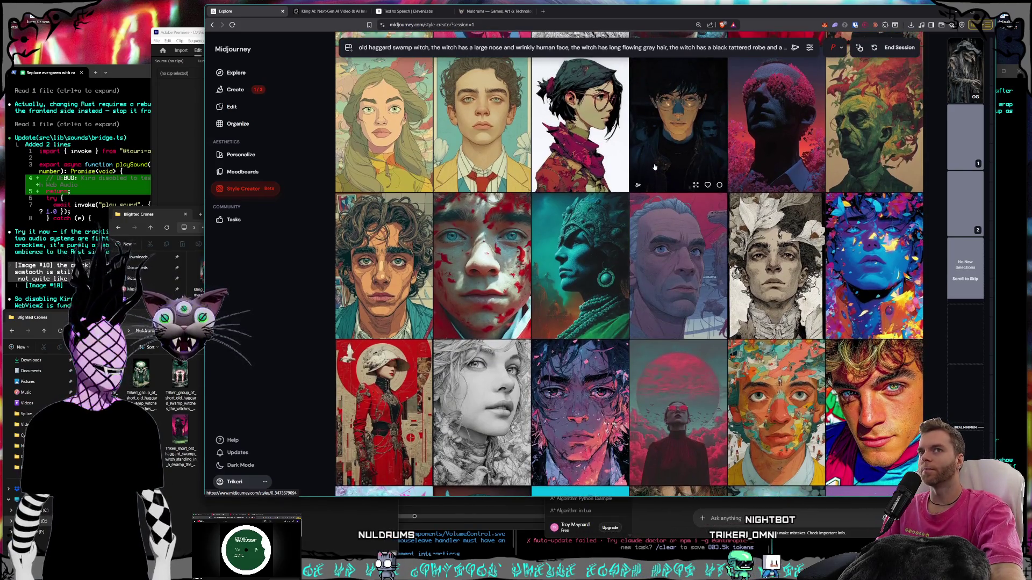
pyautogui.scroll(-3, 700, 165)
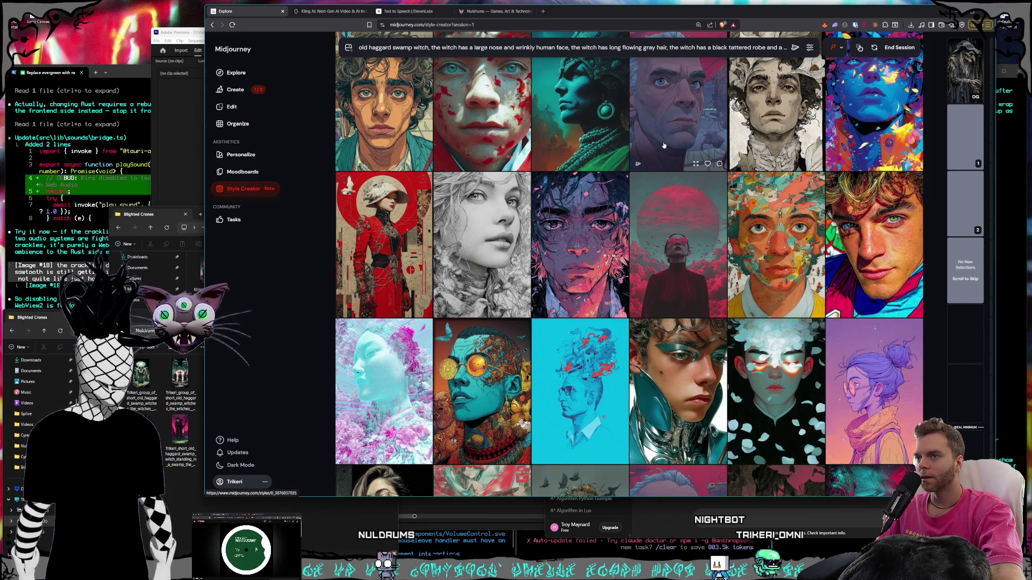
pyautogui.scroll(-2, 664, 145)
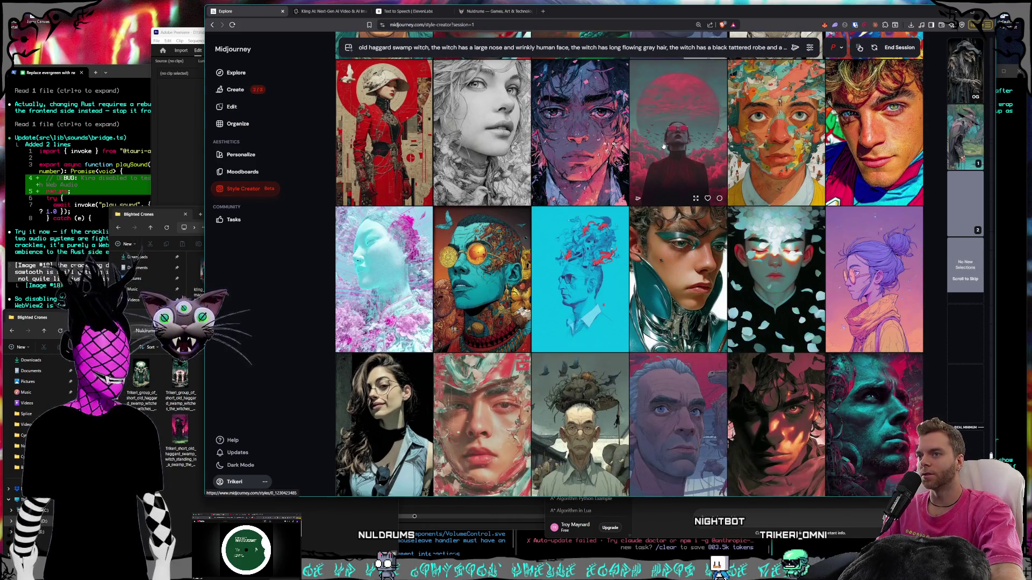
pyautogui.scroll(-2, 664, 145)
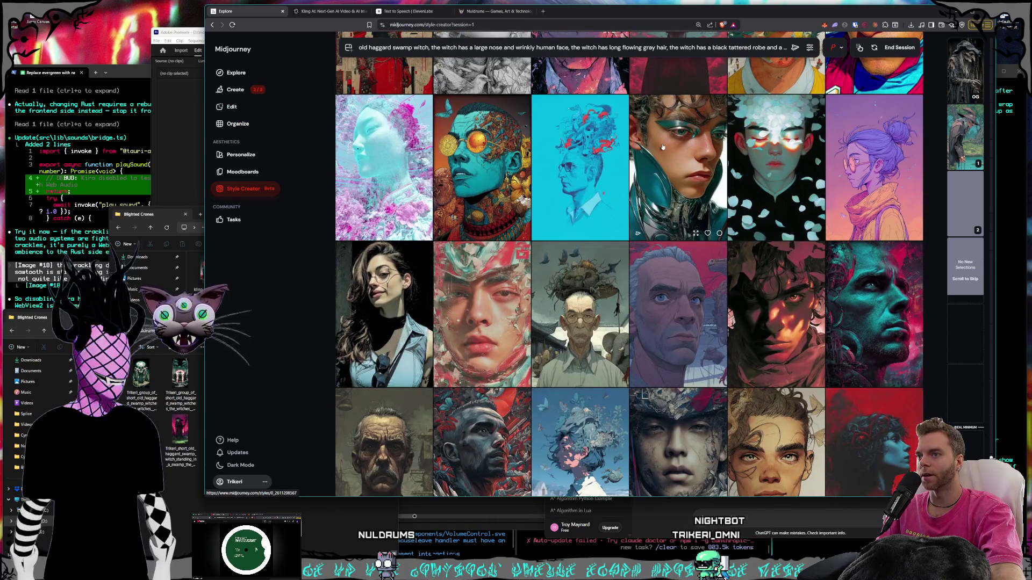
pyautogui.scroll(-1, 663, 146)
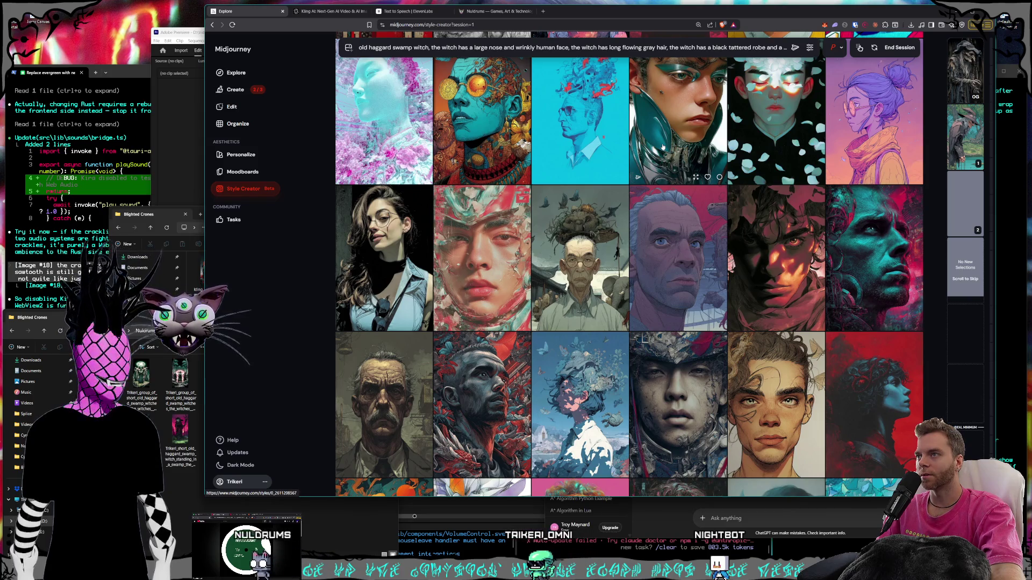
pyautogui.scroll(-3, 663, 146)
pyautogui.scroll(-5, 663, 146)
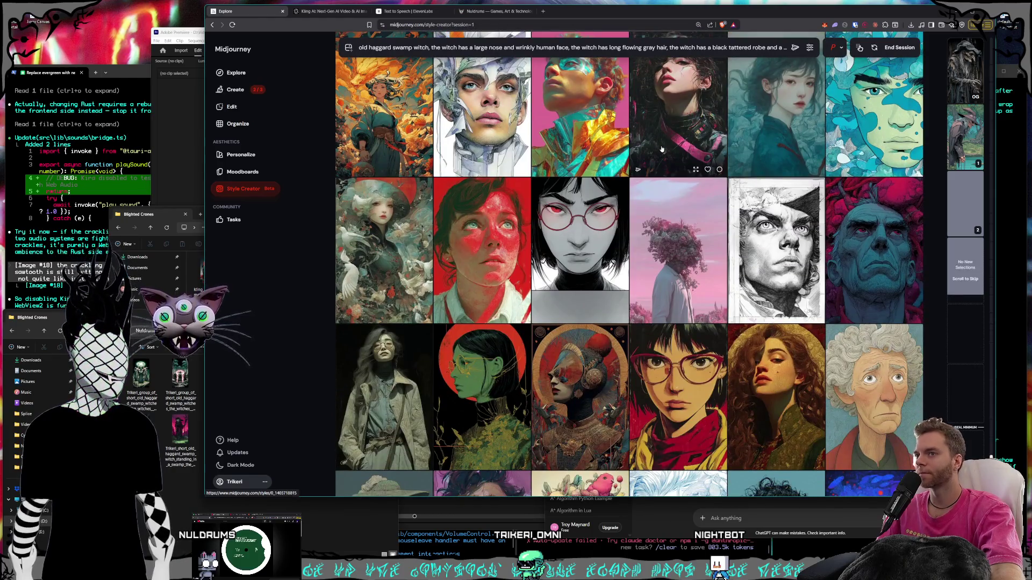
pyautogui.scroll(-5, 656, 144)
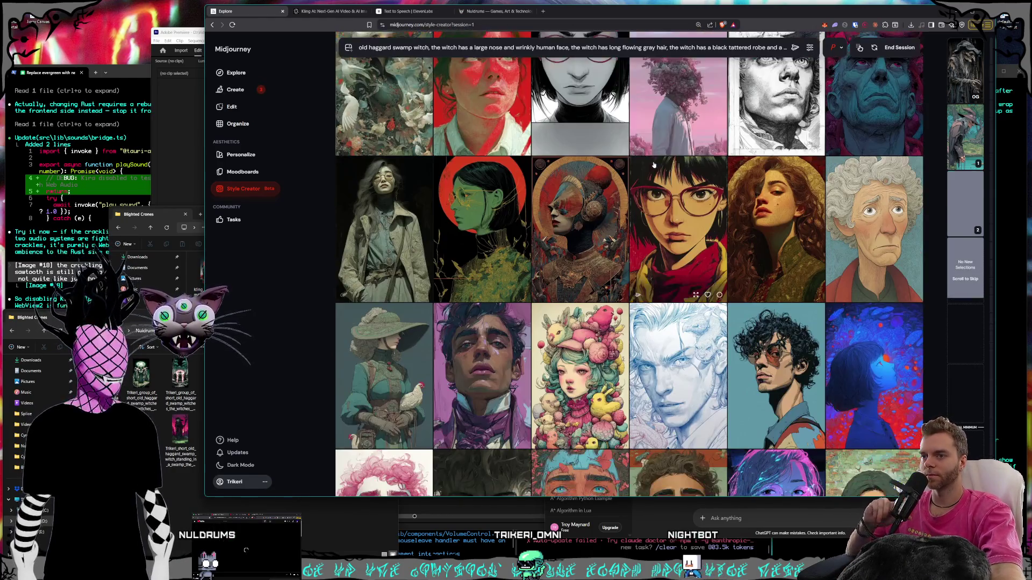
pyautogui.scroll(-1, 647, 140)
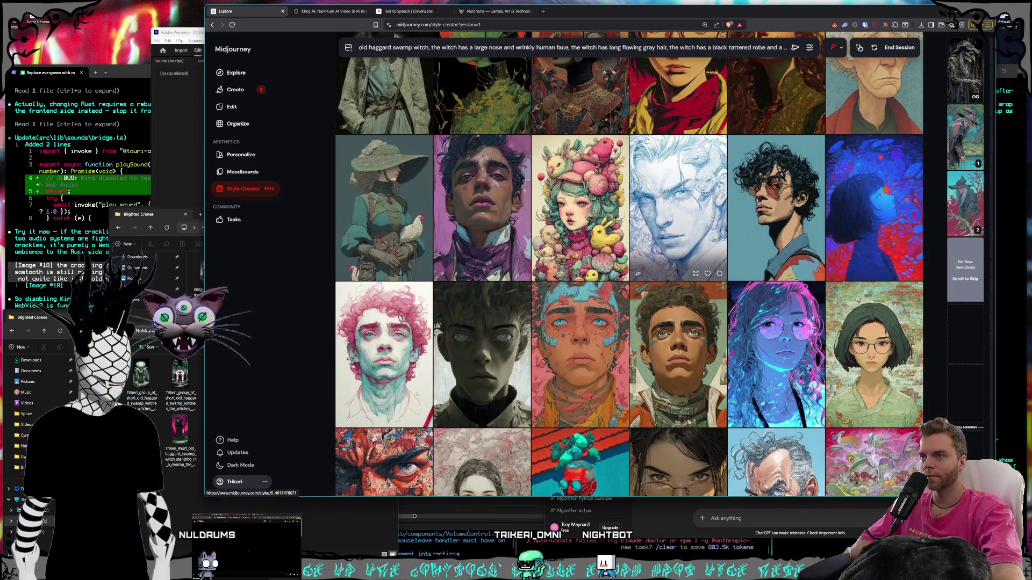
pyautogui.scroll(-3, 647, 141)
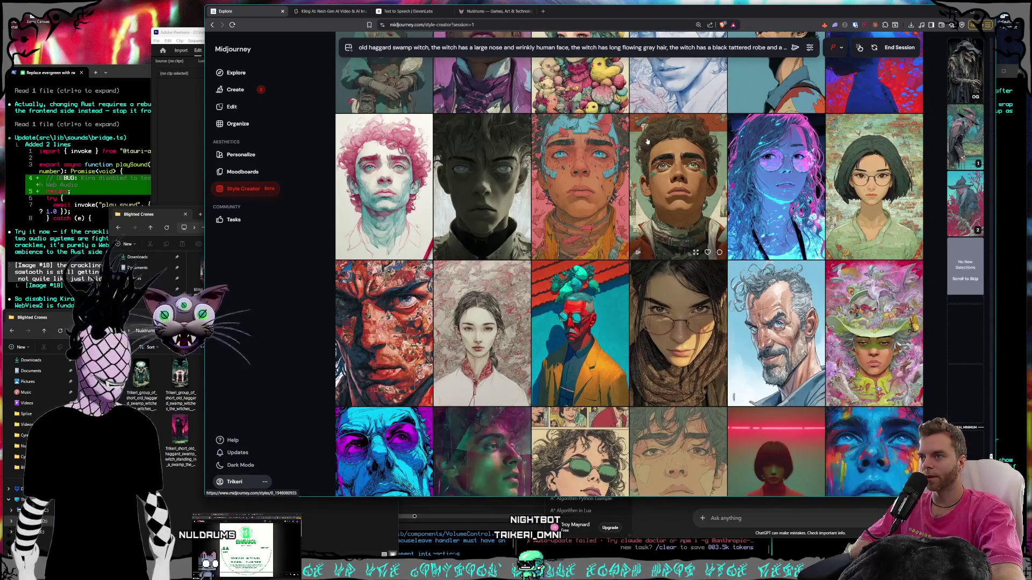
pyautogui.scroll(-7, 648, 141)
pyautogui.scroll(-10, 648, 141)
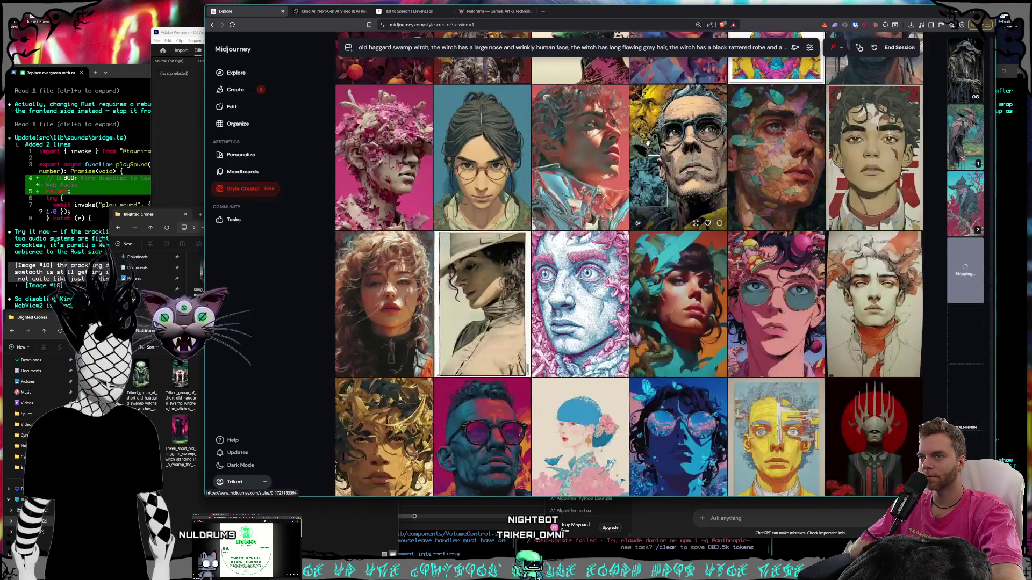
pyautogui.scroll(-4, 647, 142)
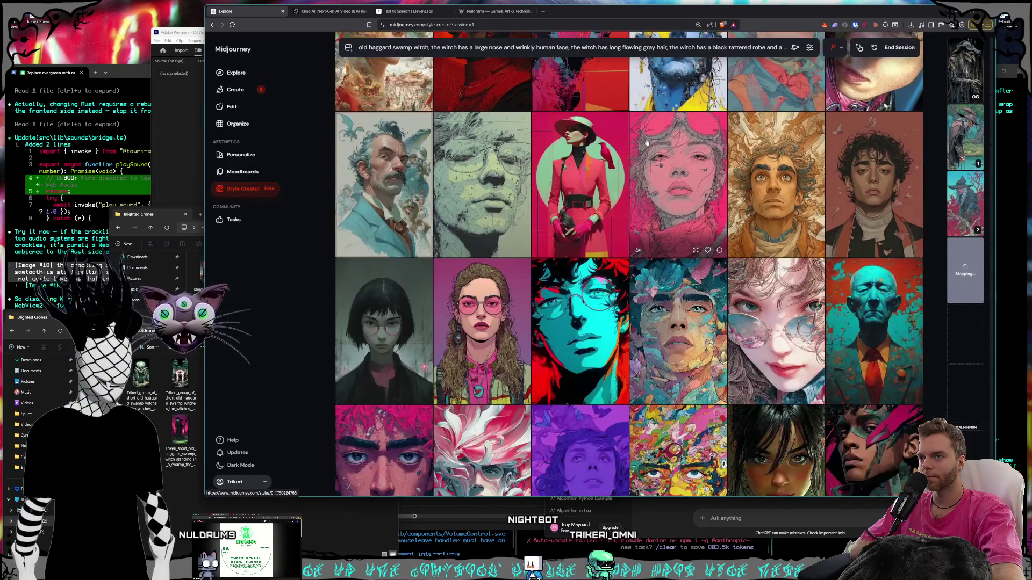
pyautogui.scroll(2, 647, 142)
pyautogui.scroll(-2, 648, 143)
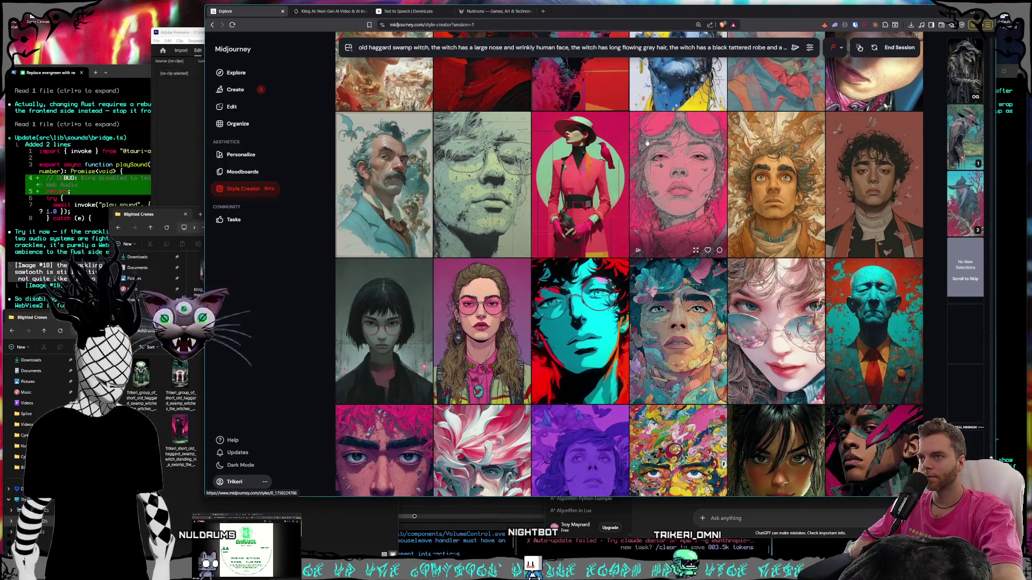
pyautogui.scroll(-3, 647, 143)
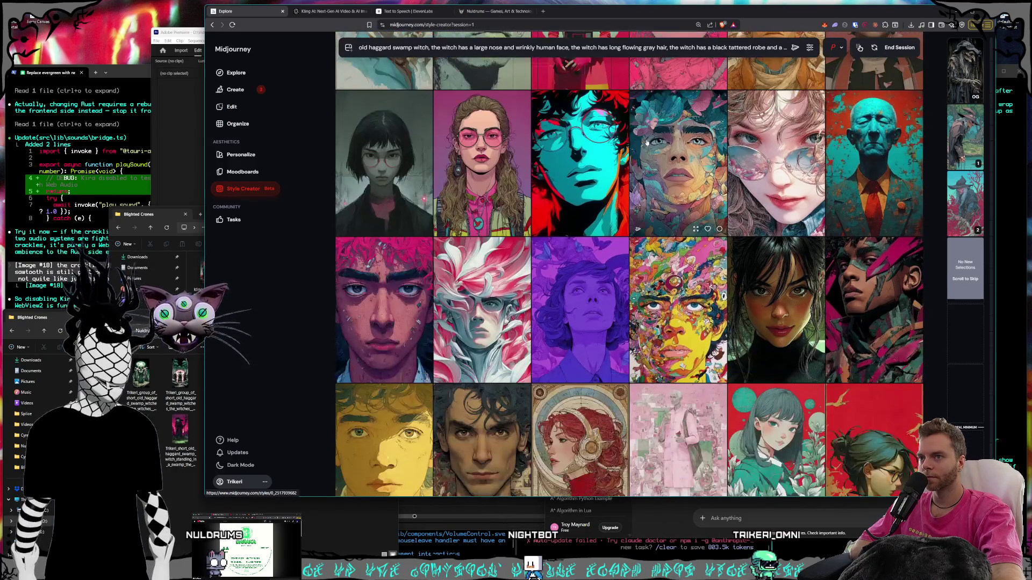
pyautogui.scroll(-3, 647, 143)
pyautogui.scroll(-7, 647, 142)
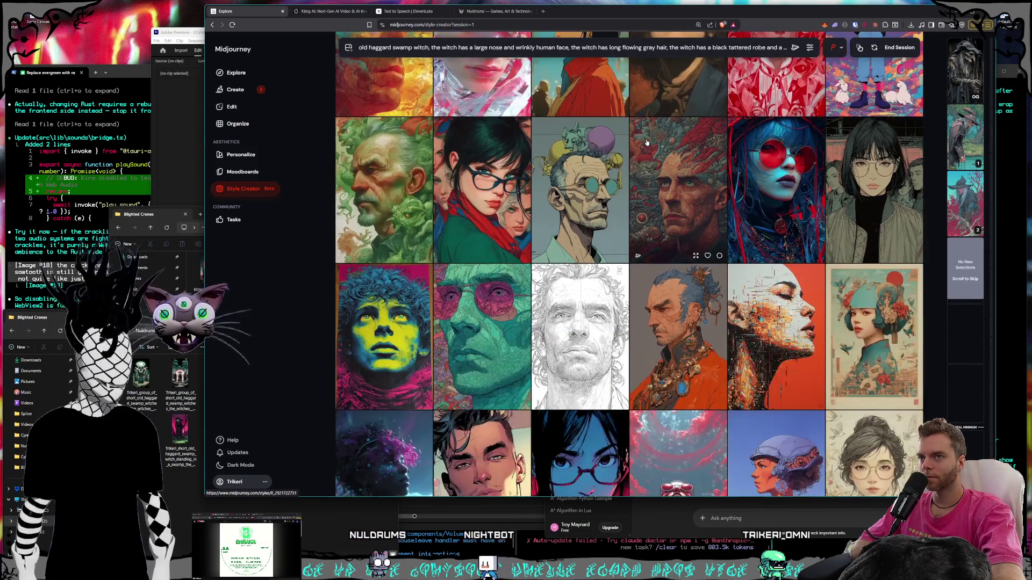
pyautogui.scroll(-3, 647, 143)
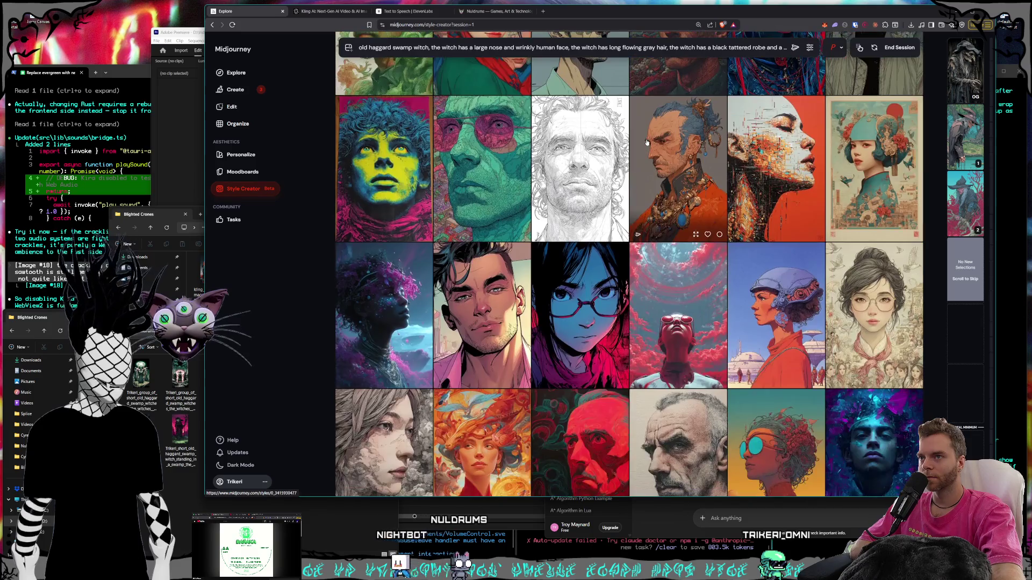
pyautogui.scroll(-3, 648, 143)
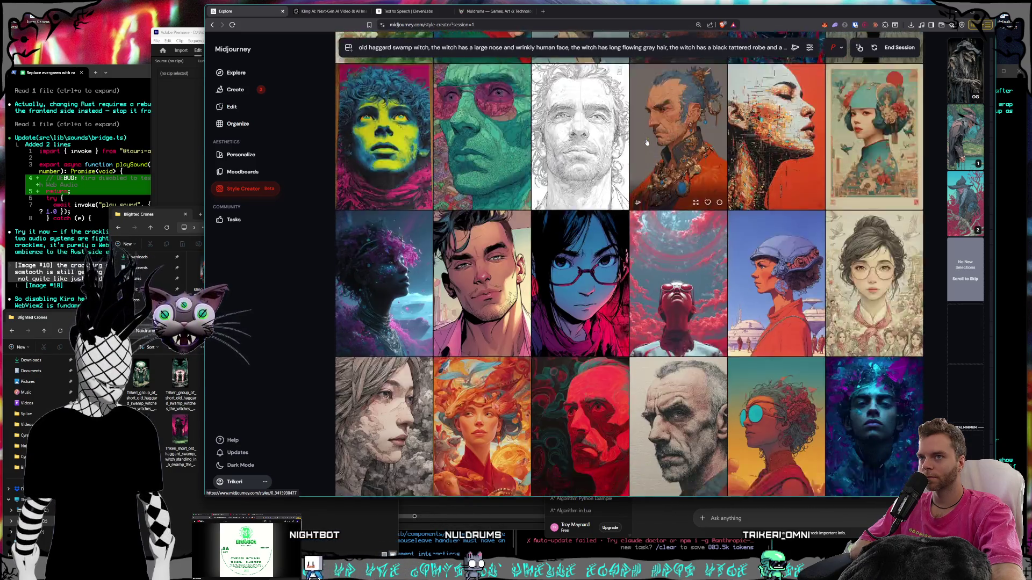
pyautogui.scroll(-2, 647, 142)
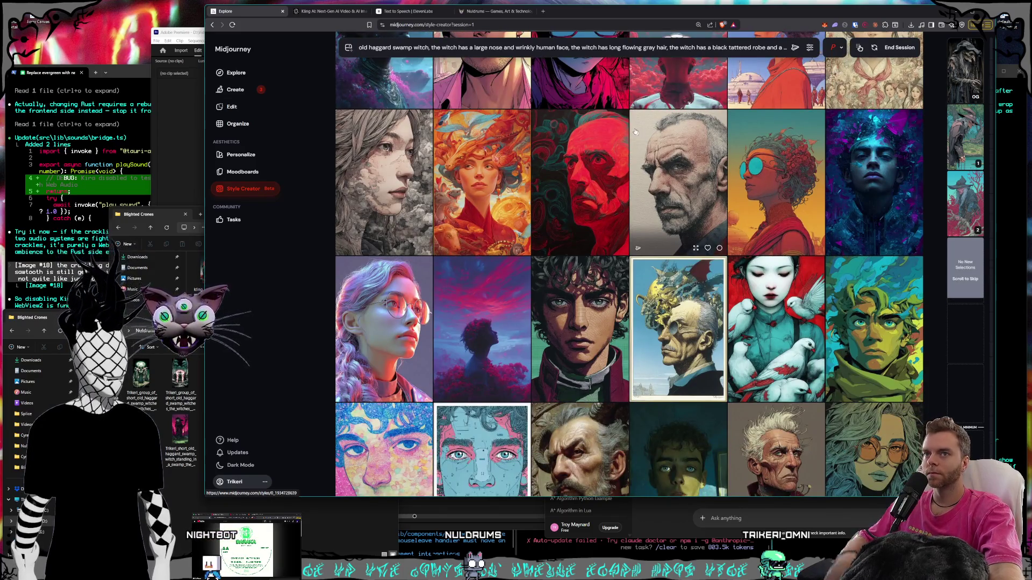
pyautogui.scroll(-6, 701, 171)
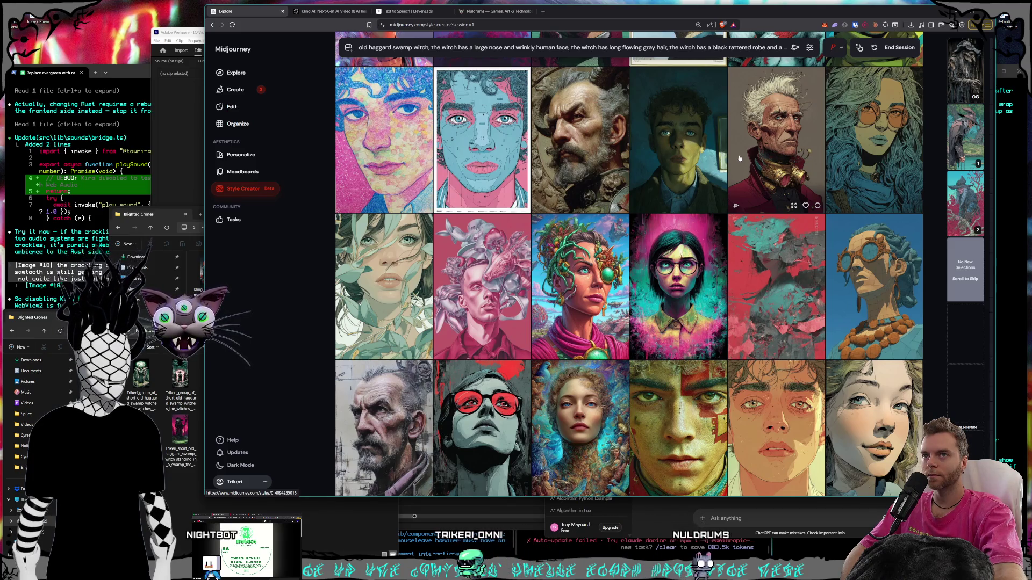
pyautogui.scroll(-3, 706, 160)
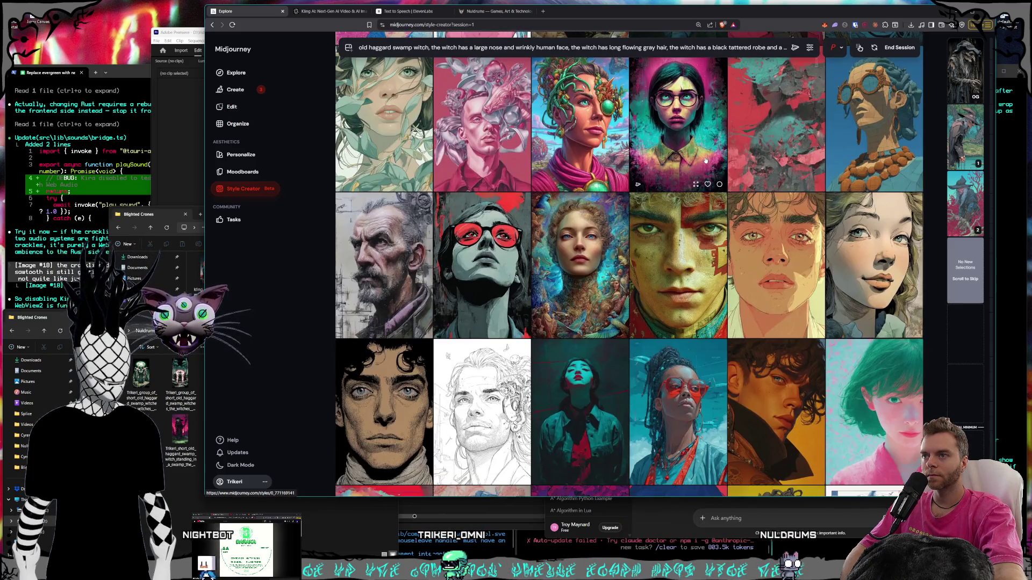
pyautogui.scroll(-3, 707, 161)
pyautogui.scroll(-5, 706, 160)
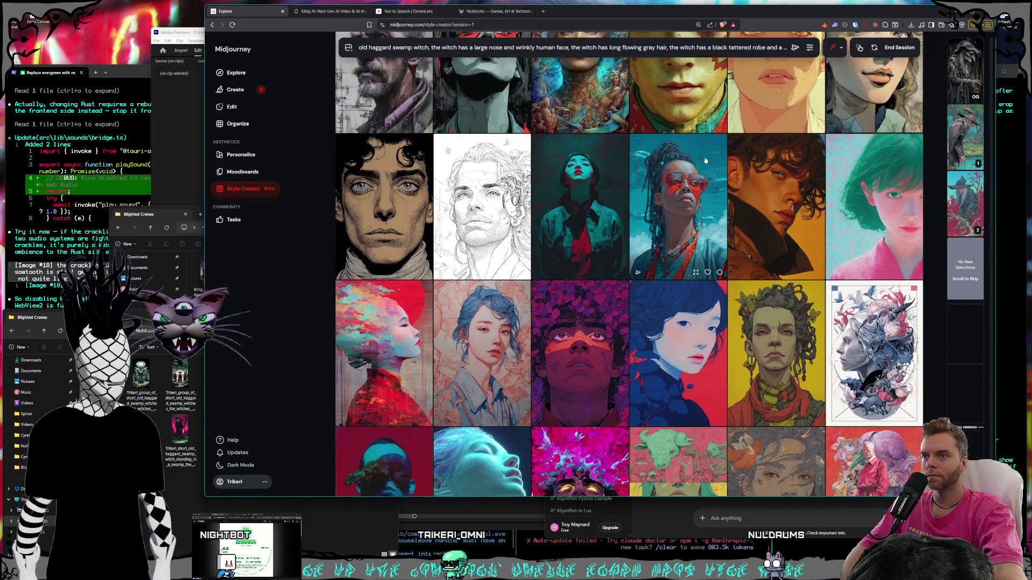
pyautogui.scroll(-10, 701, 170)
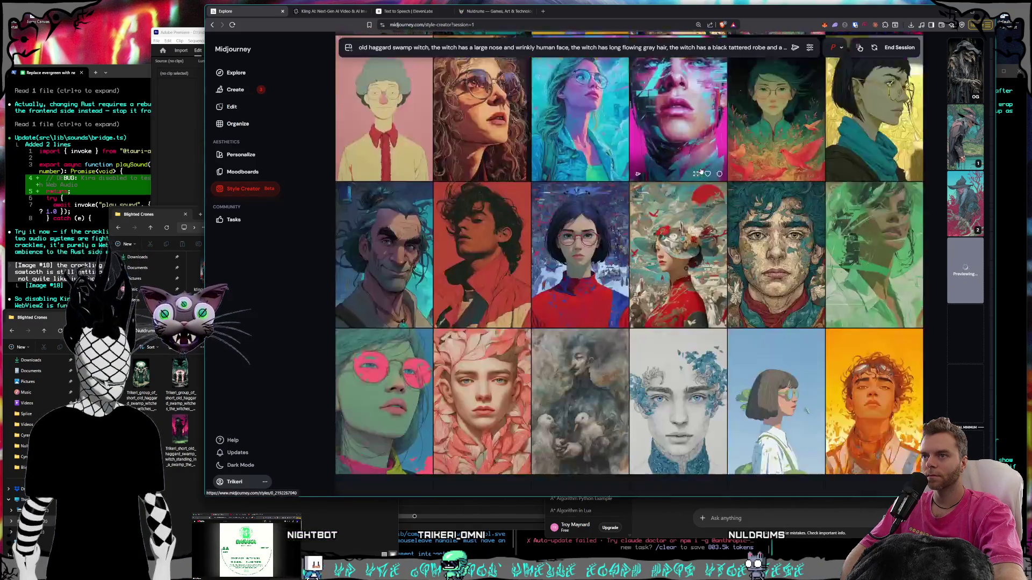
pyautogui.scroll(-10, 701, 170)
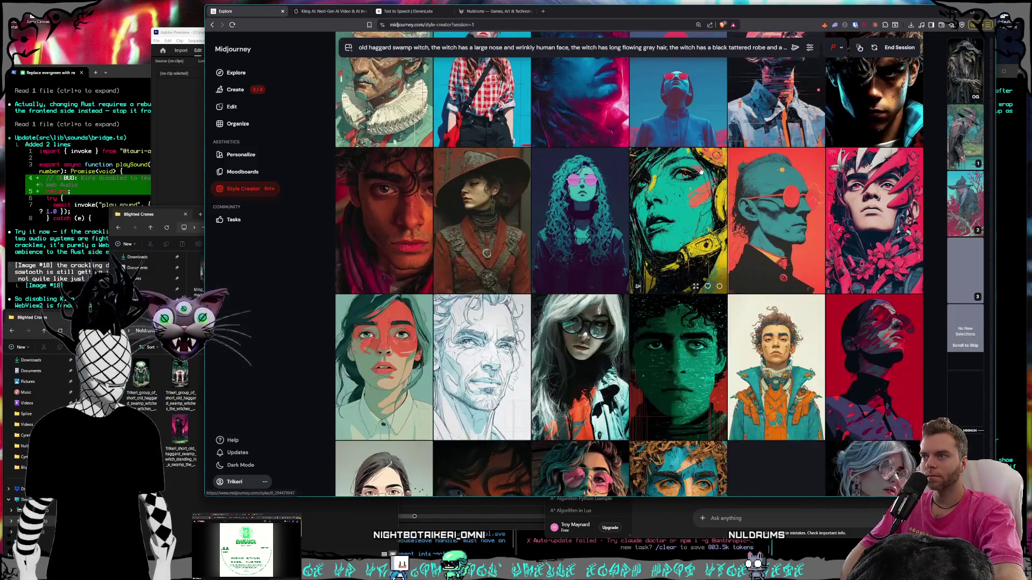
pyautogui.scroll(-3, 701, 171)
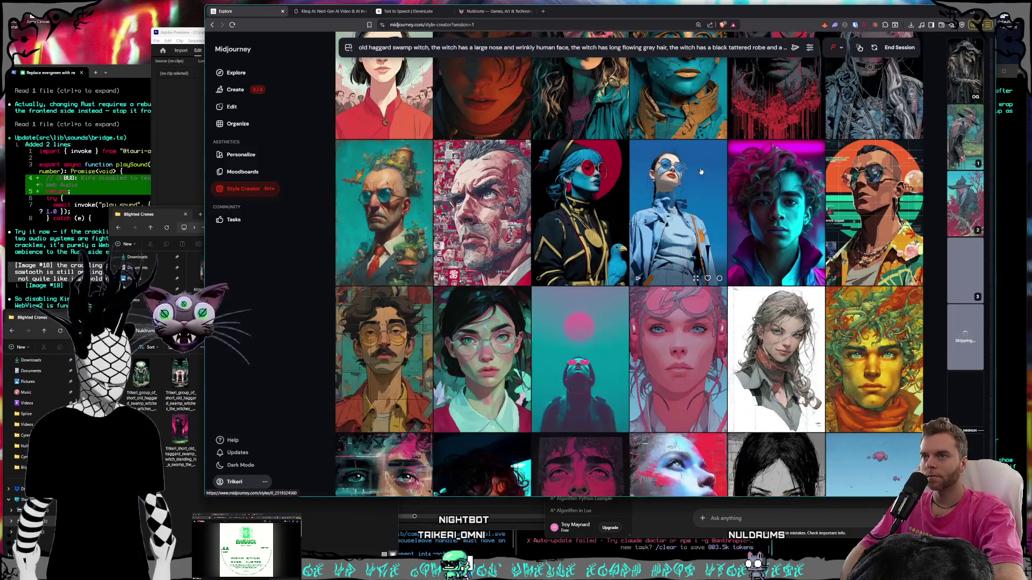
pyautogui.scroll(-3, 701, 170)
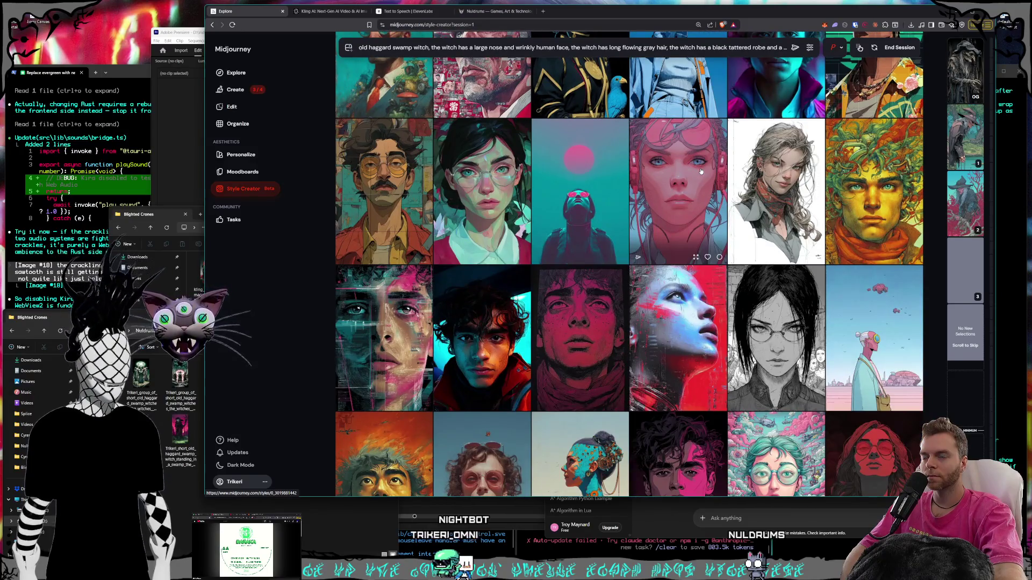
pyautogui.scroll(-3, 700, 170)
pyautogui.scroll(-3, 701, 170)
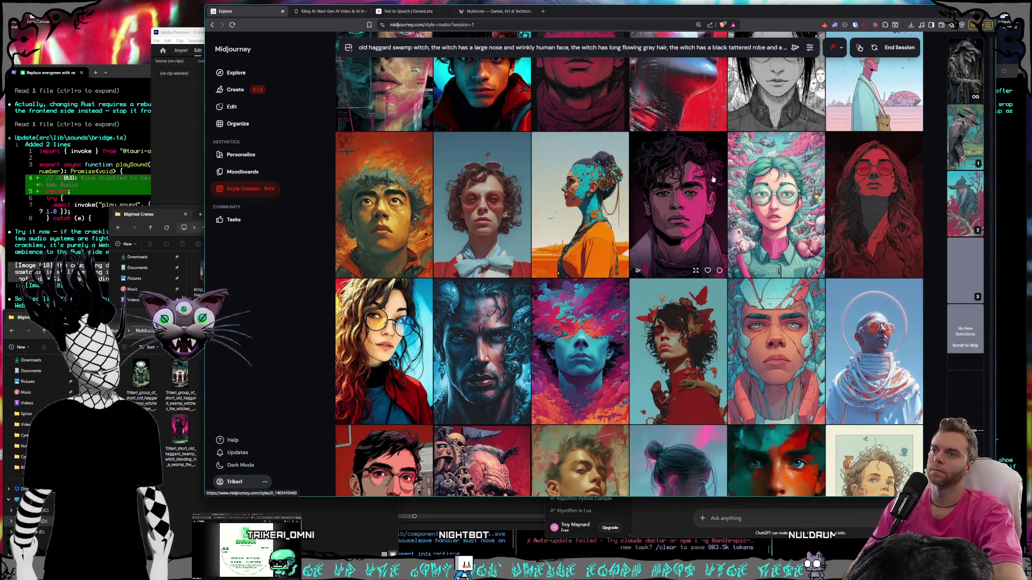
pyautogui.scroll(-3, 701, 171)
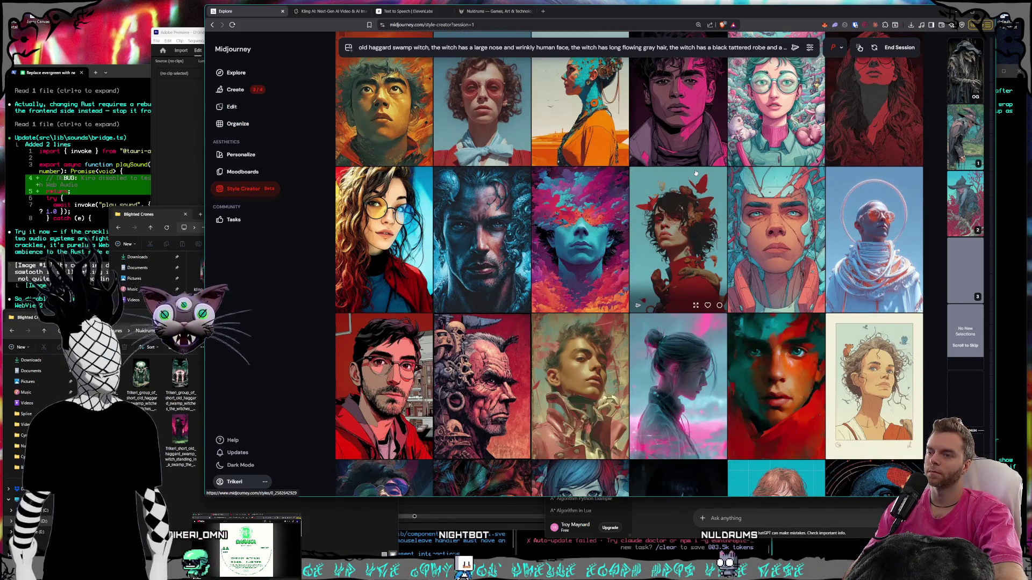
pyautogui.scroll(-3, 696, 172)
pyautogui.scroll(-3, 695, 172)
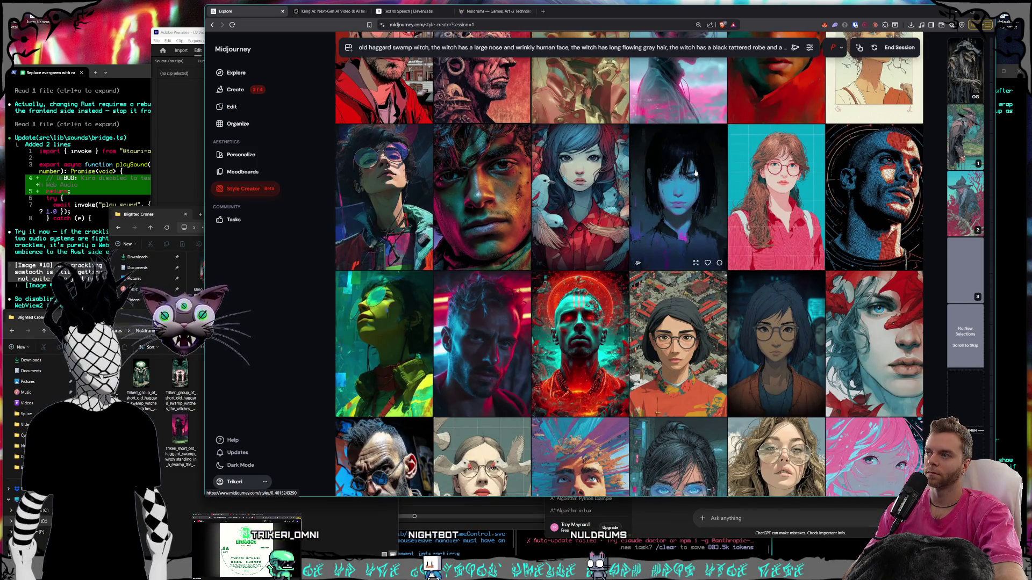
pyautogui.scroll(-4, 696, 173)
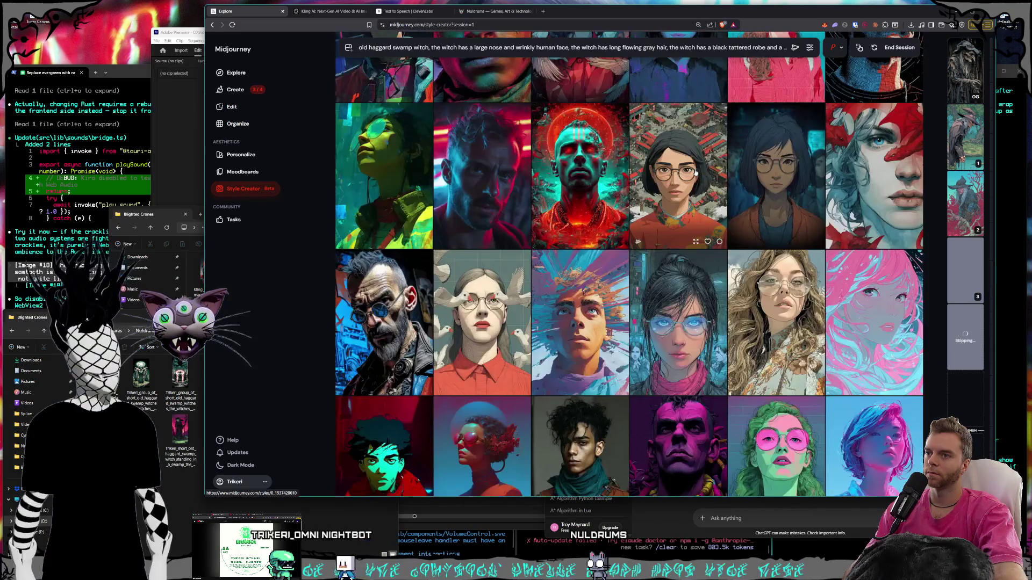
pyautogui.scroll(-2, 695, 172)
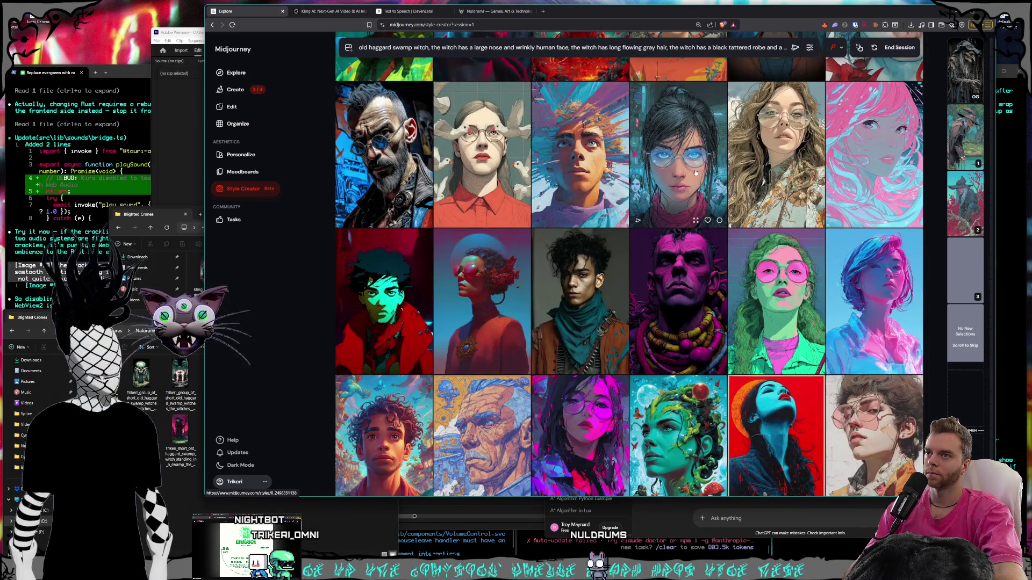
pyautogui.scroll(-1, 695, 173)
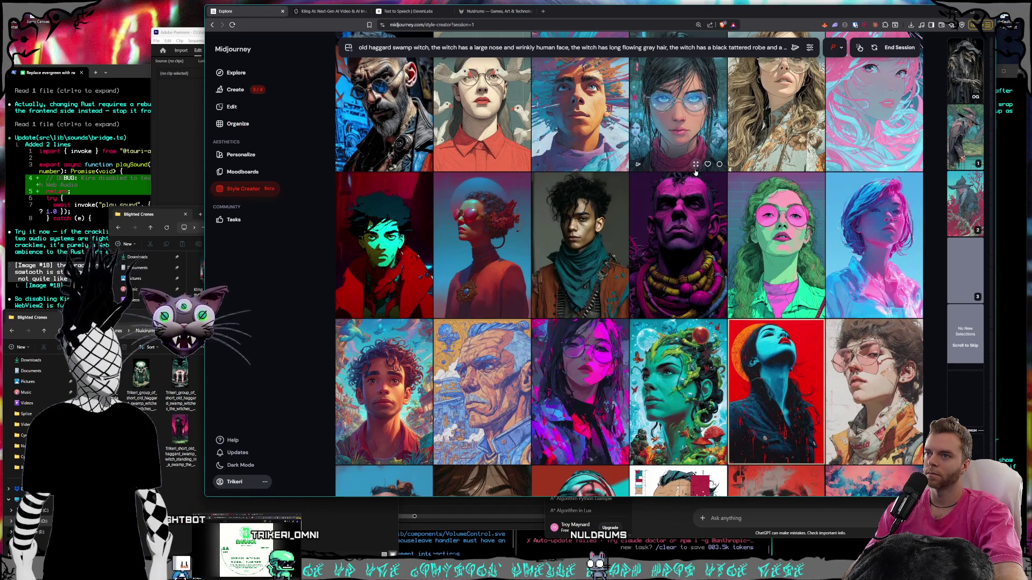
pyautogui.scroll(-2, 695, 173)
pyautogui.scroll(-2, 696, 173)
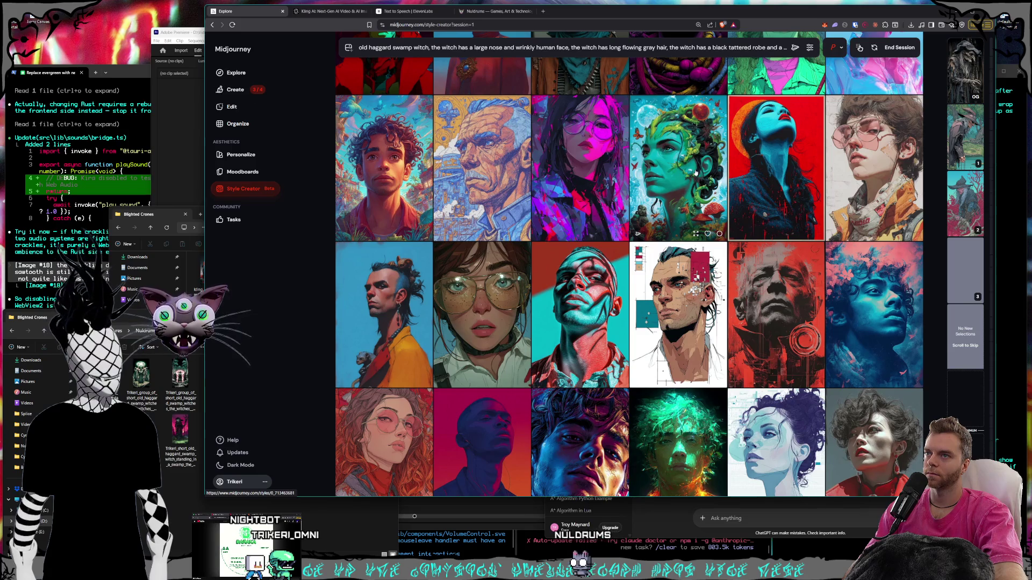
pyautogui.scroll(2, 696, 173)
pyautogui.scroll(-3, 696, 173)
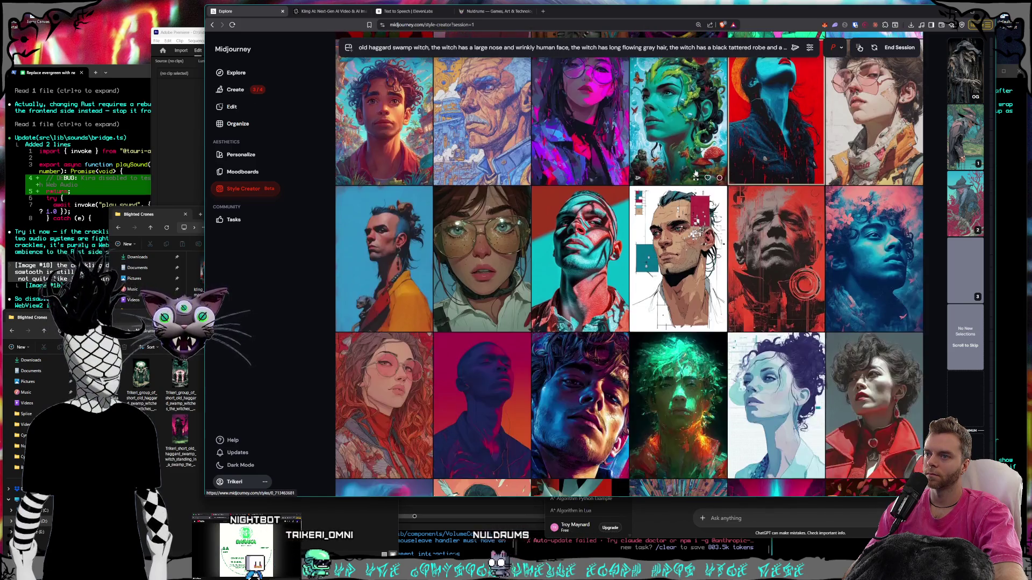
pyautogui.scroll(-3, 695, 173)
pyautogui.scroll(-3, 696, 172)
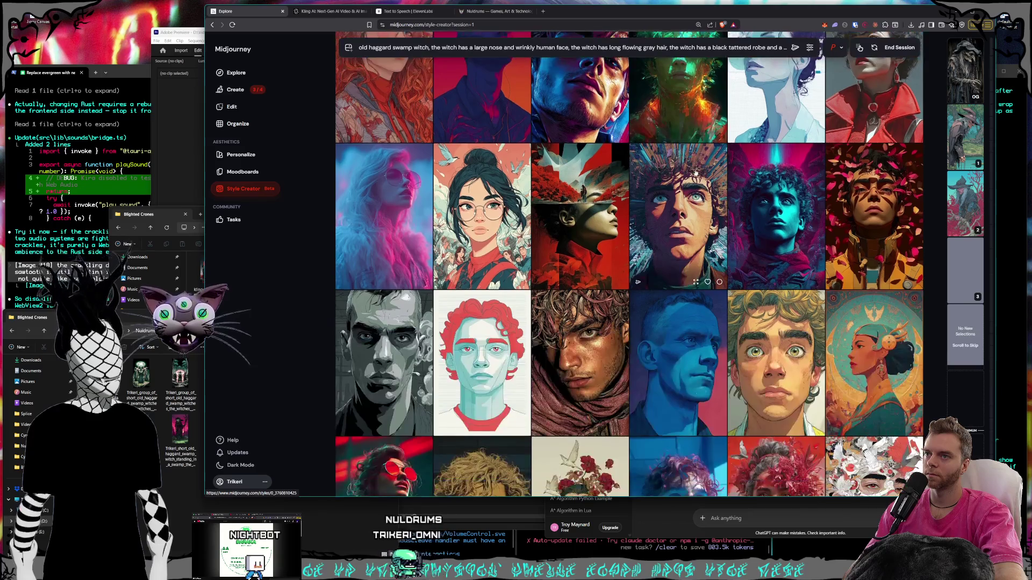
pyautogui.scroll(-2, 695, 172)
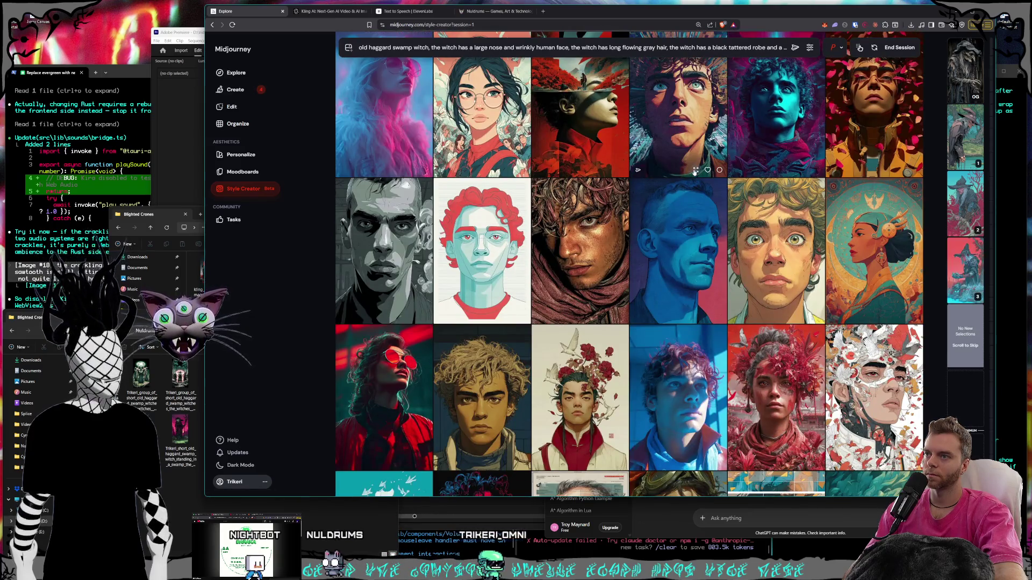
pyautogui.scroll(-2, 695, 171)
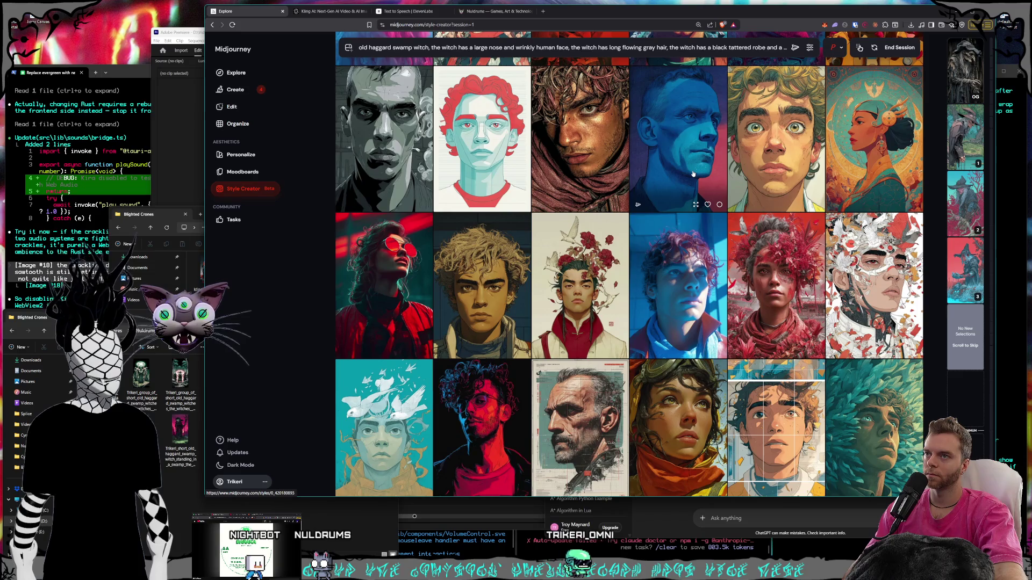
pyautogui.scroll(-2, 693, 174)
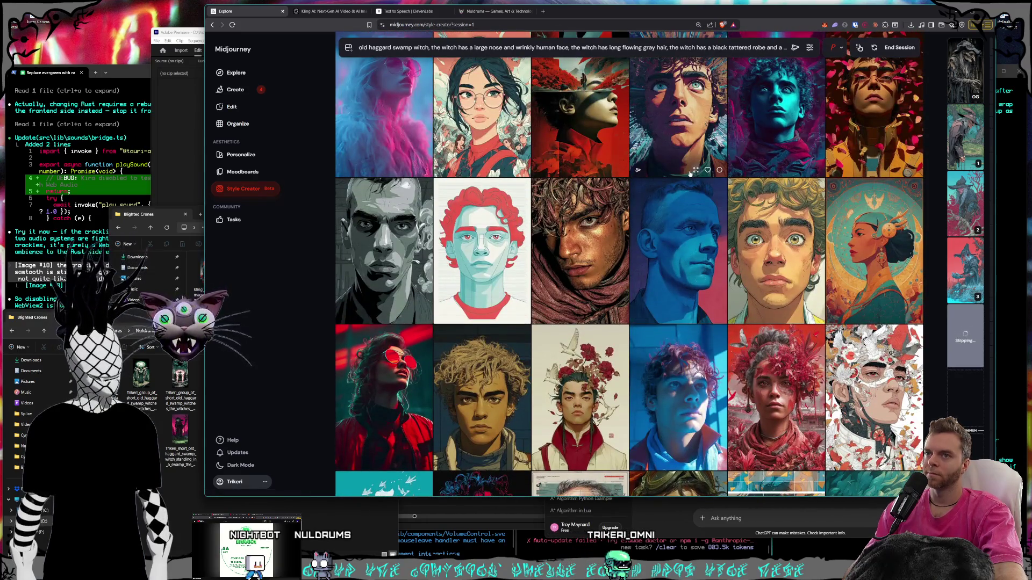
pyautogui.scroll(-6, 690, 172)
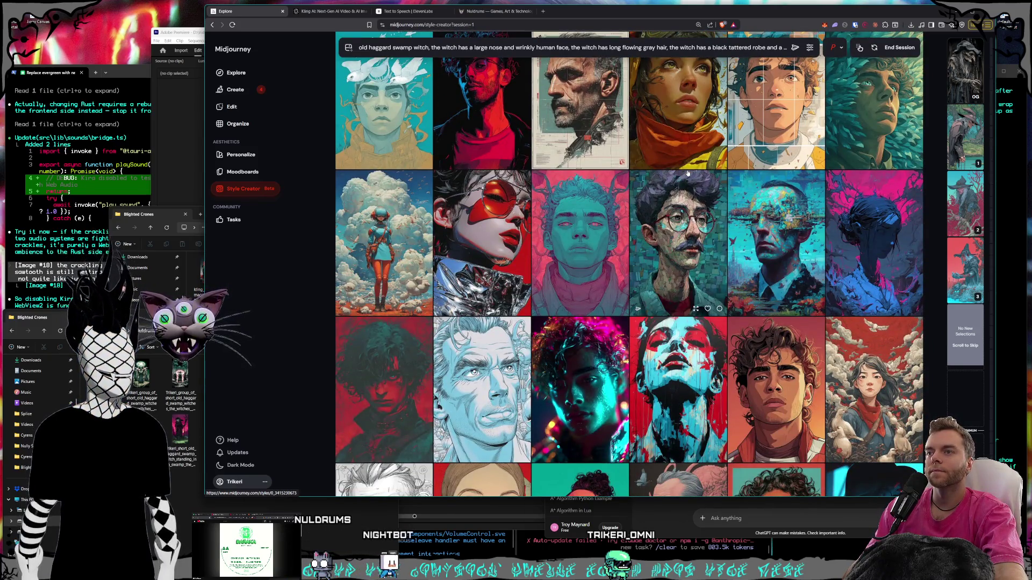
pyautogui.scroll(-3, 687, 173)
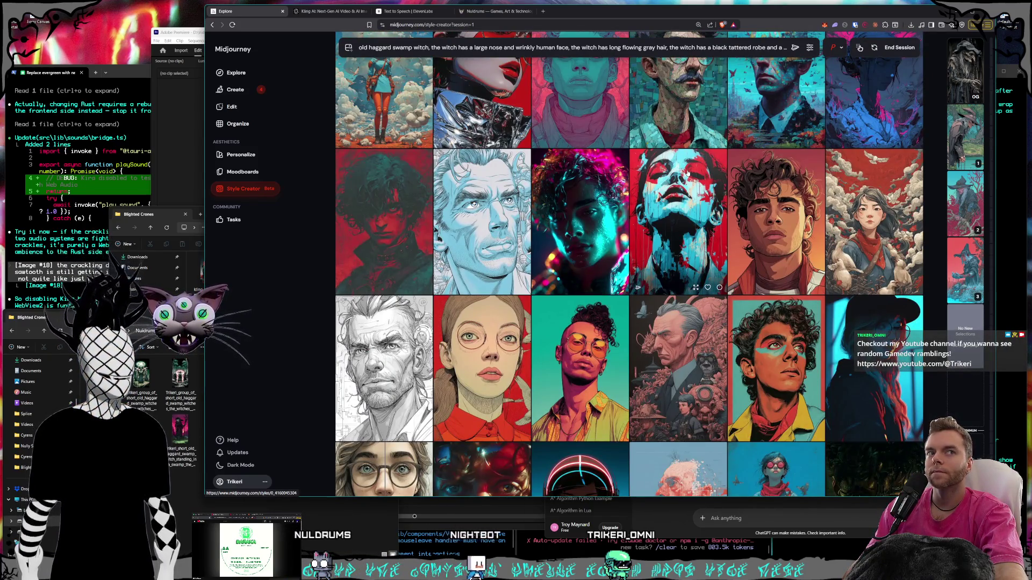
pyautogui.scroll(-3, 687, 172)
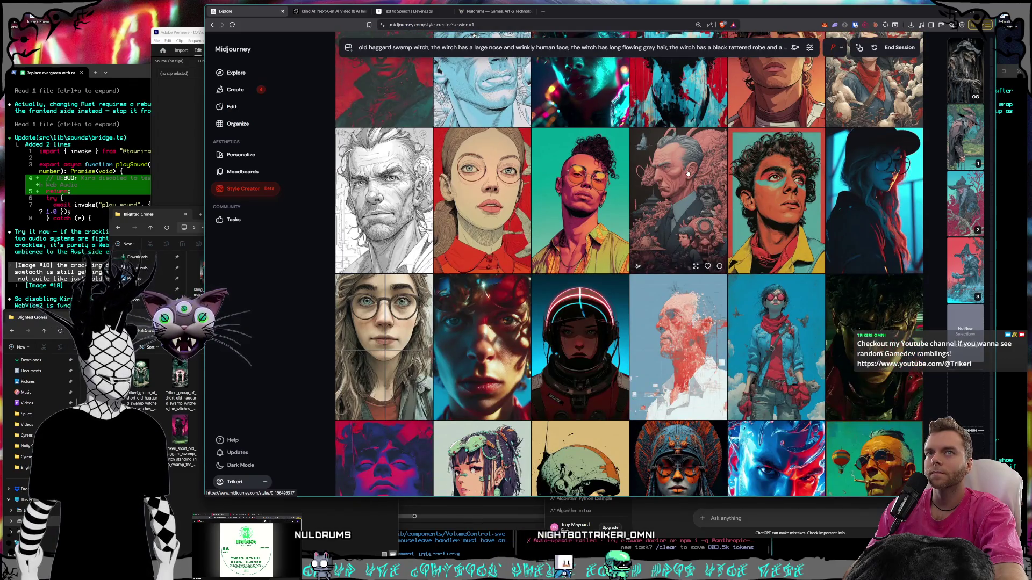
pyautogui.scroll(-3, 688, 172)
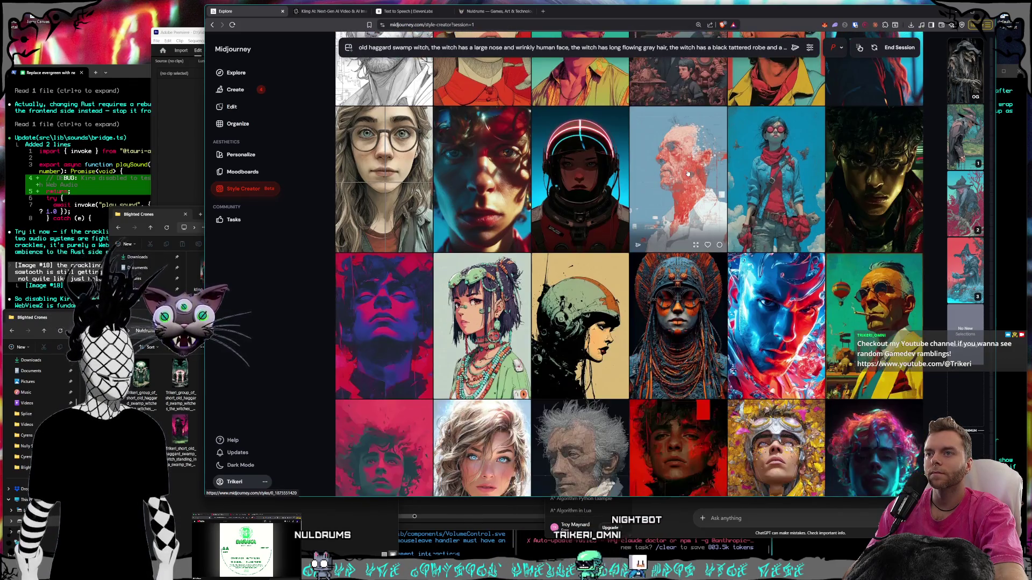
pyautogui.scroll(-3, 688, 172)
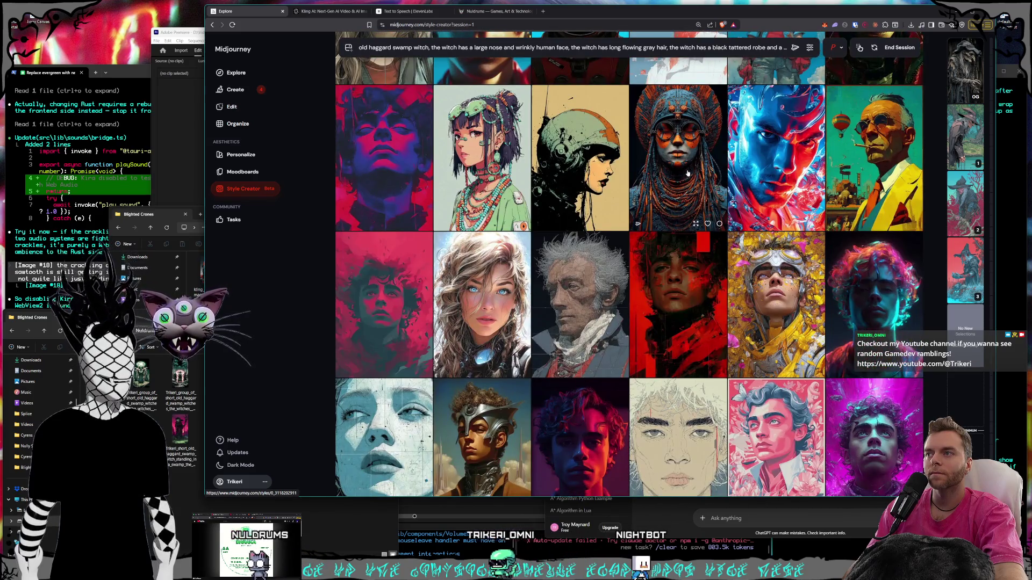
pyautogui.scroll(-3, 687, 173)
pyautogui.scroll(-9, 688, 173)
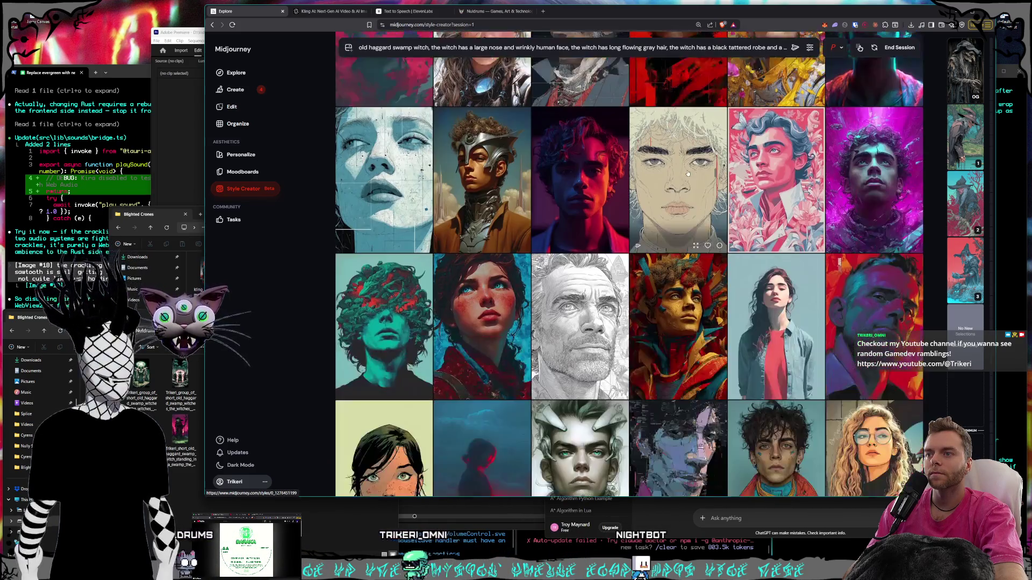
pyautogui.scroll(-5, 688, 173)
pyautogui.scroll(-3, 688, 172)
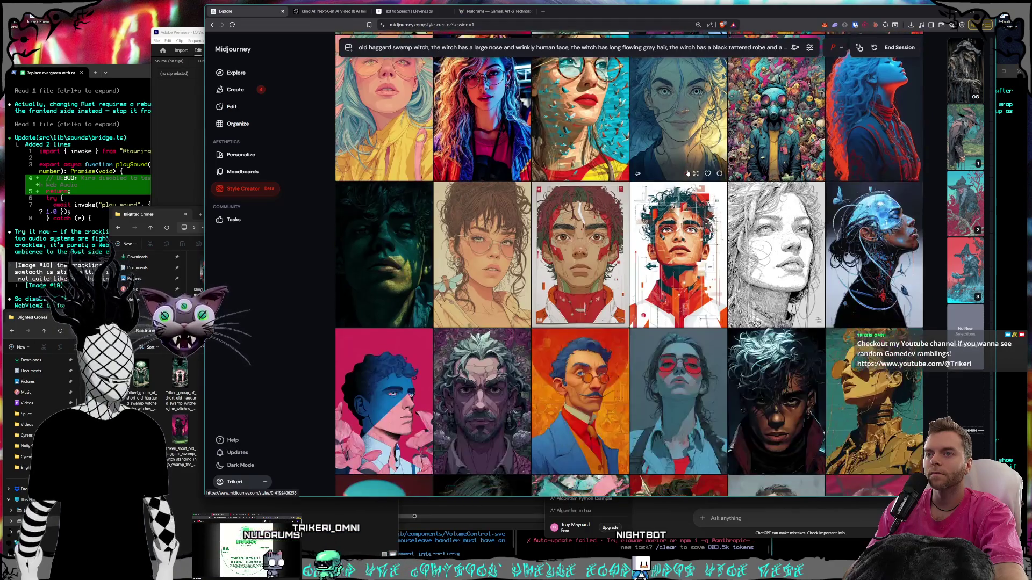
pyautogui.scroll(-3, 688, 173)
pyautogui.scroll(-7, 687, 173)
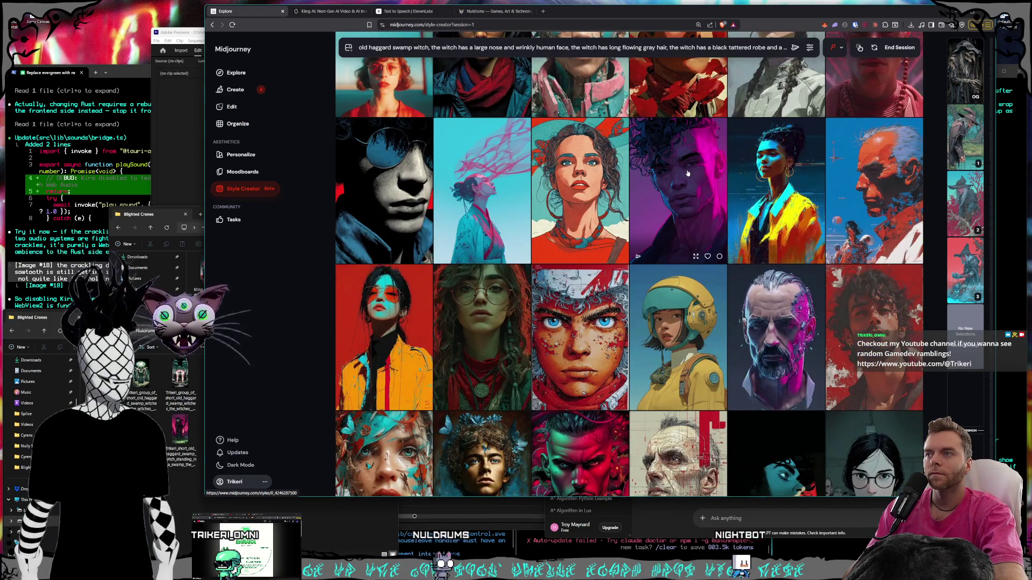
pyautogui.scroll(-3, 688, 173)
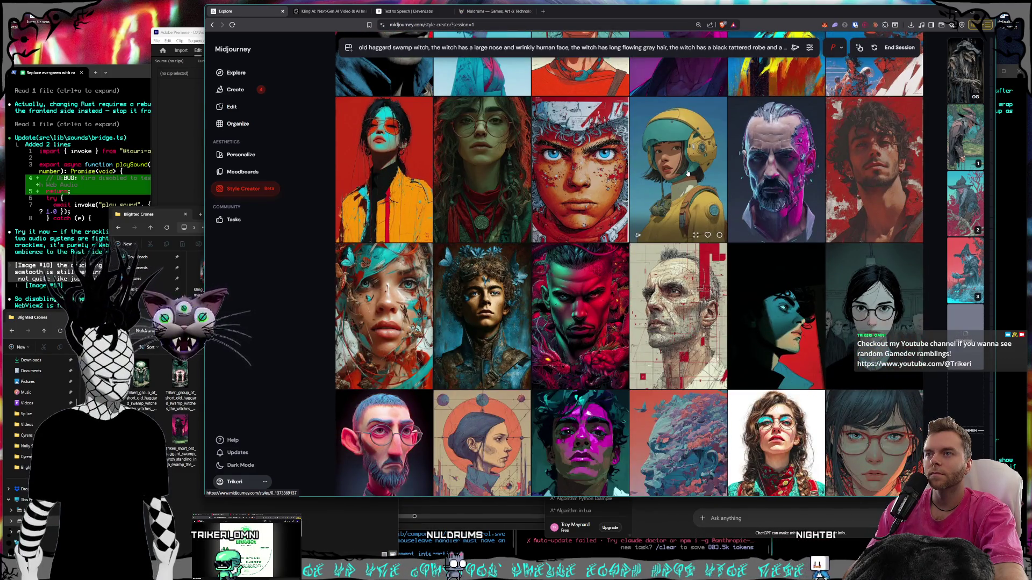
pyautogui.scroll(-3, 688, 173)
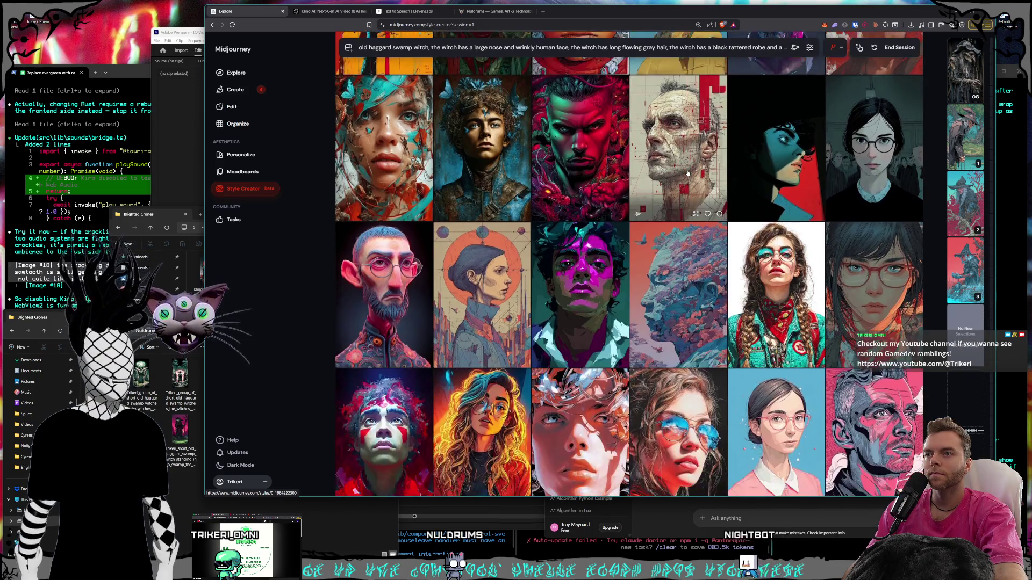
pyautogui.scroll(-10, 688, 173)
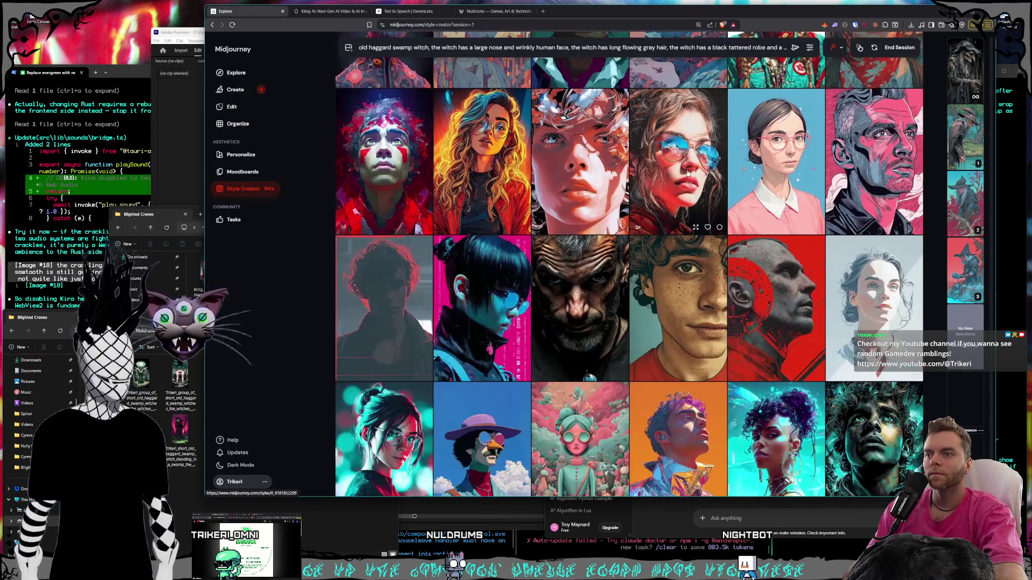
pyautogui.scroll(-1, 687, 173)
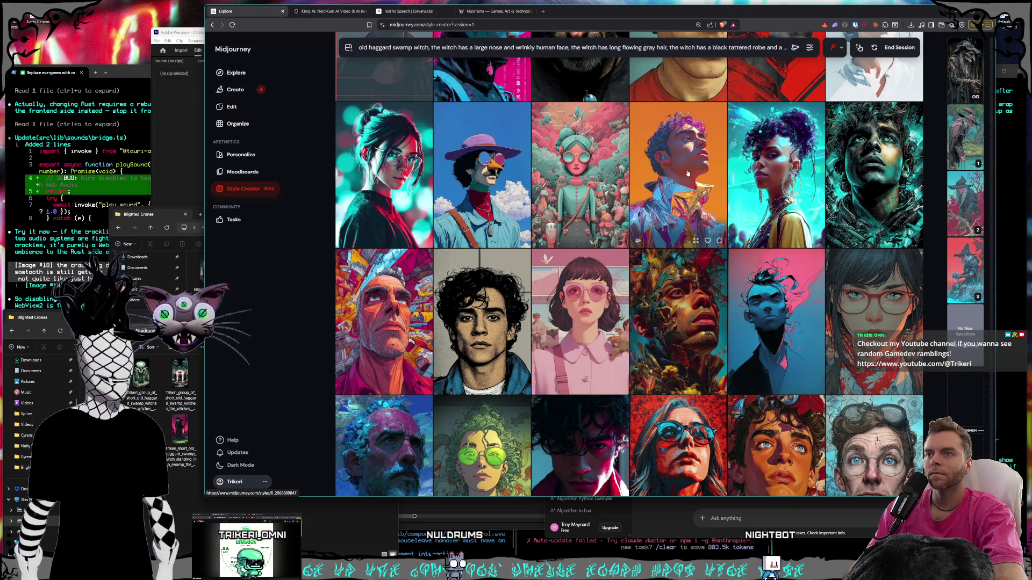
pyautogui.scroll(-3, 687, 173)
pyautogui.scroll(-3, 687, 173)
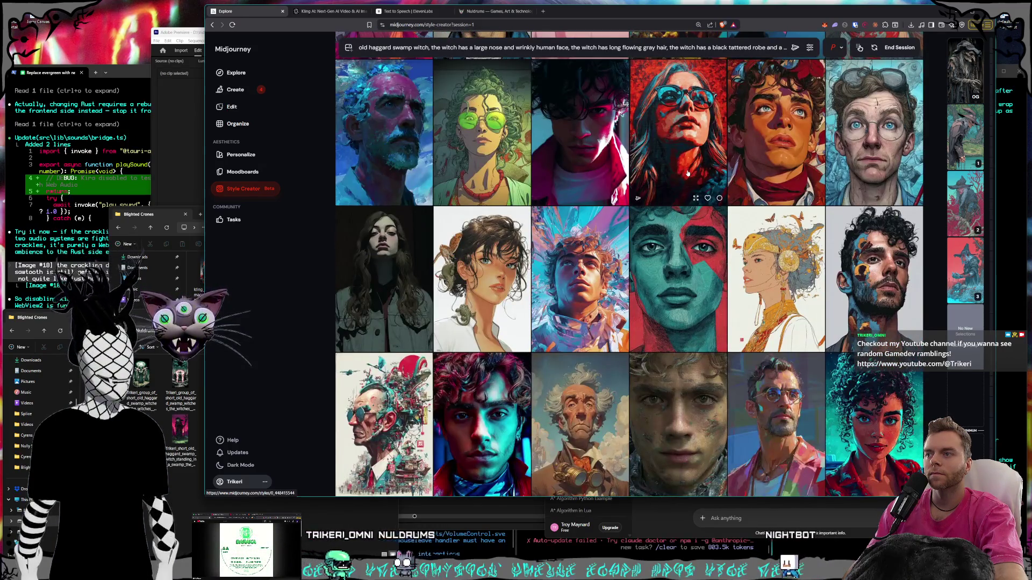
pyautogui.scroll(-6, 688, 173)
pyautogui.scroll(-6, 688, 173)
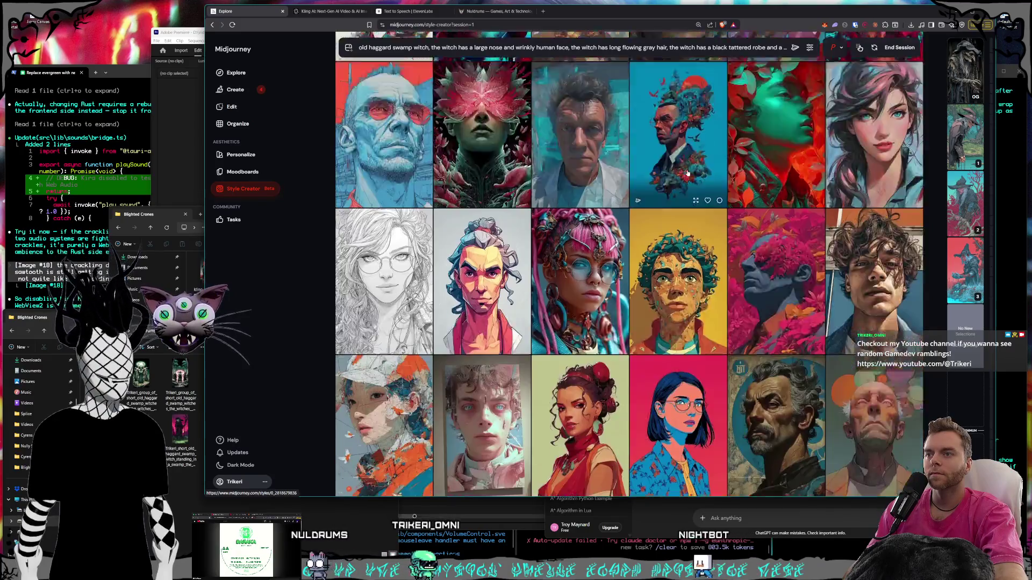
pyautogui.scroll(-3, 688, 173)
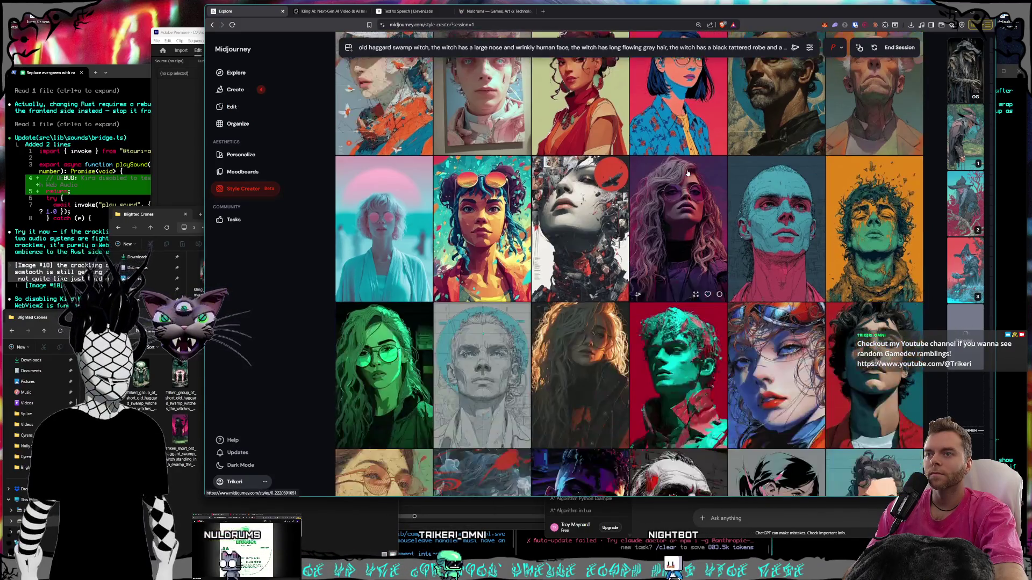
pyautogui.scroll(-10, 688, 173)
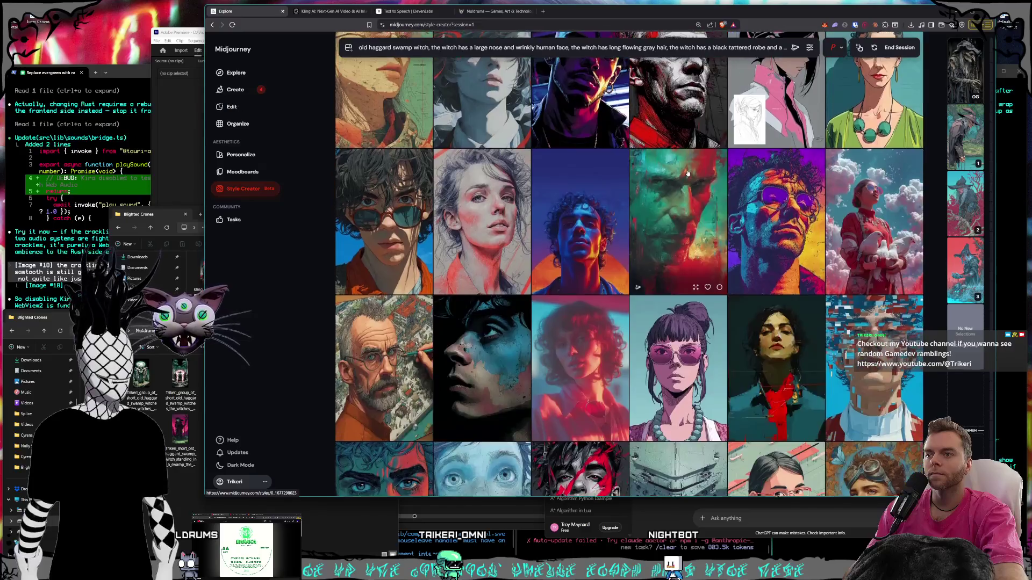
pyautogui.scroll(-6, 687, 173)
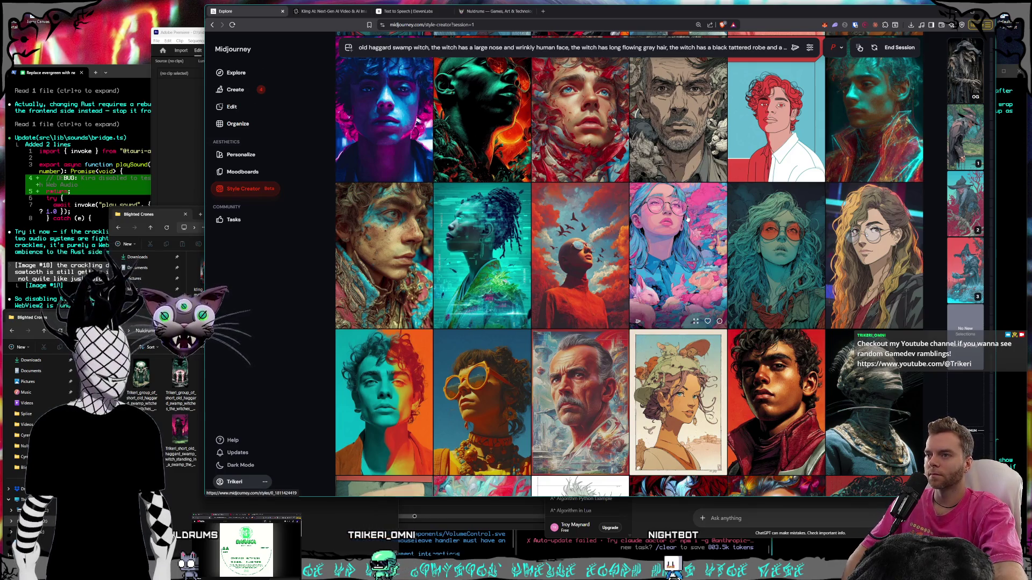
pyautogui.scroll(-10, 687, 218)
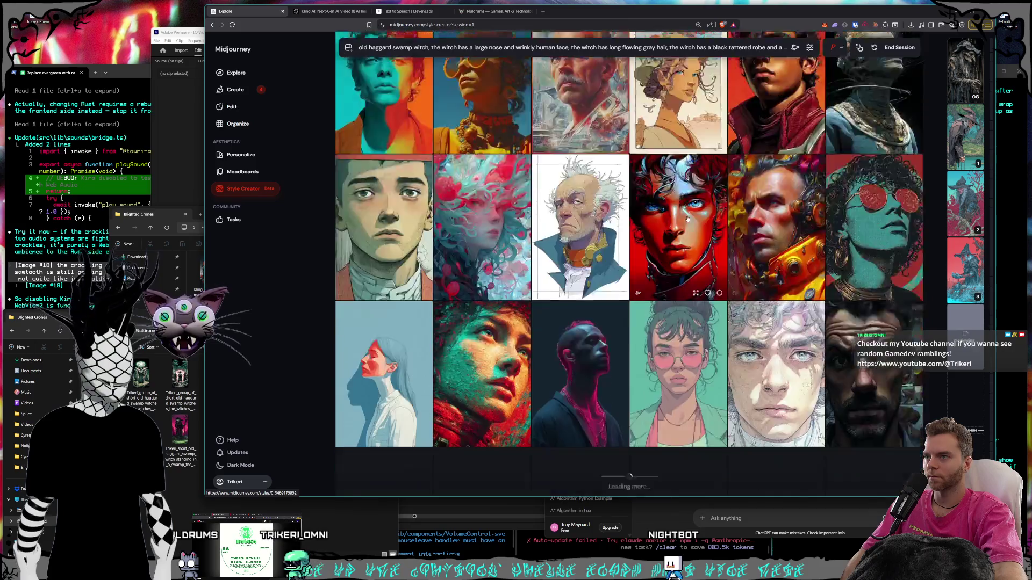
# Browse the swamp-witch portrait samples and pick a preferred portrait to load the next round.
pyautogui.scroll(-15, 688, 218)
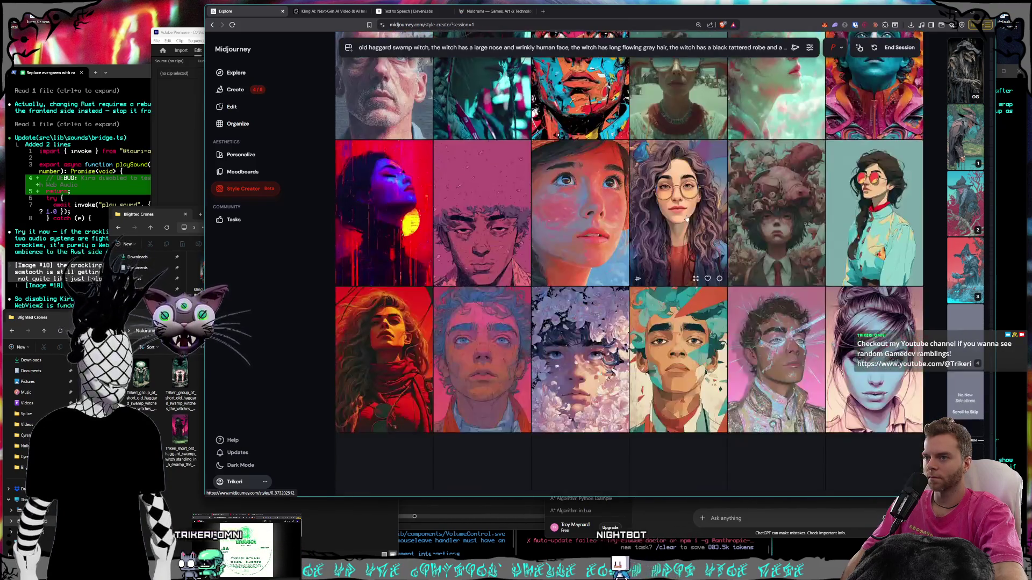
pyautogui.scroll(-5, 686, 218)
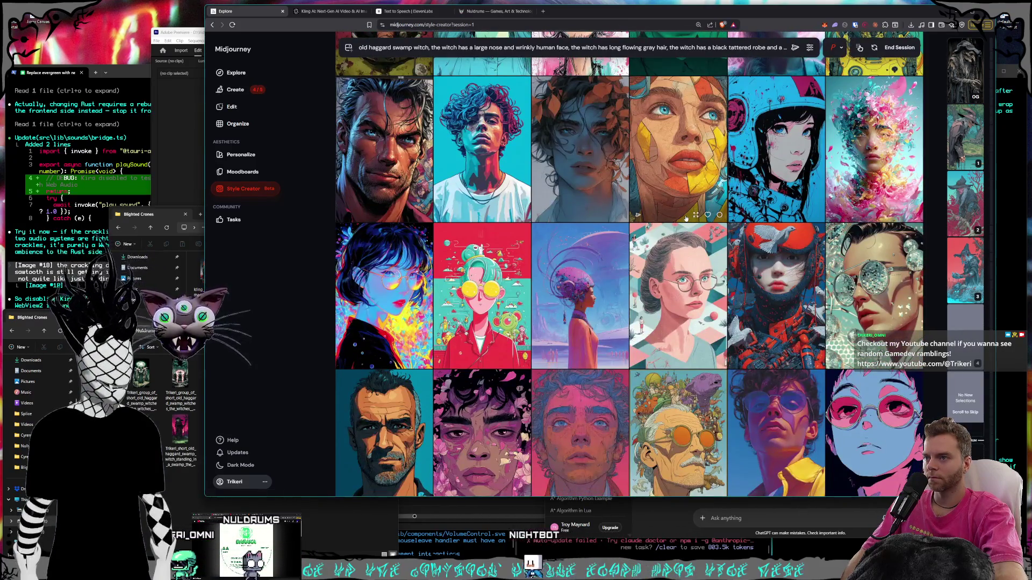
pyautogui.scroll(-1, 686, 219)
pyautogui.scroll(-5, 686, 219)
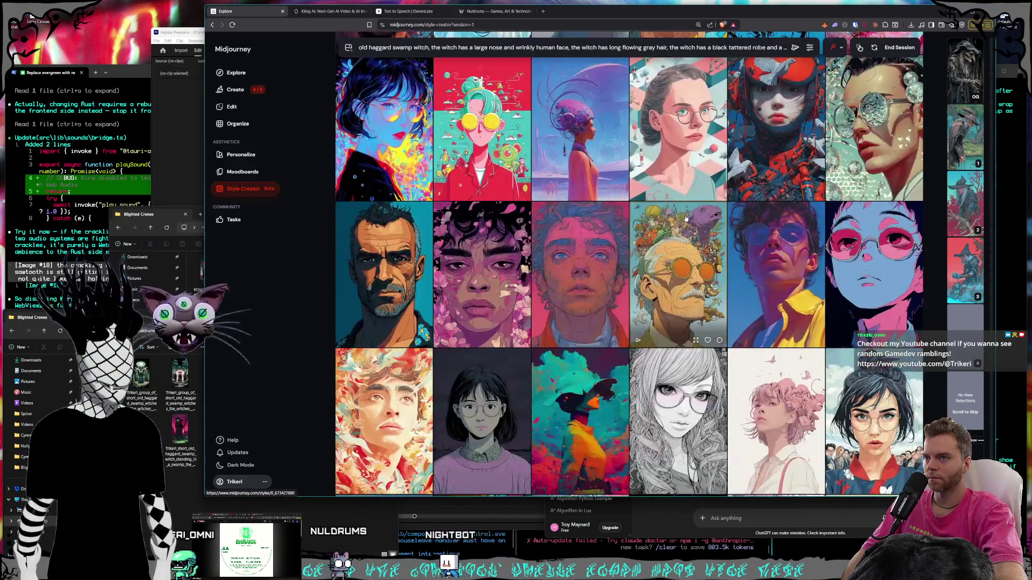
pyautogui.scroll(-2, 685, 219)
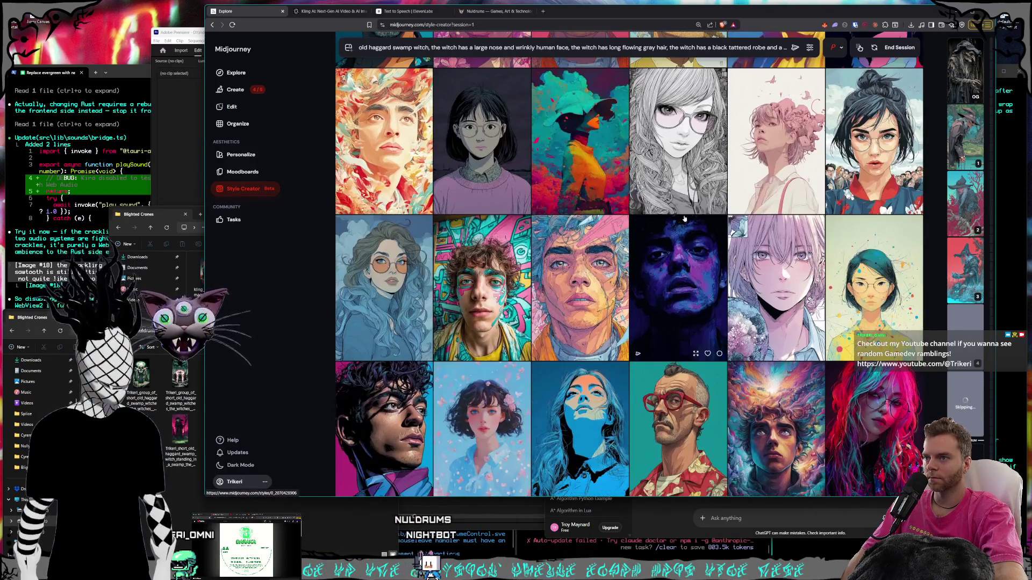
pyautogui.scroll(-3, 685, 219)
pyautogui.scroll(-3, 685, 219)
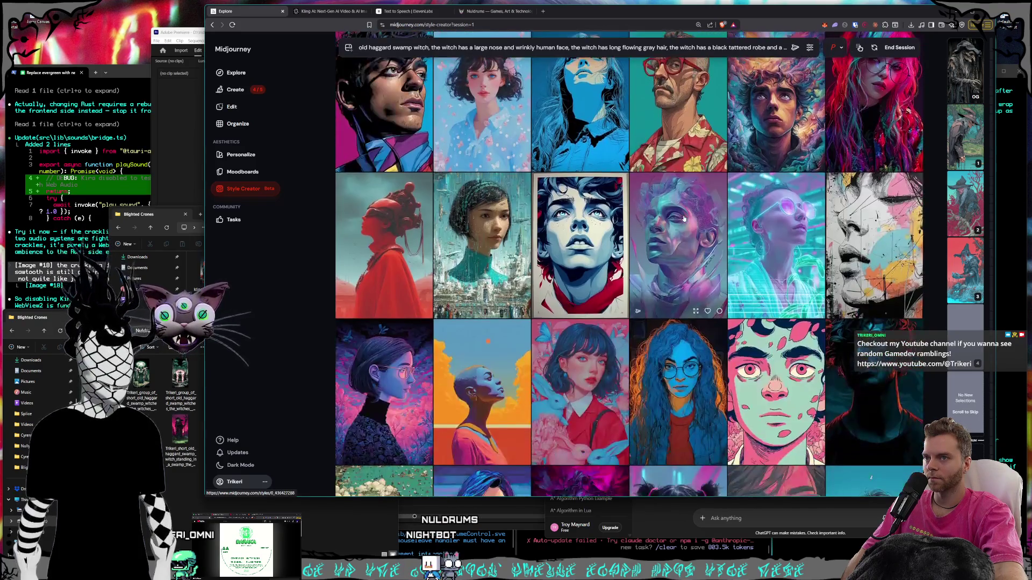
pyautogui.scroll(-1, 684, 219)
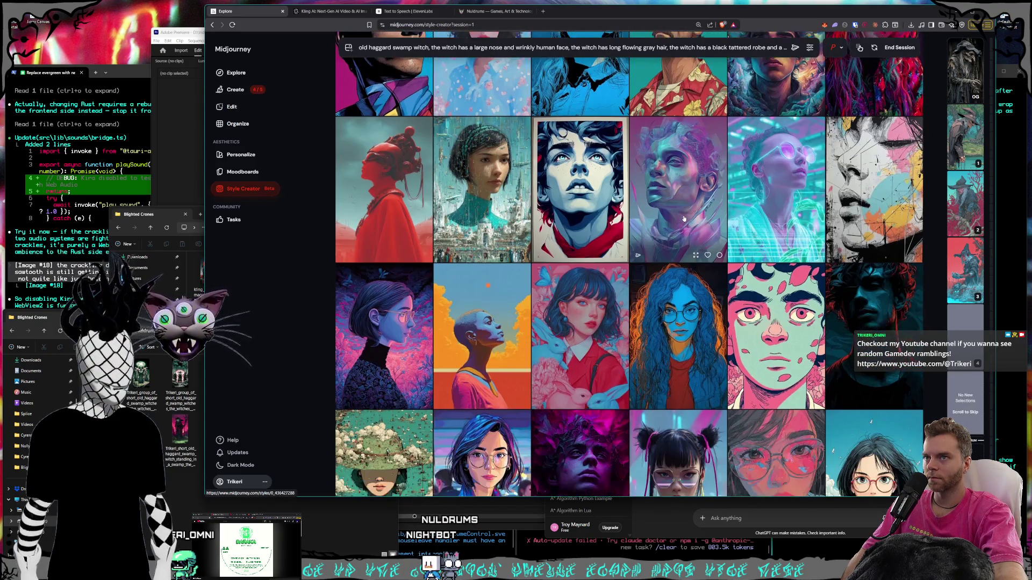
pyautogui.scroll(2, 684, 219)
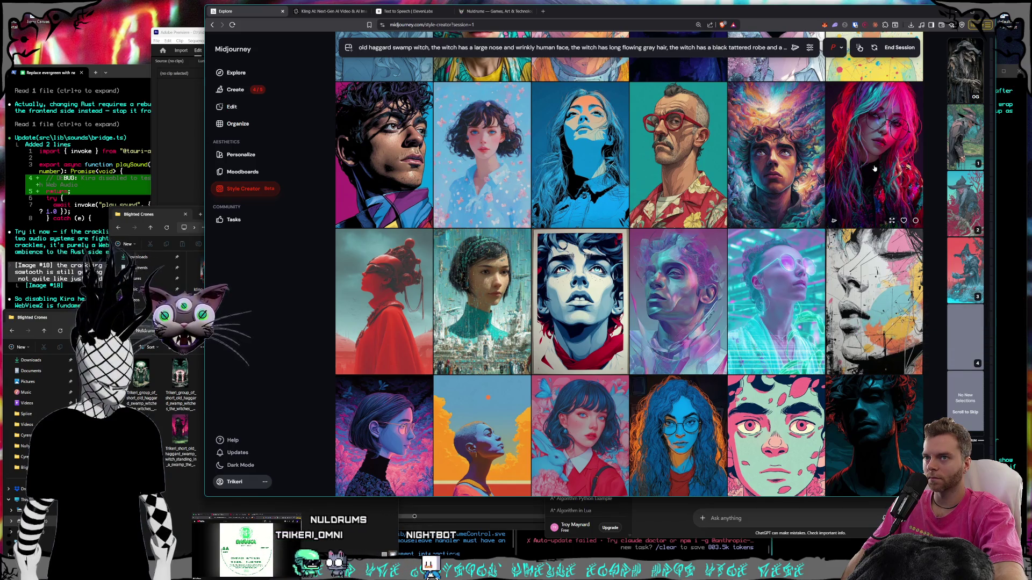
pyautogui.scroll(-10, 677, 198)
pyautogui.scroll(-5, 677, 197)
pyautogui.scroll(-1, 676, 198)
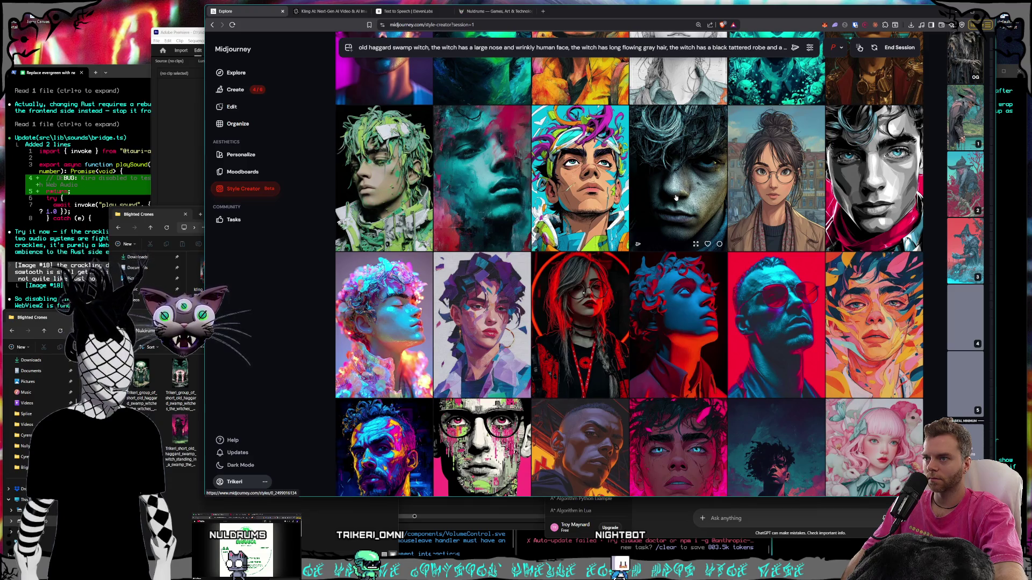
pyautogui.scroll(-5, 676, 198)
pyautogui.scroll(-4, 676, 197)
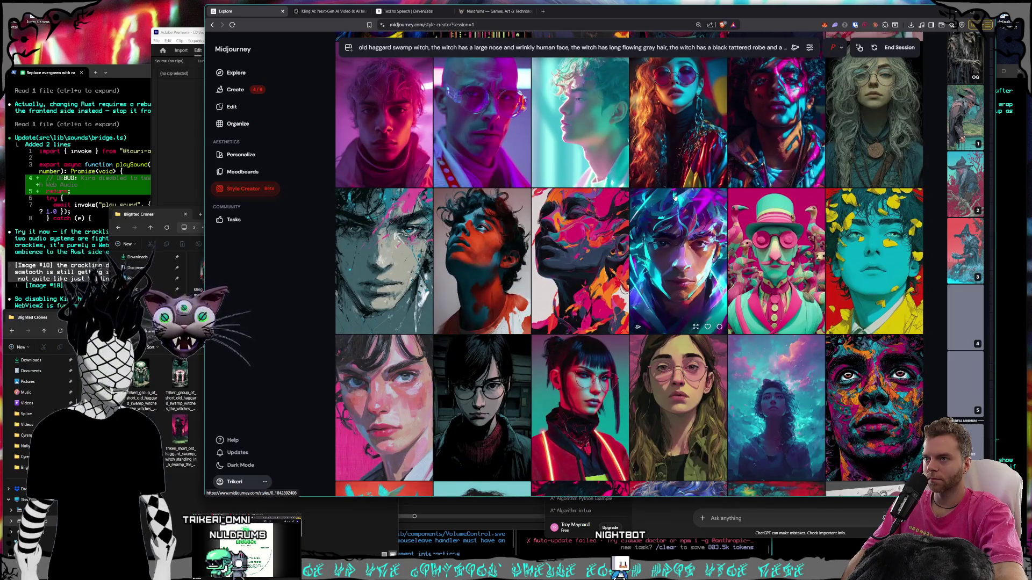
pyautogui.scroll(-3, 676, 196)
pyautogui.scroll(-1, 675, 197)
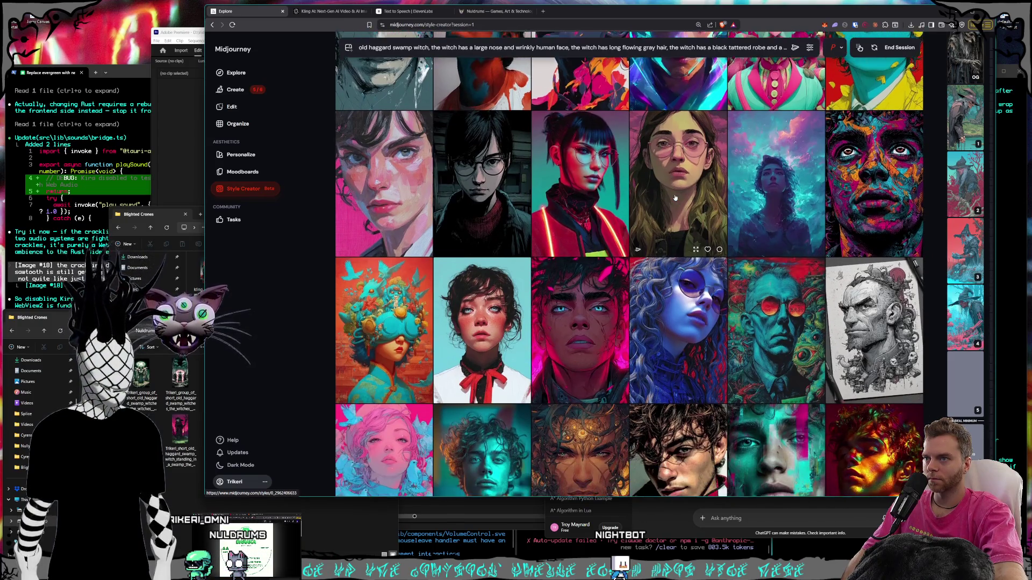
pyautogui.scroll(-2, 675, 197)
pyautogui.scroll(-2, 675, 198)
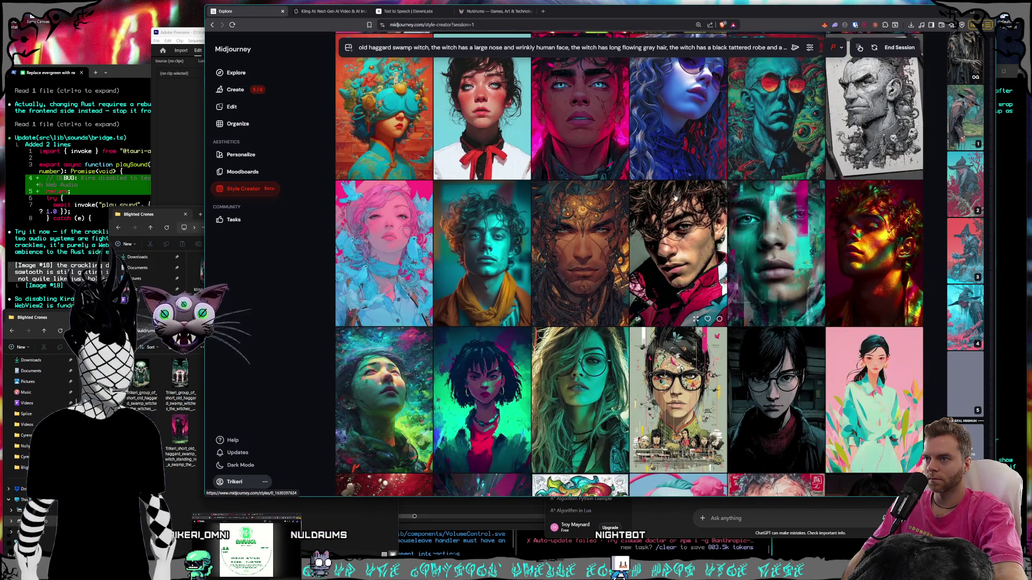
pyautogui.scroll(-1, 675, 198)
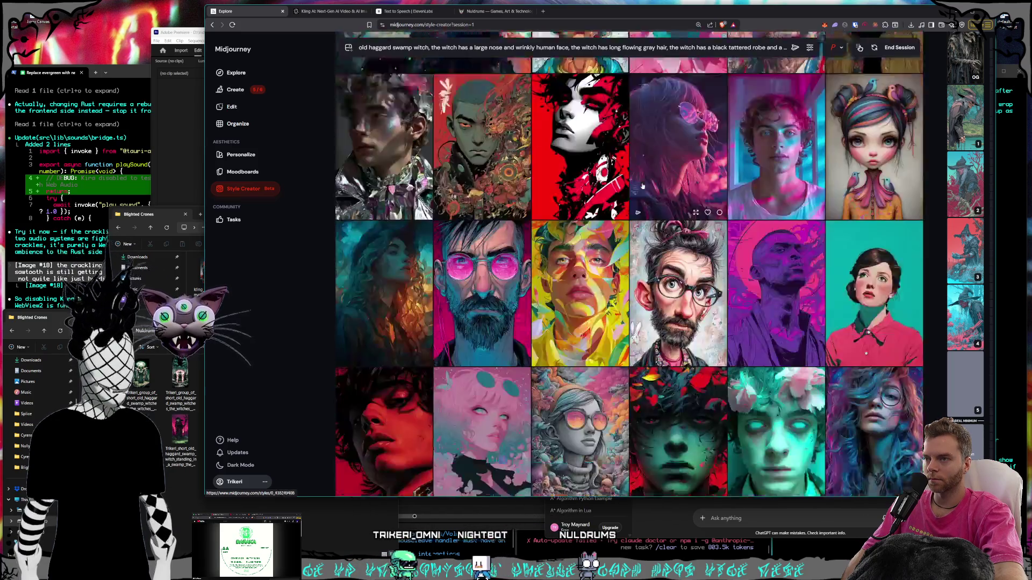
pyautogui.click(643, 188)
# Look through the newly loaded portrait samples further down the grid.
pyautogui.scroll(-10, 643, 188)
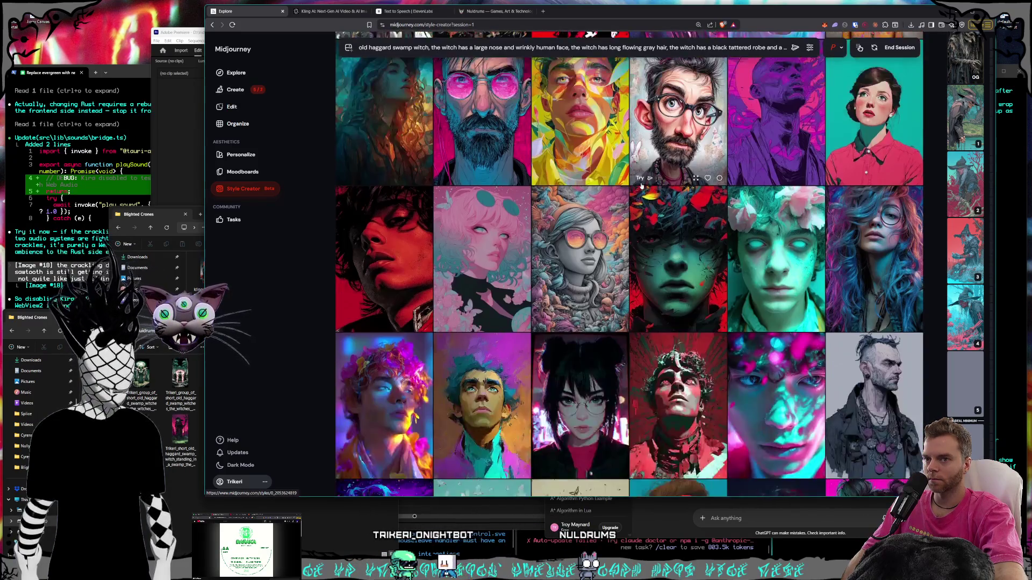
pyautogui.scroll(-3, 639, 186)
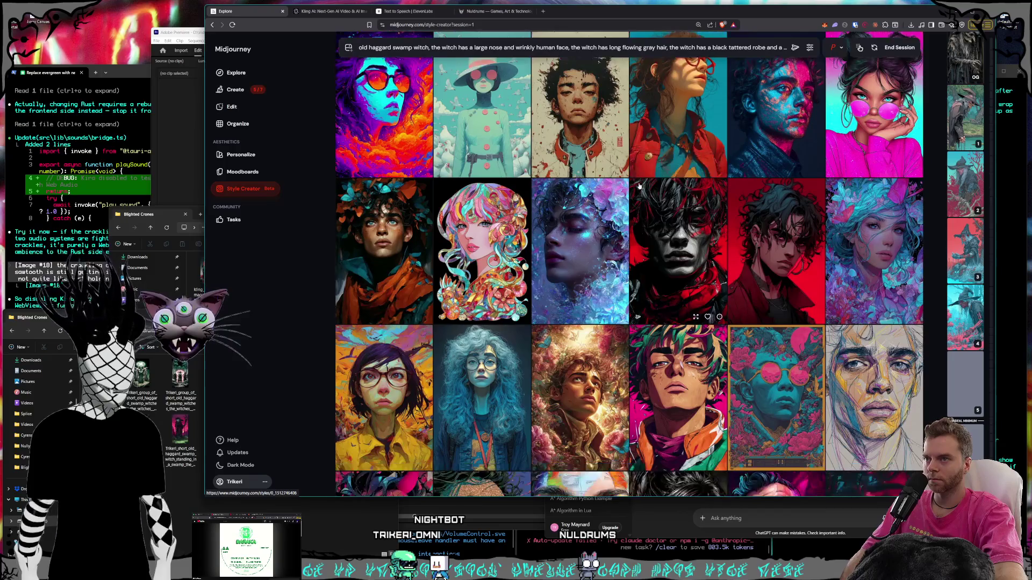
pyautogui.scroll(1, 640, 186)
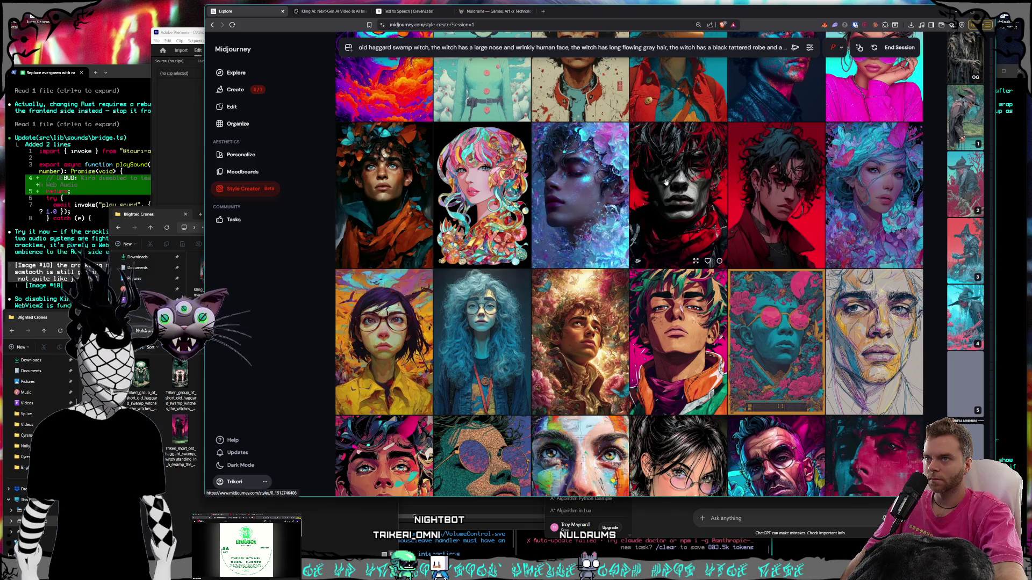
pyautogui.scroll(-10, 667, 182)
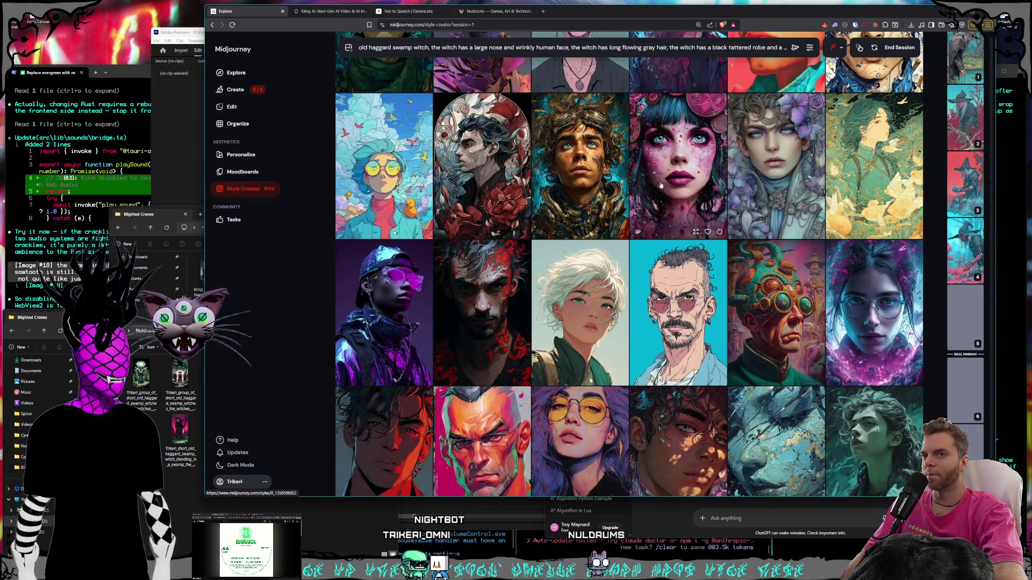
pyautogui.scroll(-1, 662, 184)
pyautogui.scroll(-1, 661, 184)
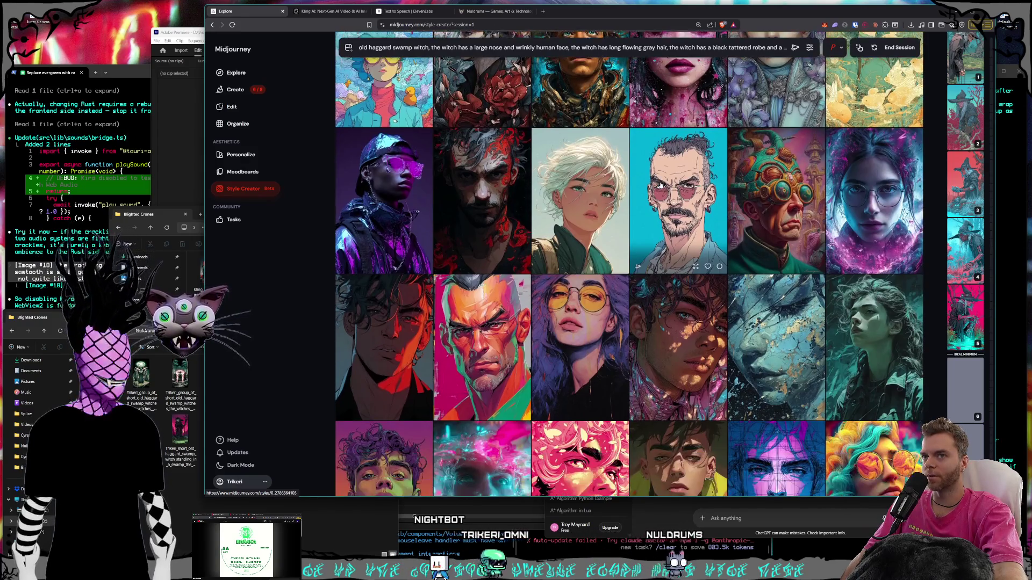
pyautogui.scroll(-1, 660, 185)
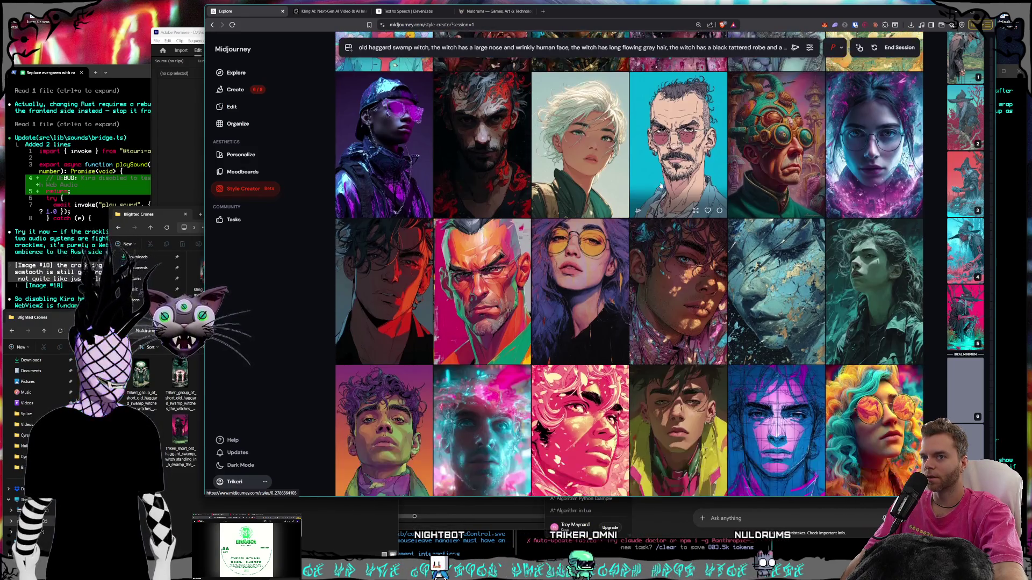
pyautogui.scroll(-1, 661, 186)
pyautogui.scroll(-4, 661, 186)
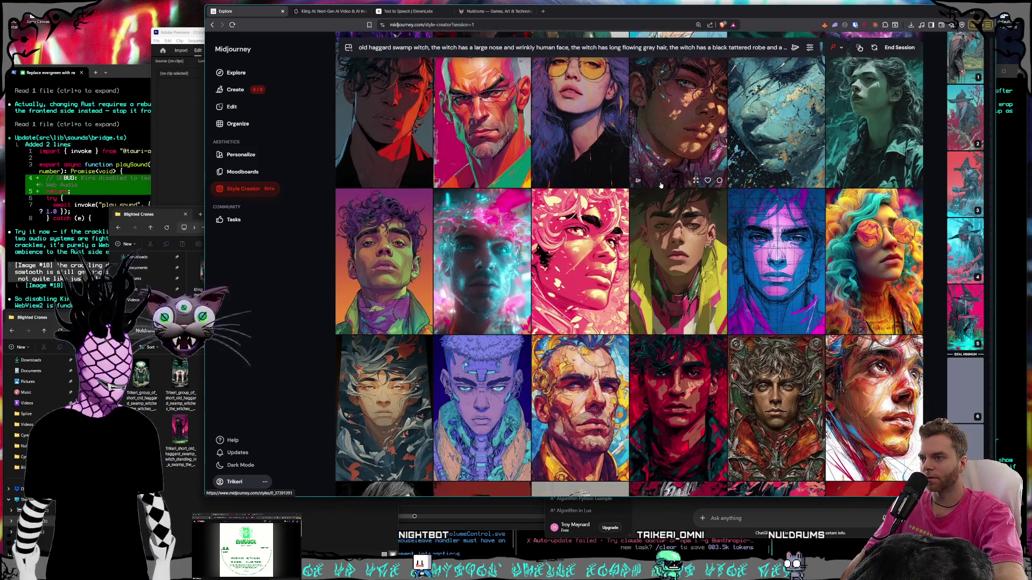
pyautogui.scroll(-4, 661, 186)
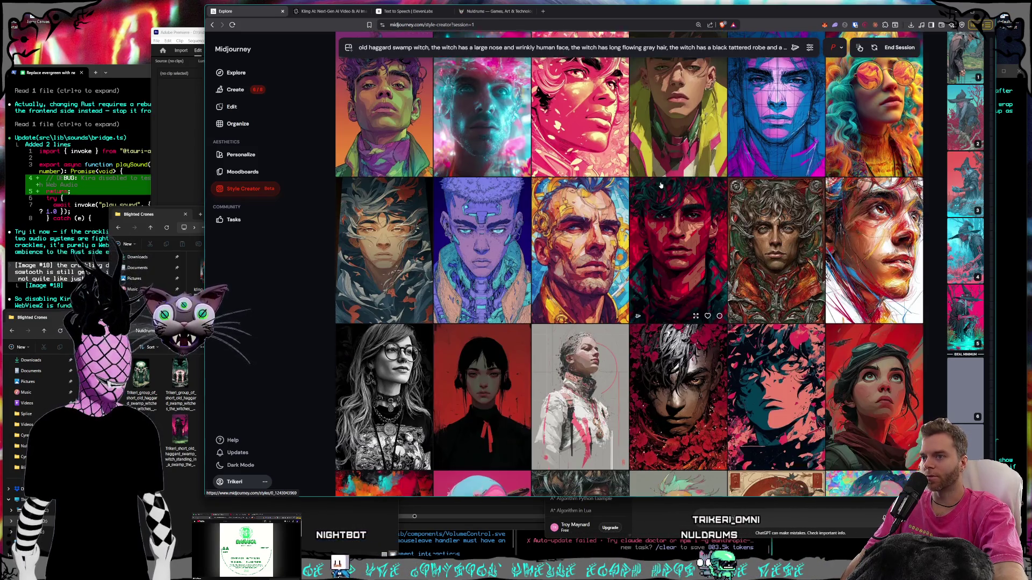
pyautogui.scroll(-3, 660, 185)
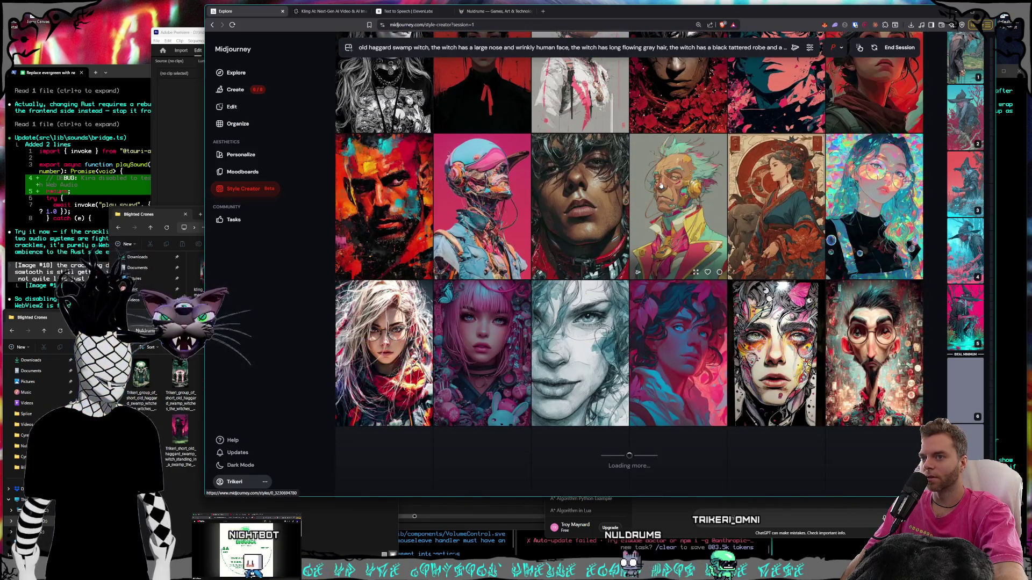
pyautogui.scroll(-5, 661, 186)
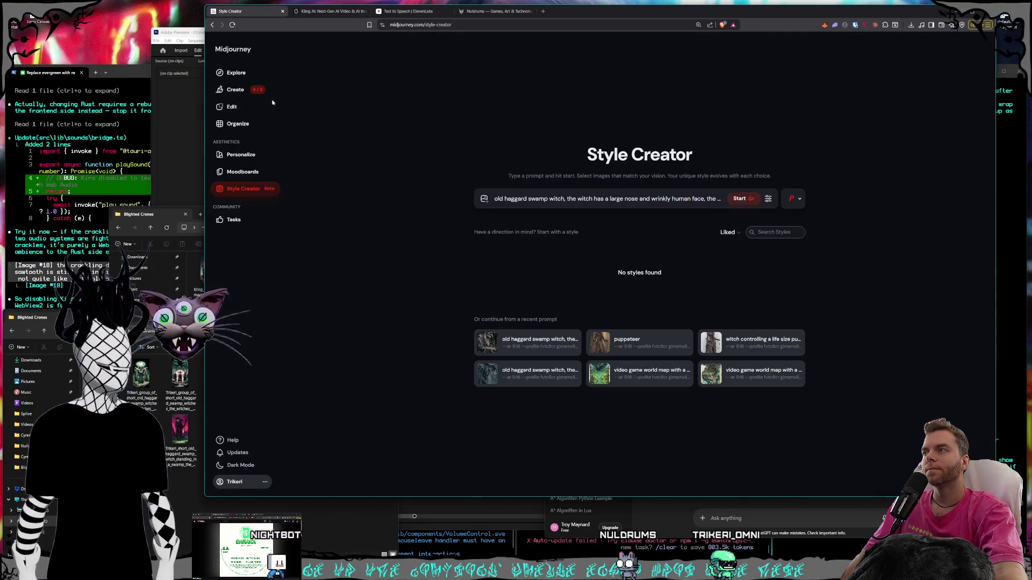
# Browse the finished swamp-witch grids on the Create feed and enlarge the fourth dark witch image.
pyautogui.click(252, 90)
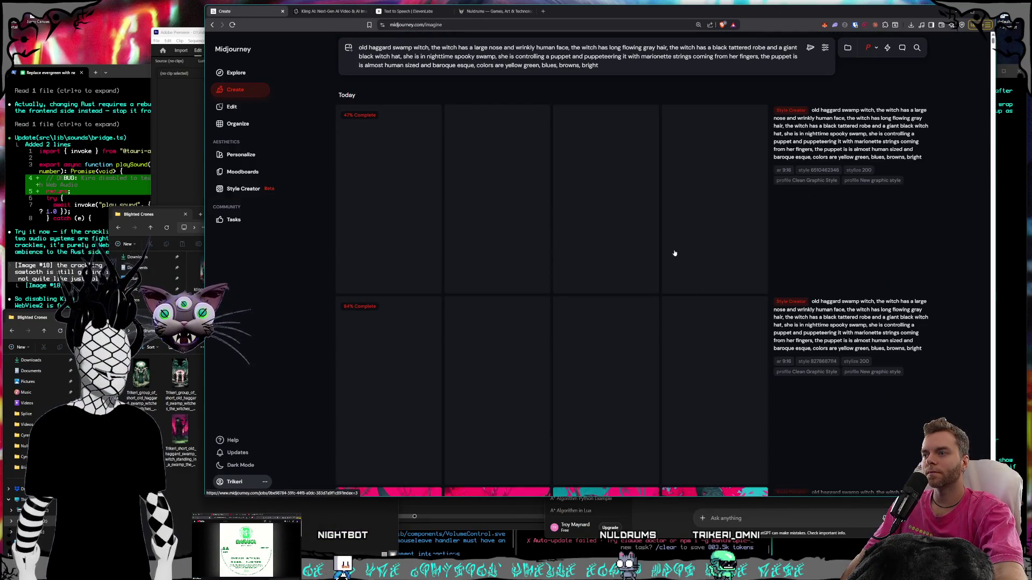
pyautogui.scroll(-3, 675, 253)
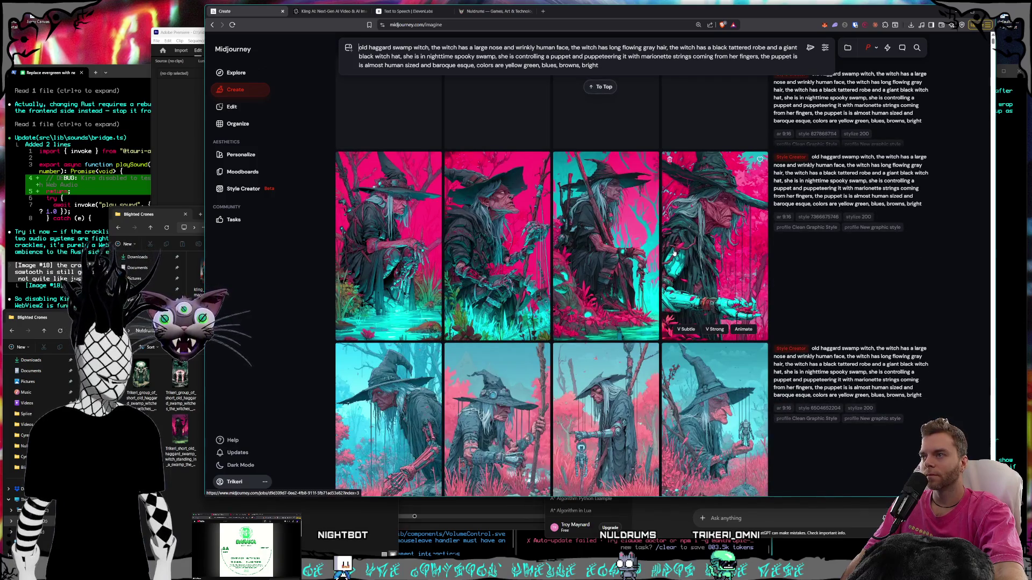
pyautogui.scroll(-10, 673, 252)
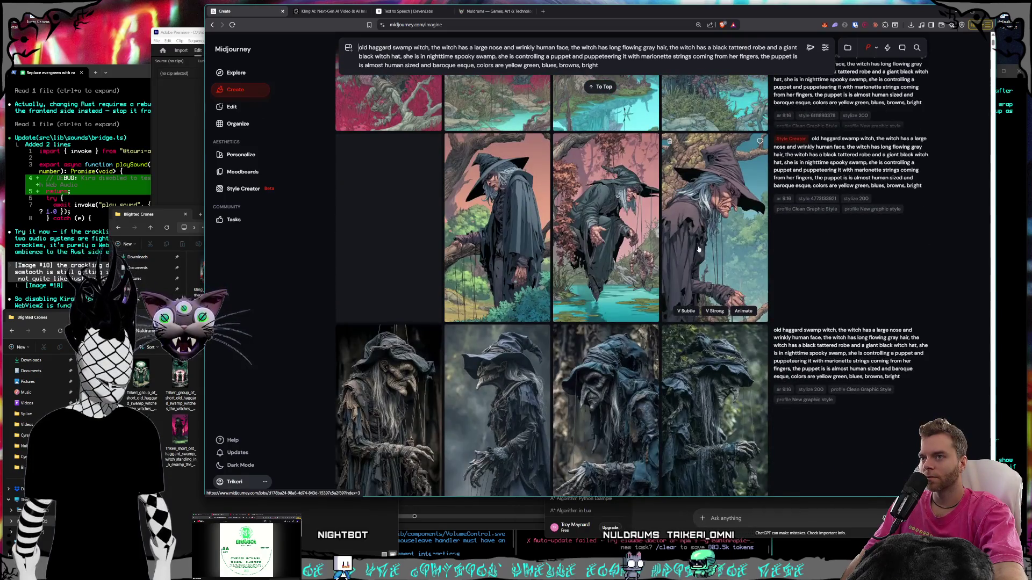
pyautogui.scroll(-4, 672, 252)
pyautogui.scroll(2, 700, 248)
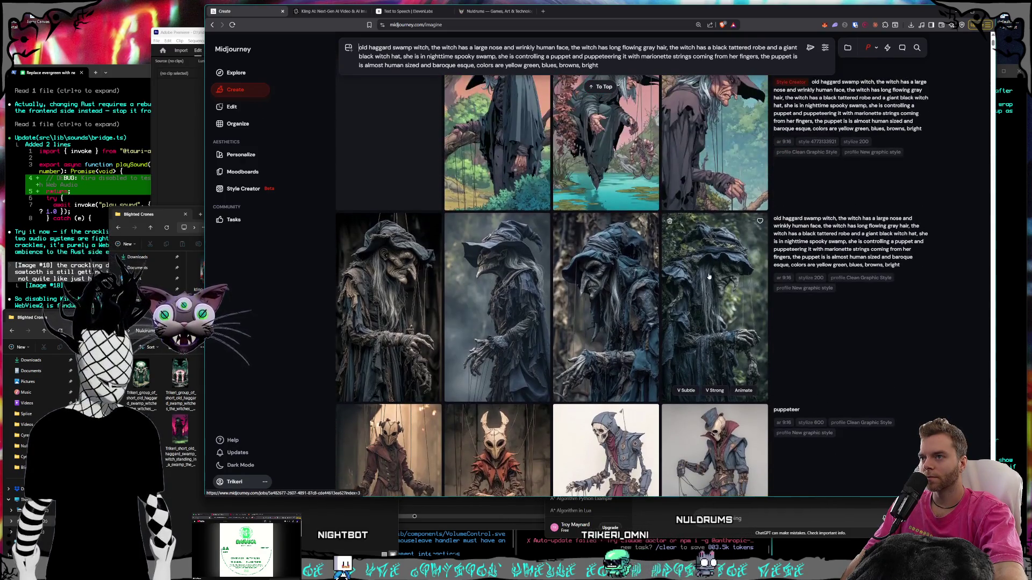
pyautogui.click(700, 248)
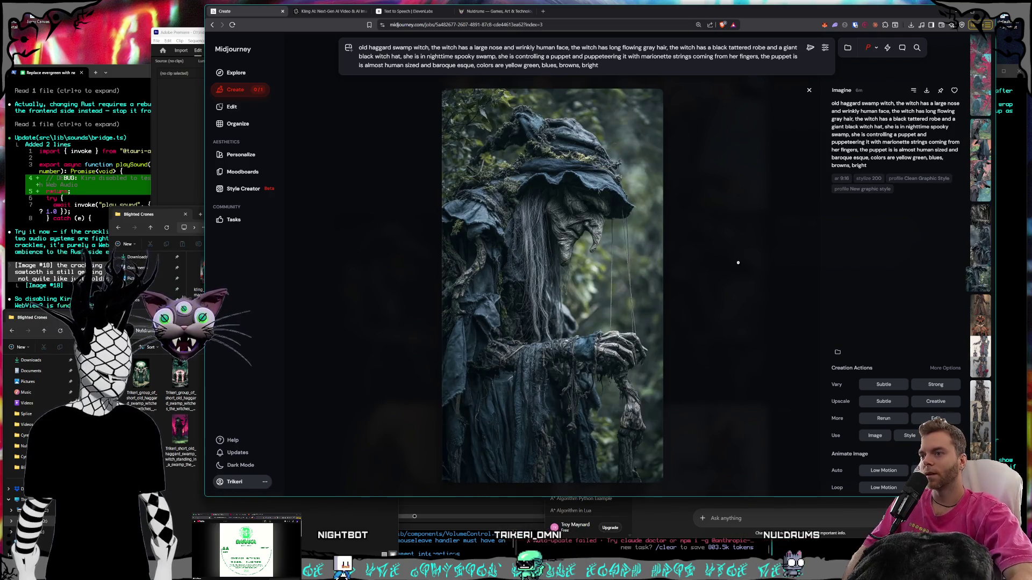
# Look through the enlarged swamp-witch images one by one, then close the detail view.
pyautogui.scroll(1, 738, 263)
pyautogui.scroll(3, 738, 263)
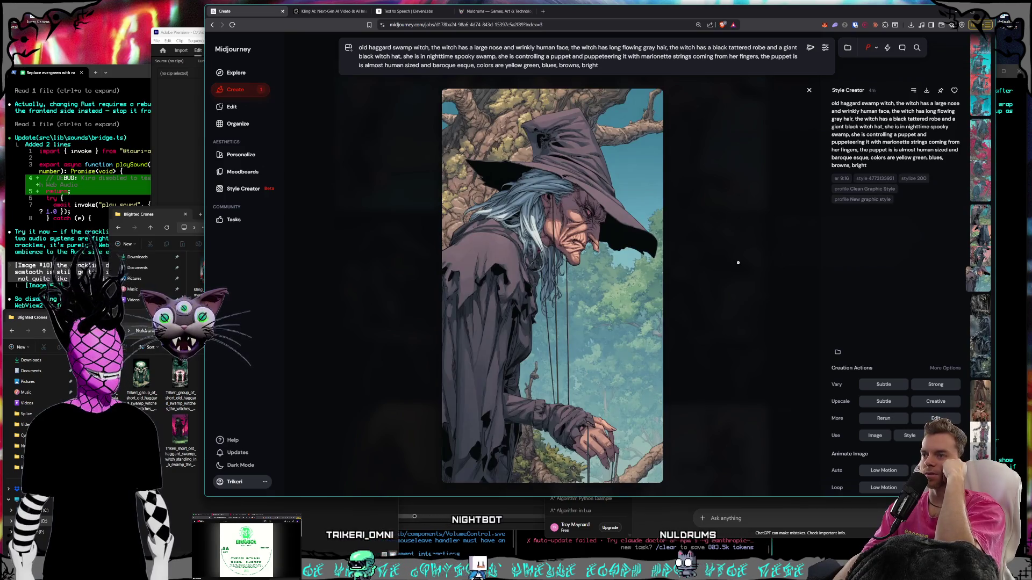
pyautogui.scroll(1, 738, 263)
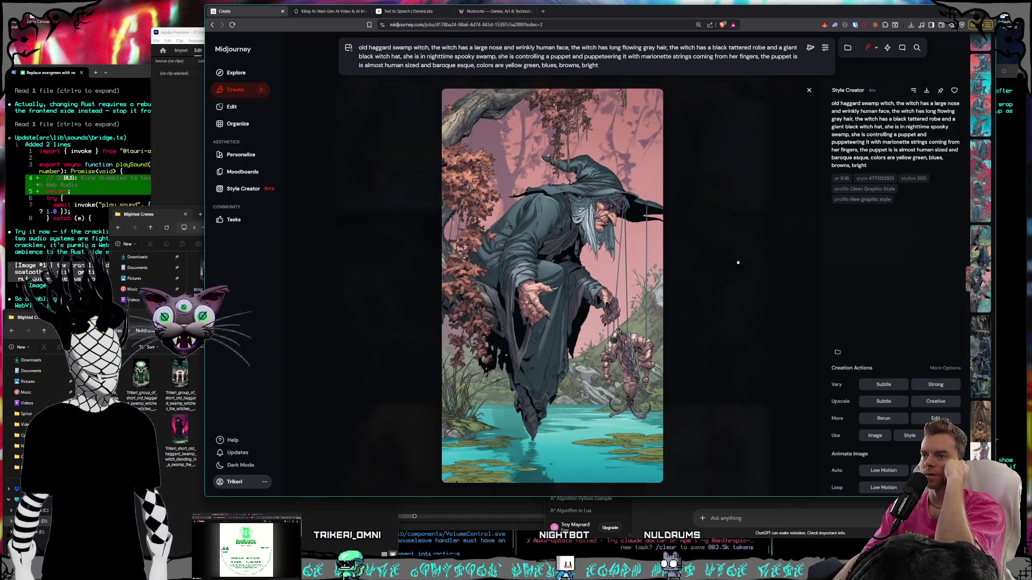
pyautogui.scroll(1, 738, 263)
pyautogui.scroll(2, 738, 263)
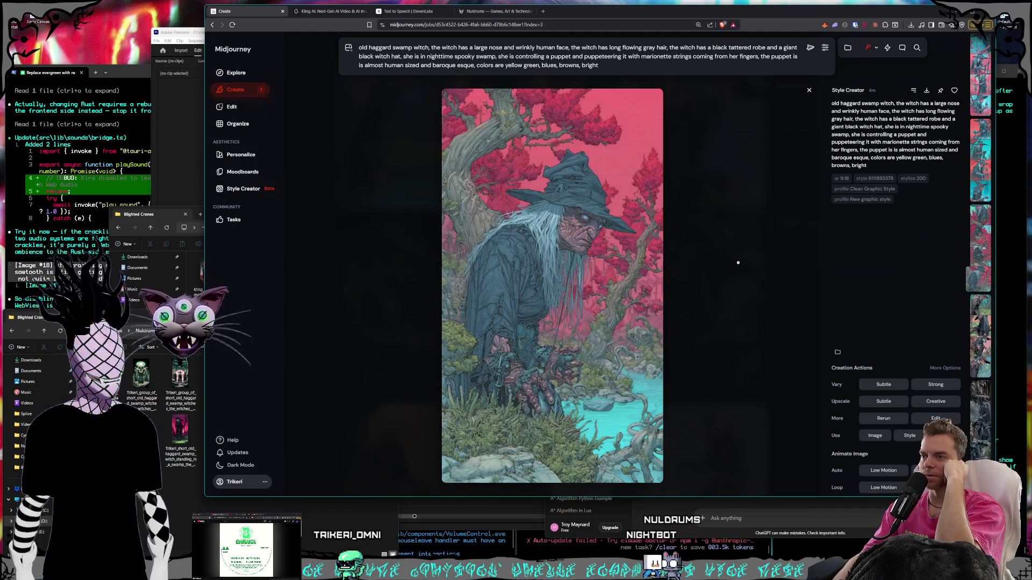
pyautogui.scroll(1, 738, 263)
pyautogui.scroll(1, 738, 263)
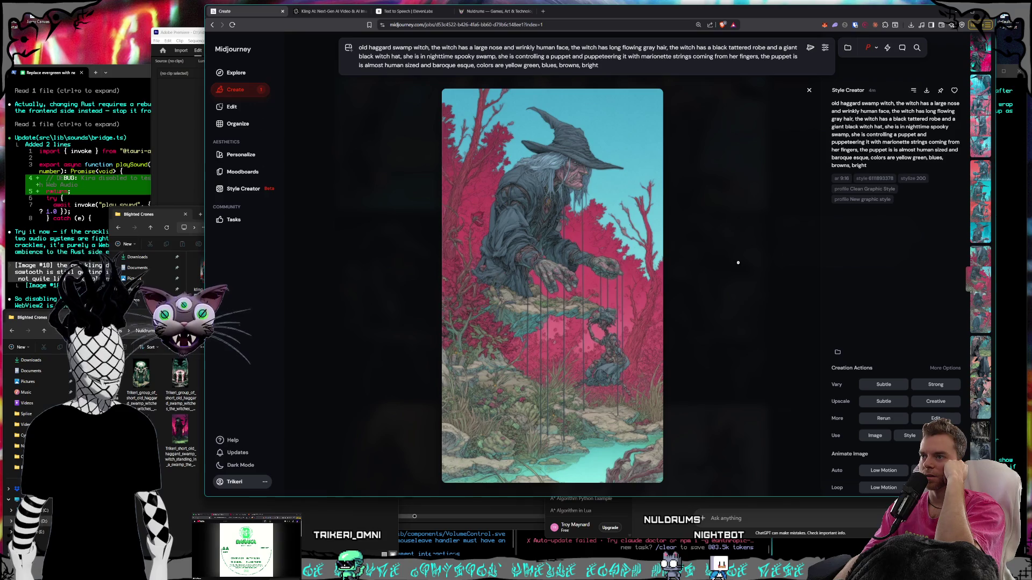
pyautogui.scroll(1, 738, 263)
pyautogui.scroll(1, 738, 263)
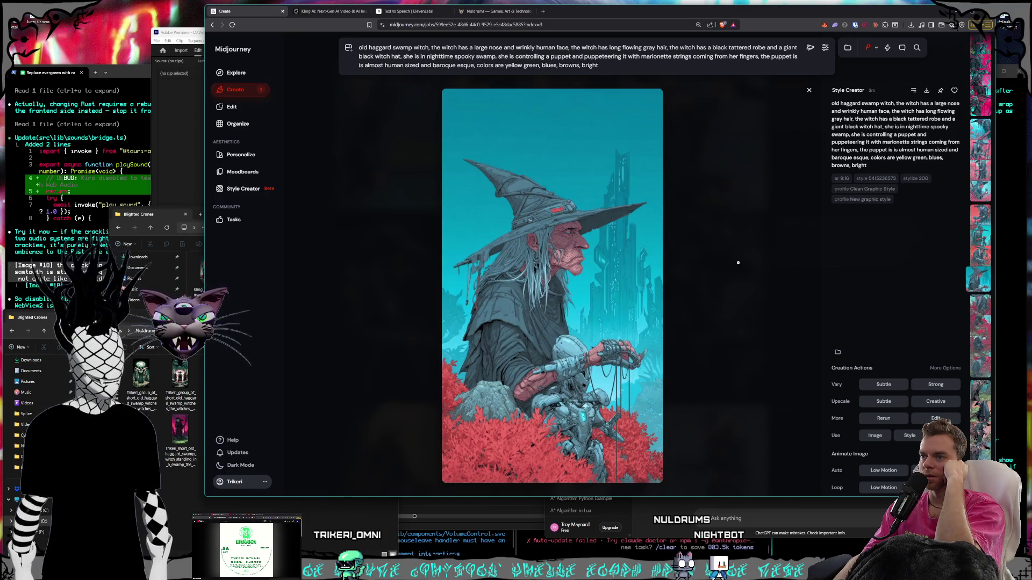
pyautogui.scroll(1, 738, 263)
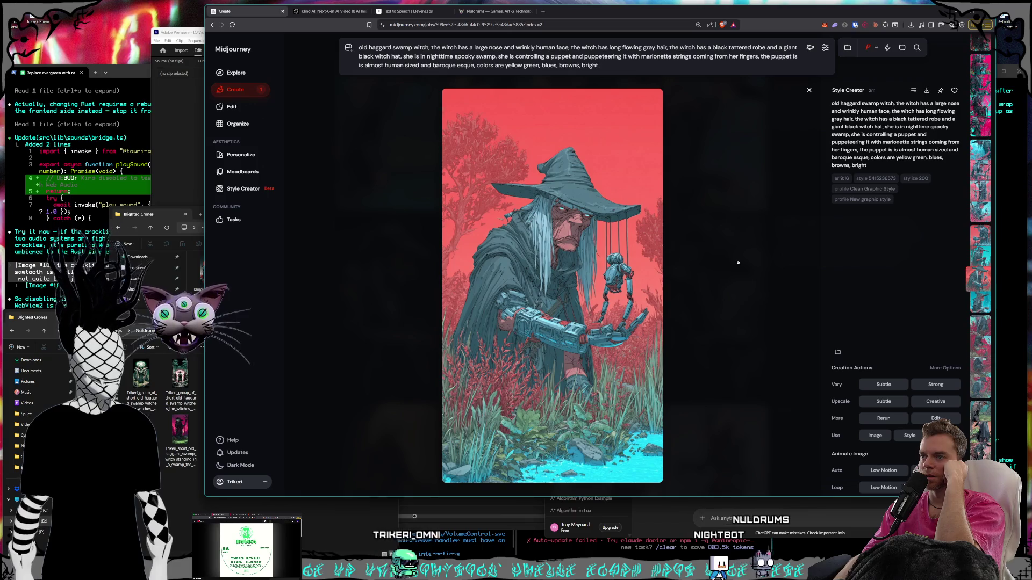
pyautogui.scroll(1, 738, 263)
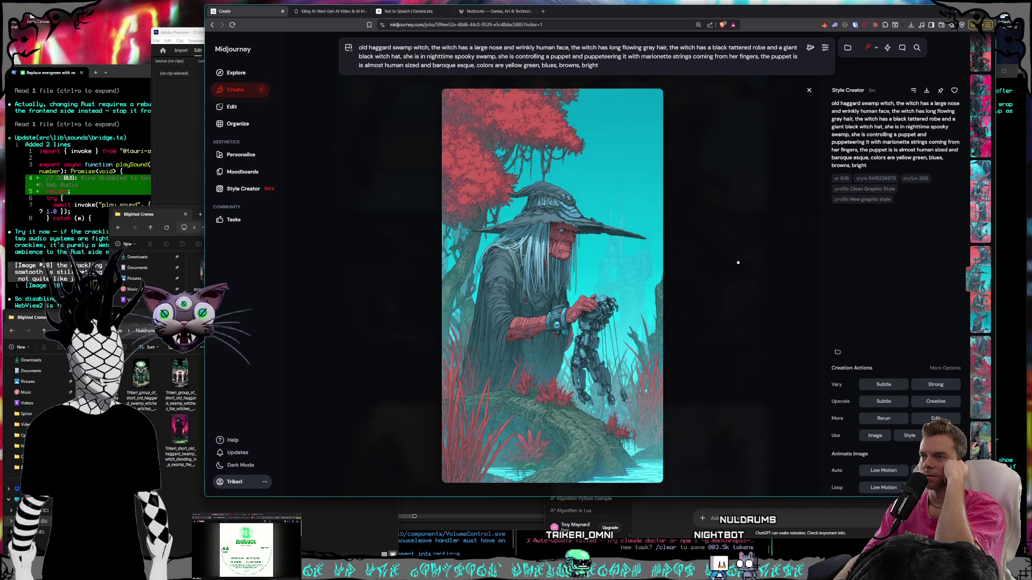
pyautogui.scroll(1, 738, 262)
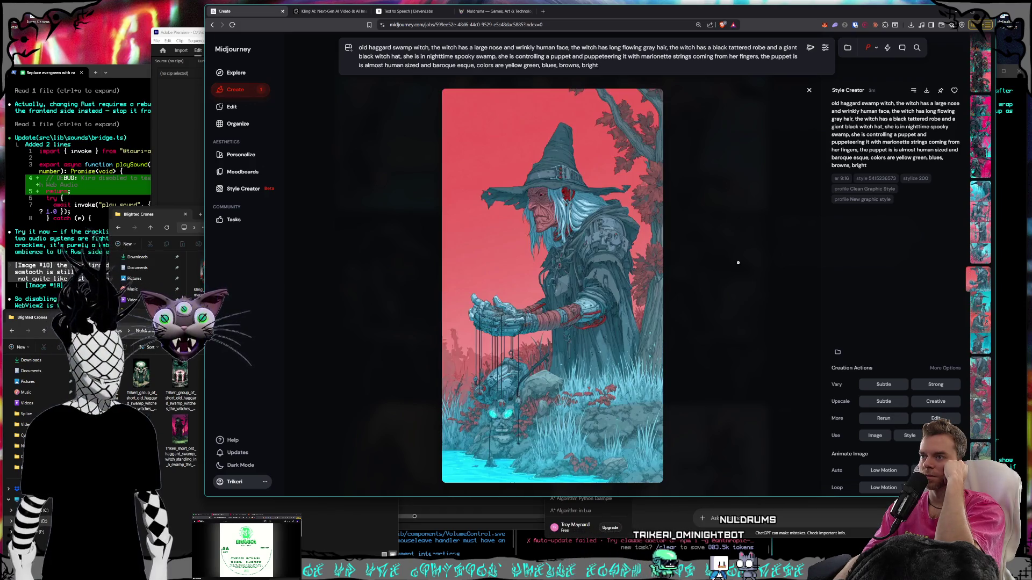
pyautogui.scroll(1, 738, 263)
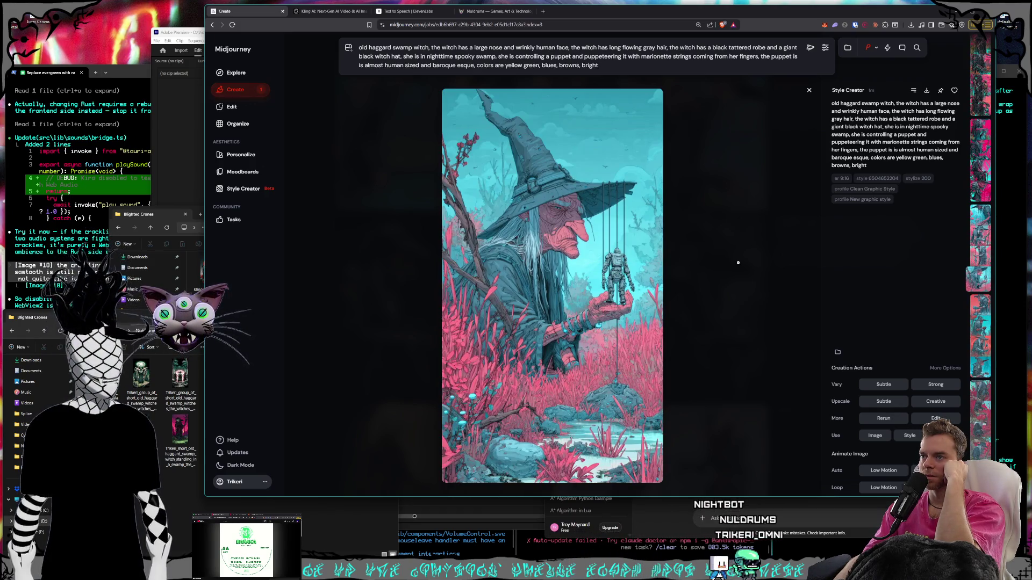
pyautogui.scroll(1, 738, 263)
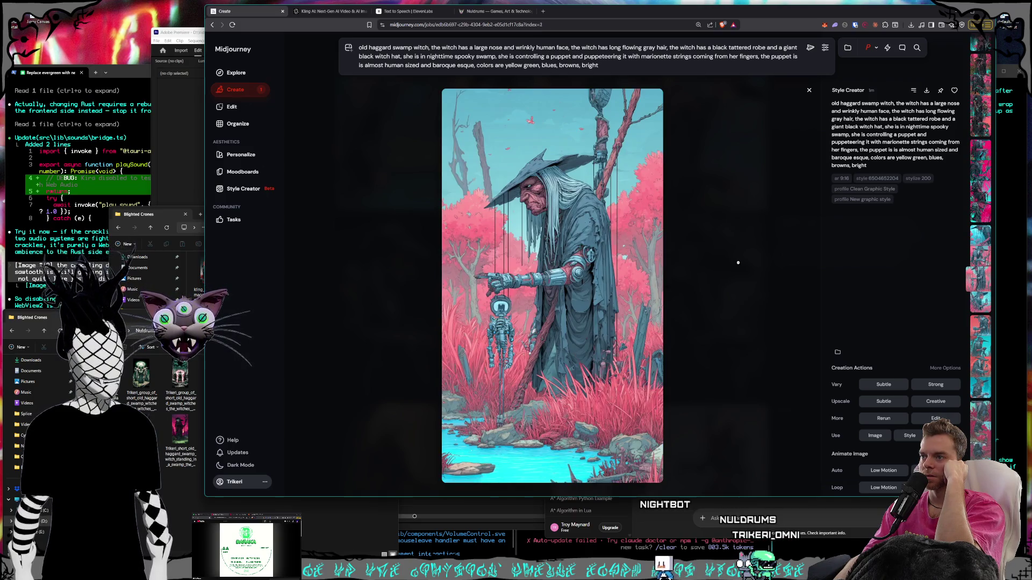
pyautogui.scroll(2, 738, 263)
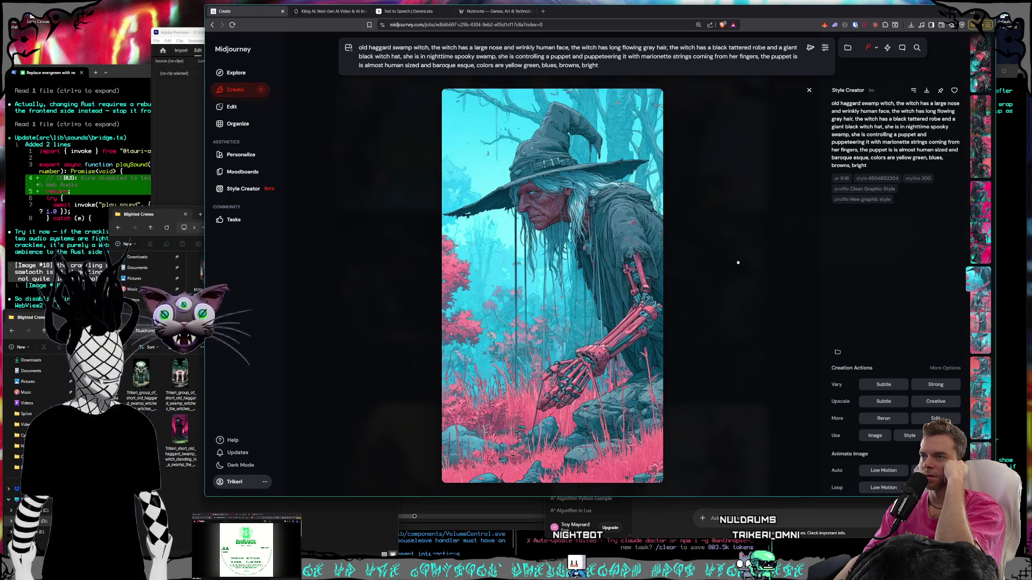
pyautogui.scroll(1, 738, 263)
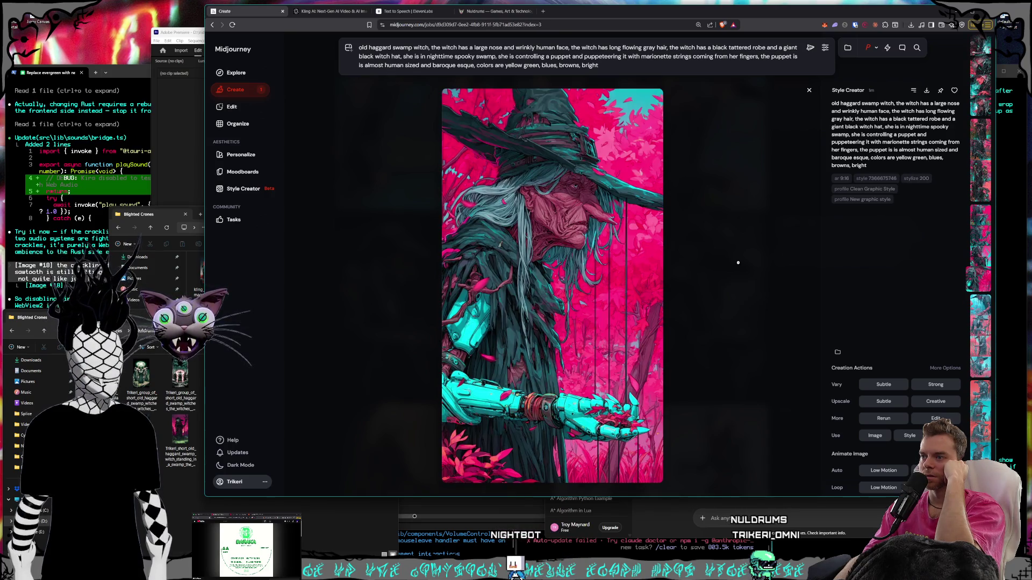
pyautogui.scroll(1, 738, 262)
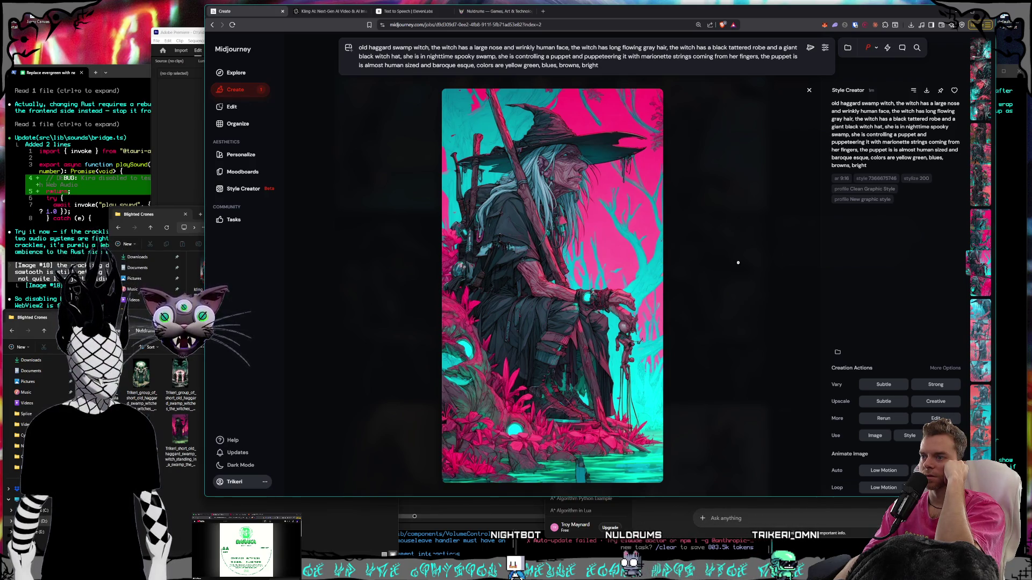
pyautogui.scroll(1, 738, 262)
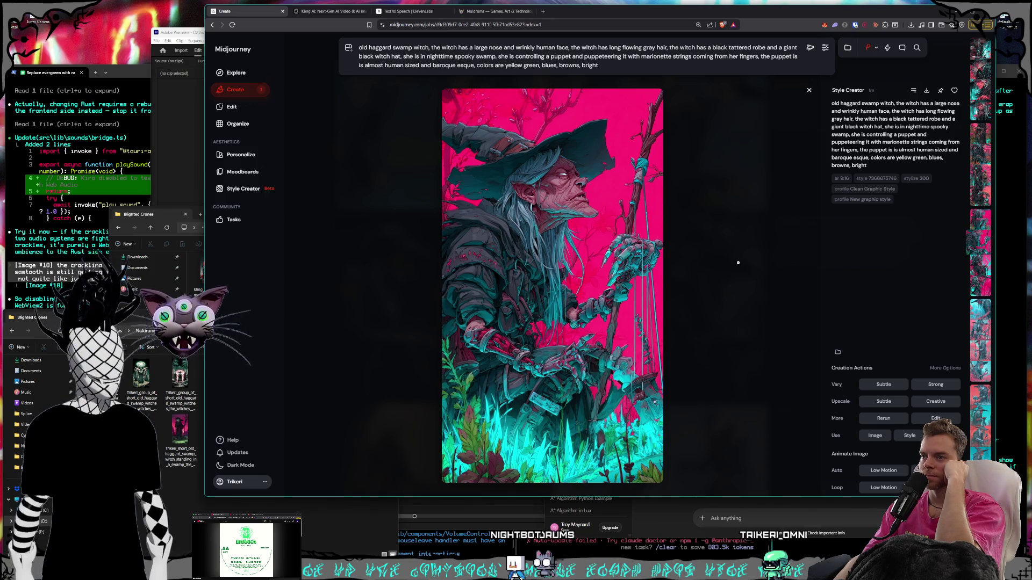
pyautogui.scroll(1, 738, 262)
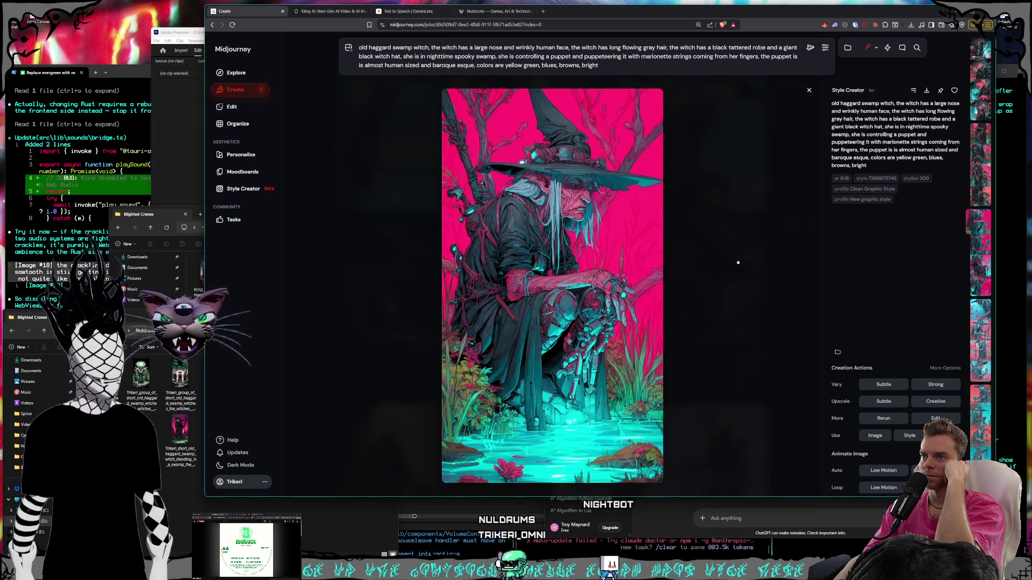
pyautogui.scroll(1, 738, 263)
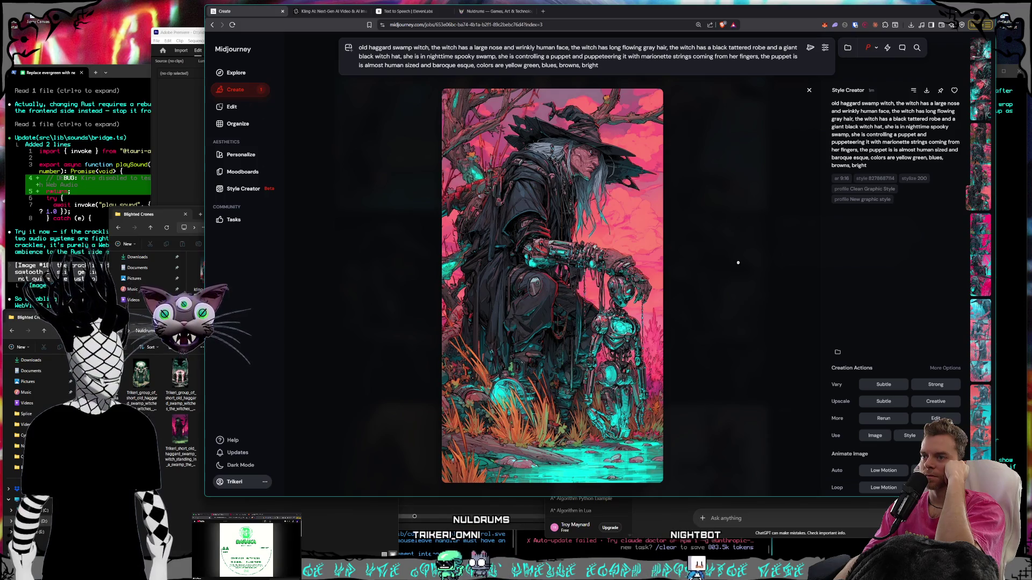
pyautogui.scroll(1, 738, 262)
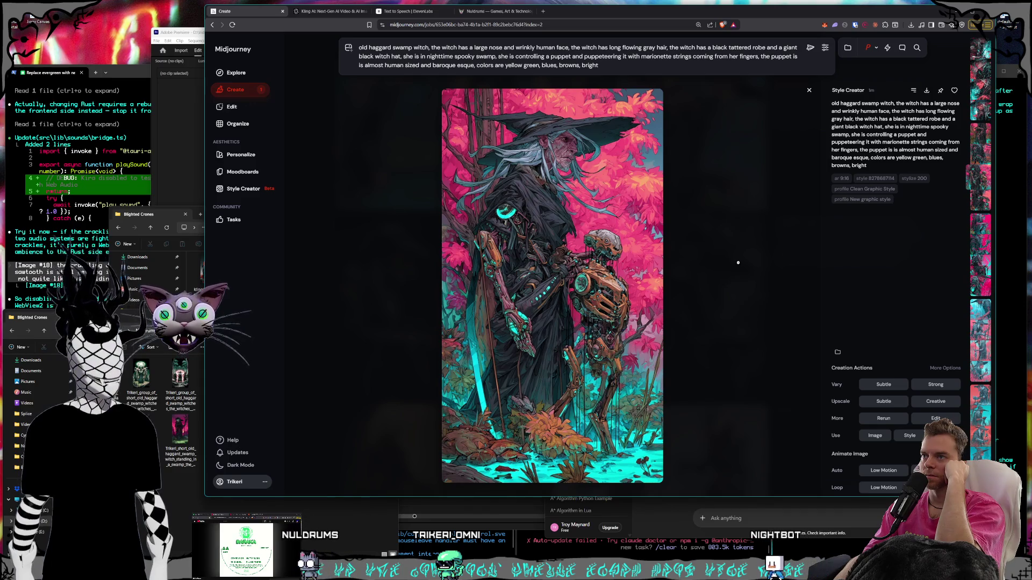
pyautogui.scroll(1, 738, 263)
pyautogui.scroll(1, 738, 263)
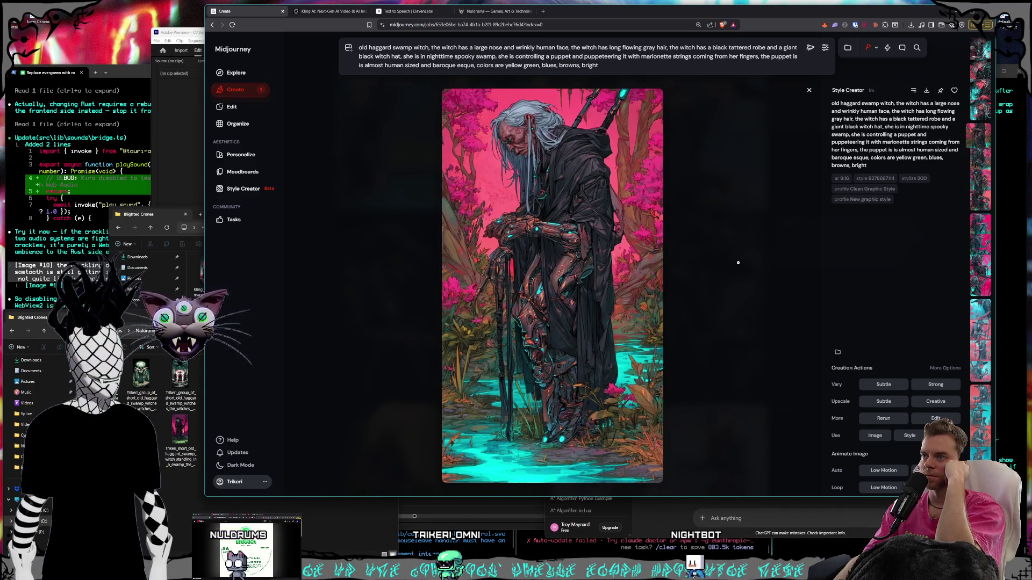
pyautogui.scroll(1, 738, 263)
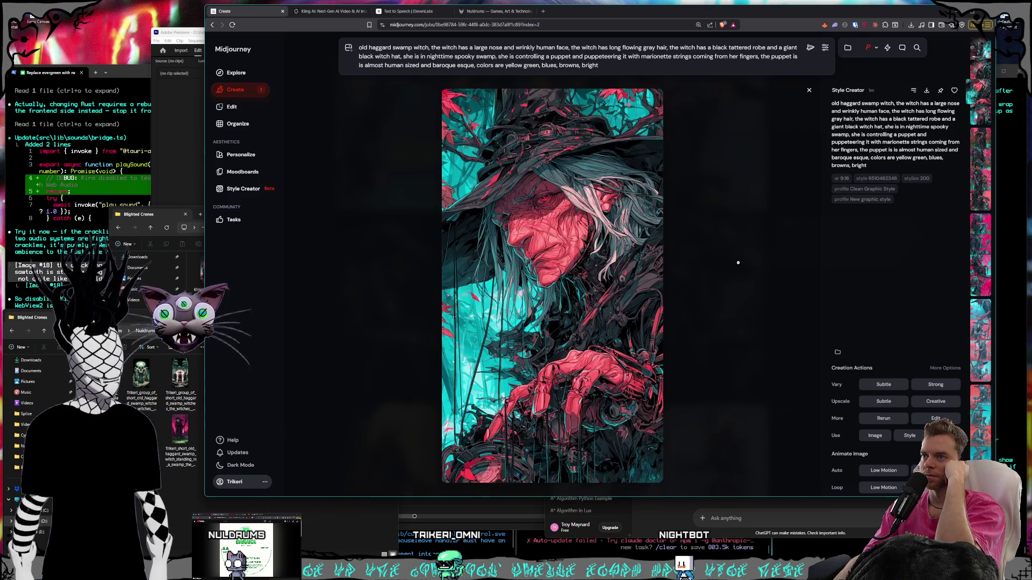
pyautogui.scroll(1, 738, 262)
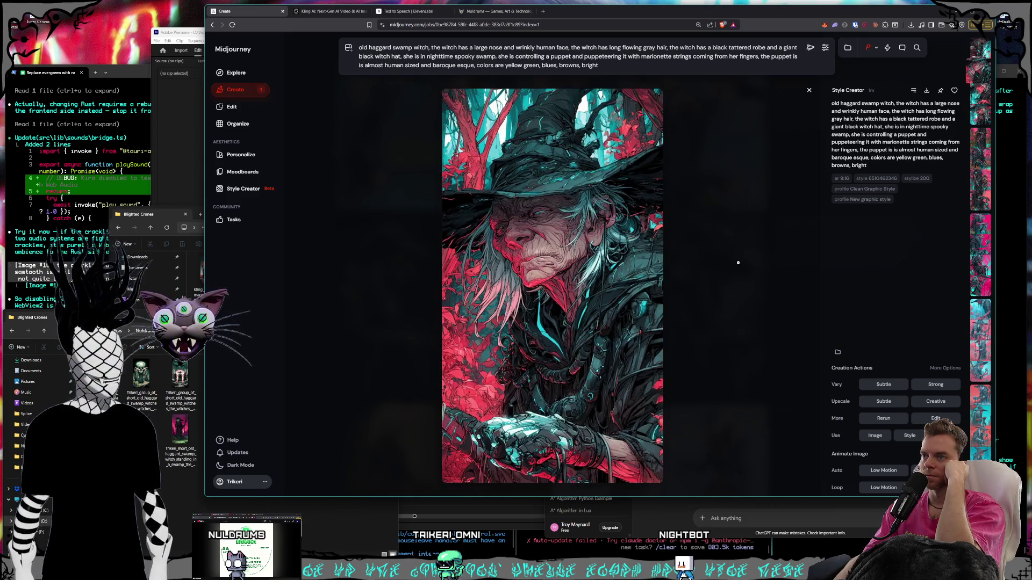
pyautogui.scroll(1, 738, 263)
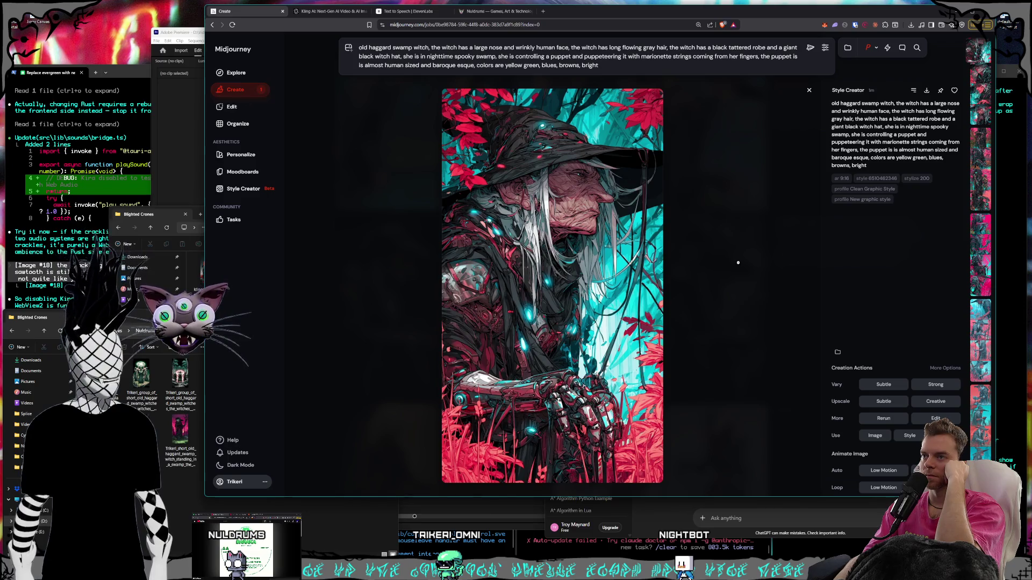
pyautogui.scroll(-5, 738, 263)
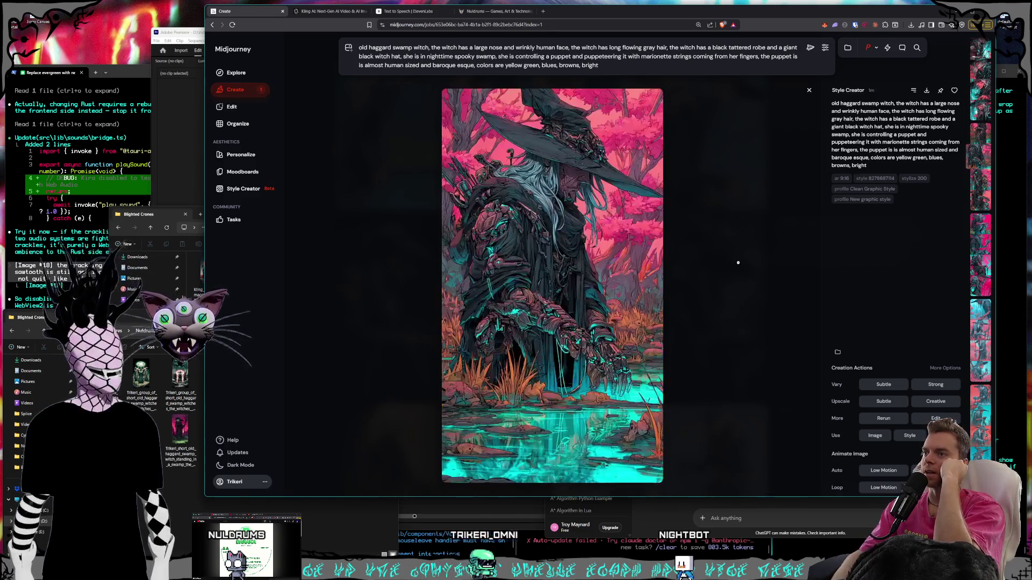
pyautogui.scroll(-1, 738, 263)
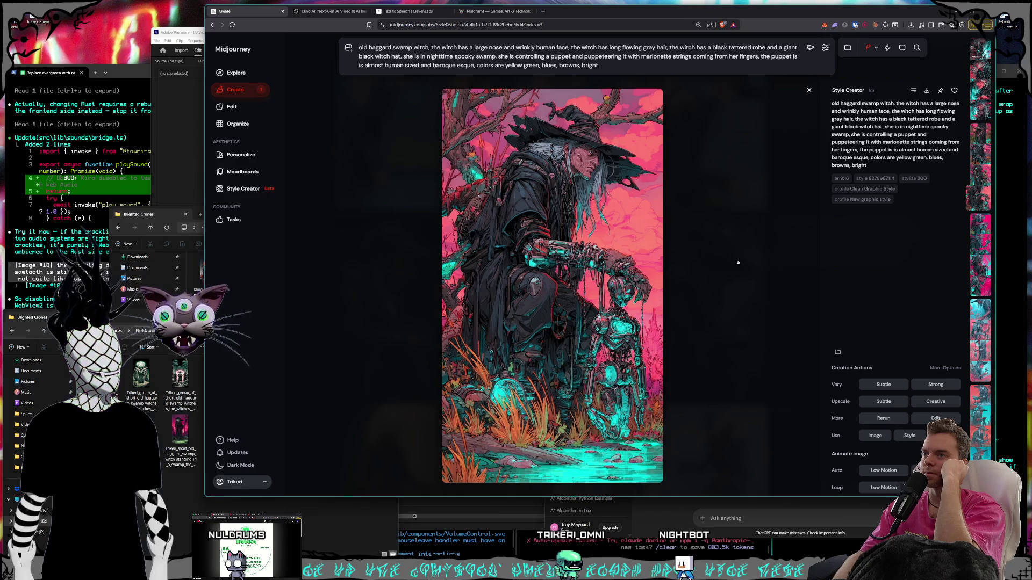
pyautogui.scroll(-1, 738, 263)
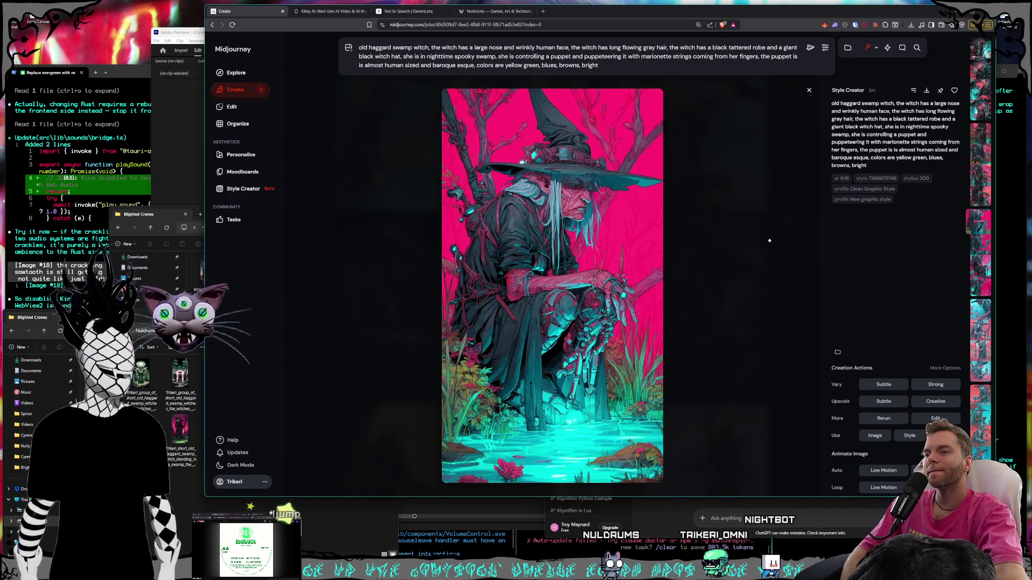
pyautogui.click(809, 90)
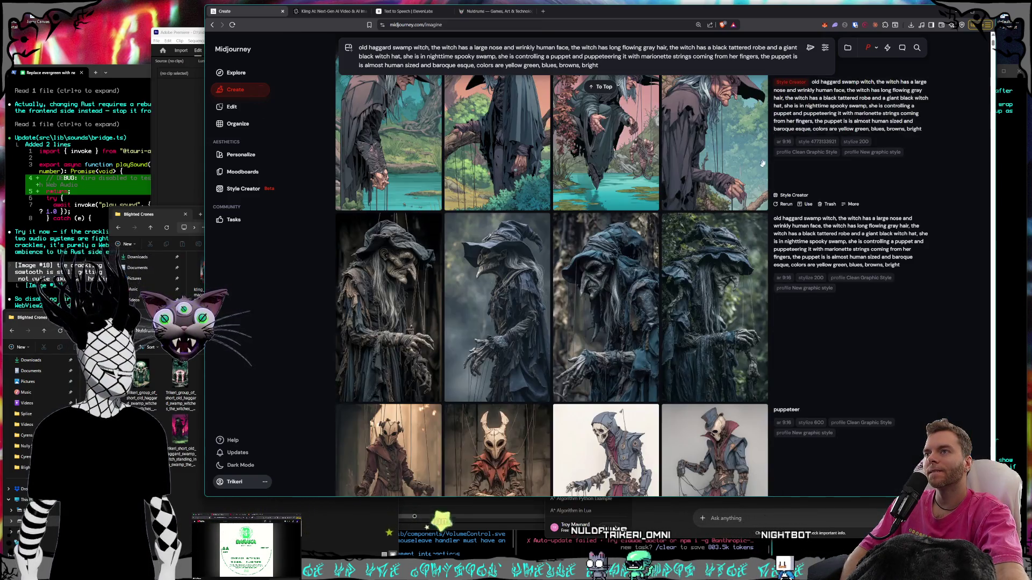
# Return to the newest witch grids under Today and select the end of the prompt text.
pyautogui.scroll(10, 659, 235)
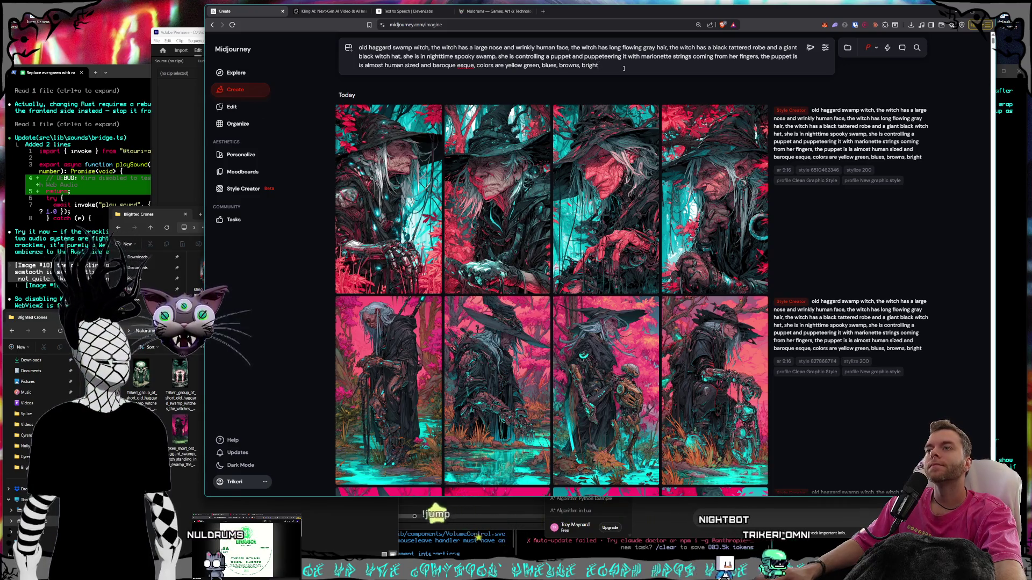
pyautogui.moveTo(623, 65); pyautogui.dragTo(587, 56)
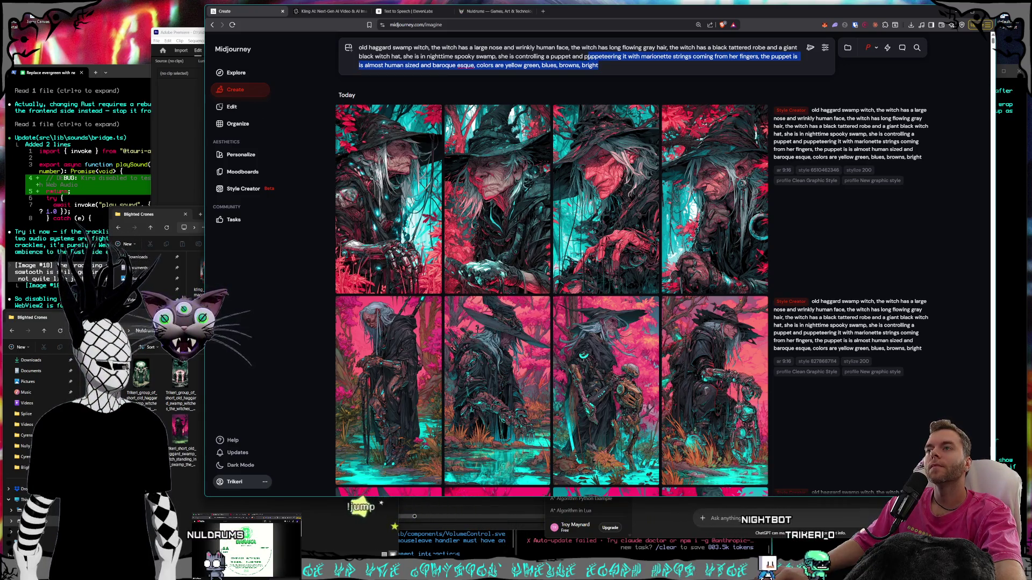
# Replace the prompt's ending: night-time swamp palette, wooden black-and-white puppet half the witch's height.
pyautogui.click(631, 63)
pyautogui.keyDown('shift'); pyautogui.click(574, 56); pyautogui.keyUp('shift')
pyautogui.write('with str')
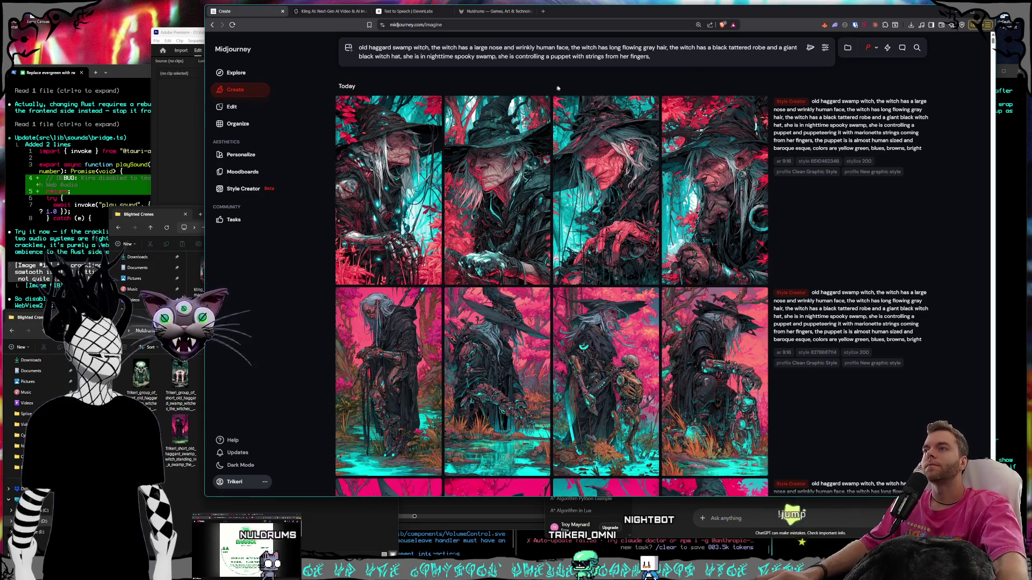
pyautogui.write('color palette of the environment is yellow green sic')
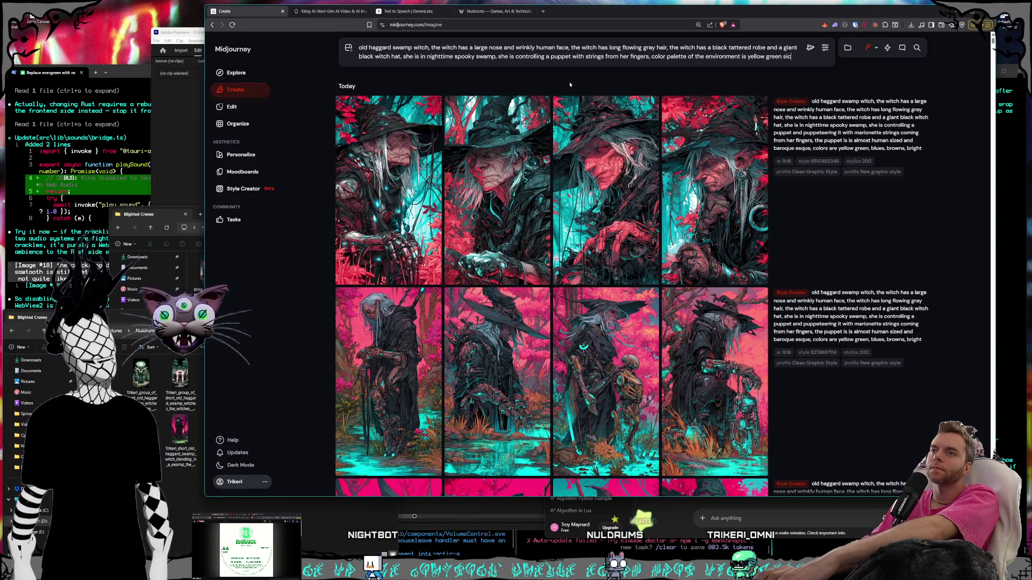
pyautogui.write('kly night time')
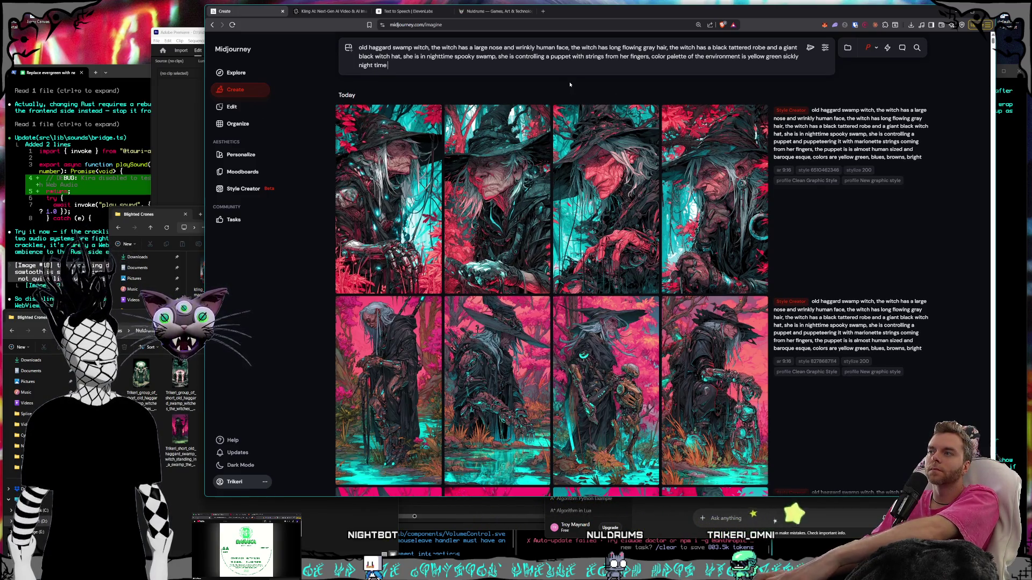
pyautogui.write(' swamp, ')
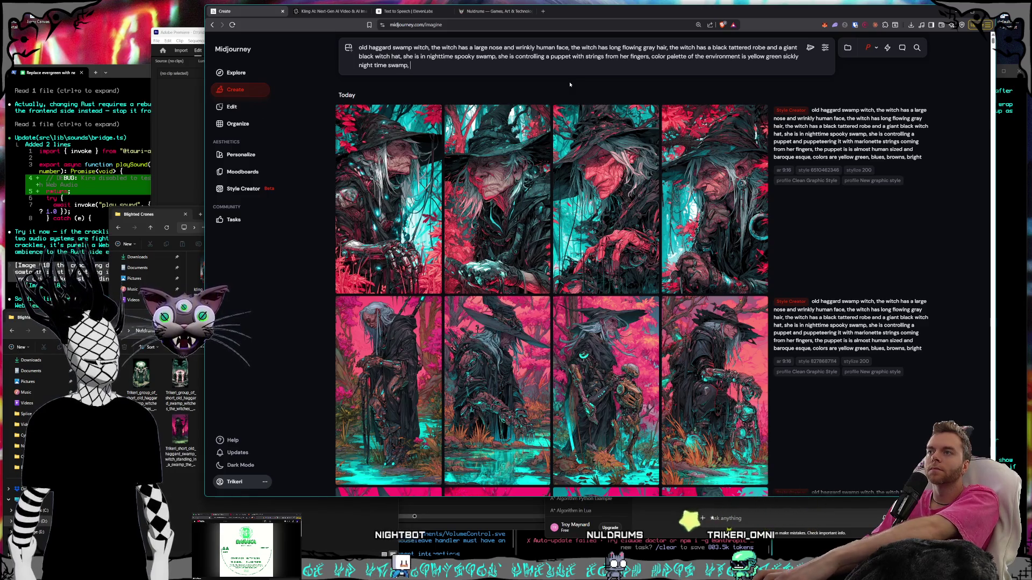
pyautogui.write('the puppet is')
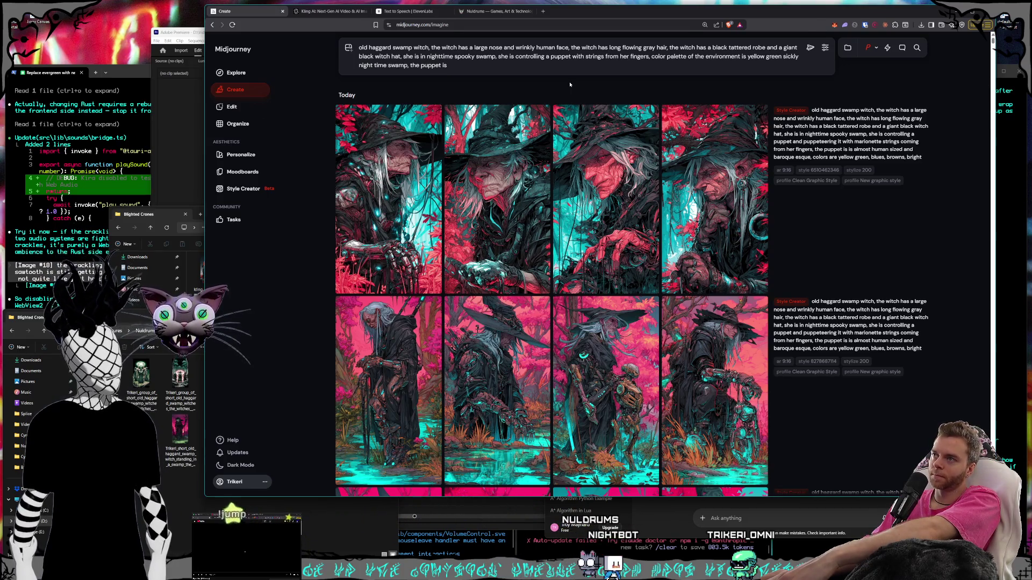
pyautogui.write('wooden and black a')
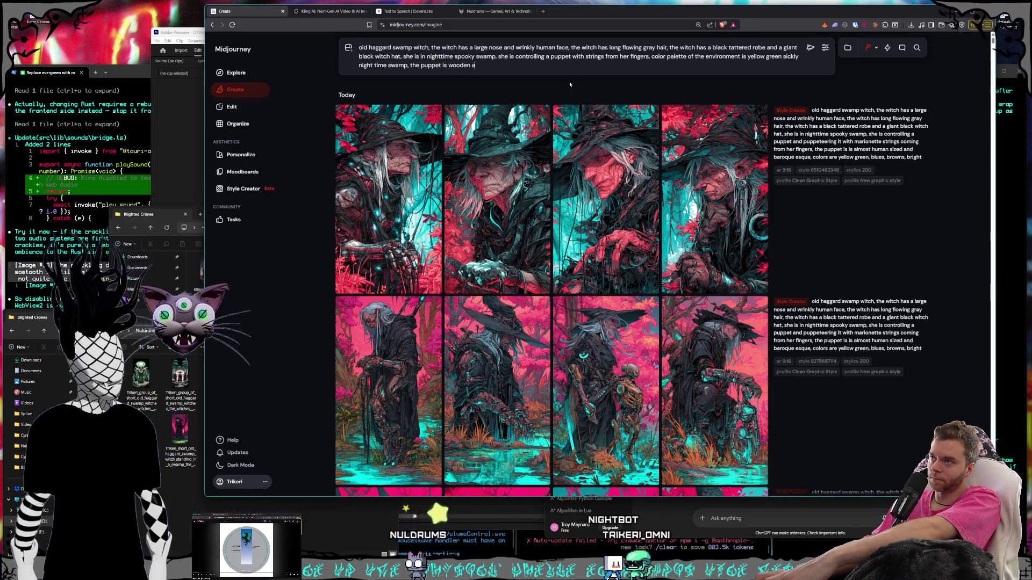
pyautogui.write('nd white')
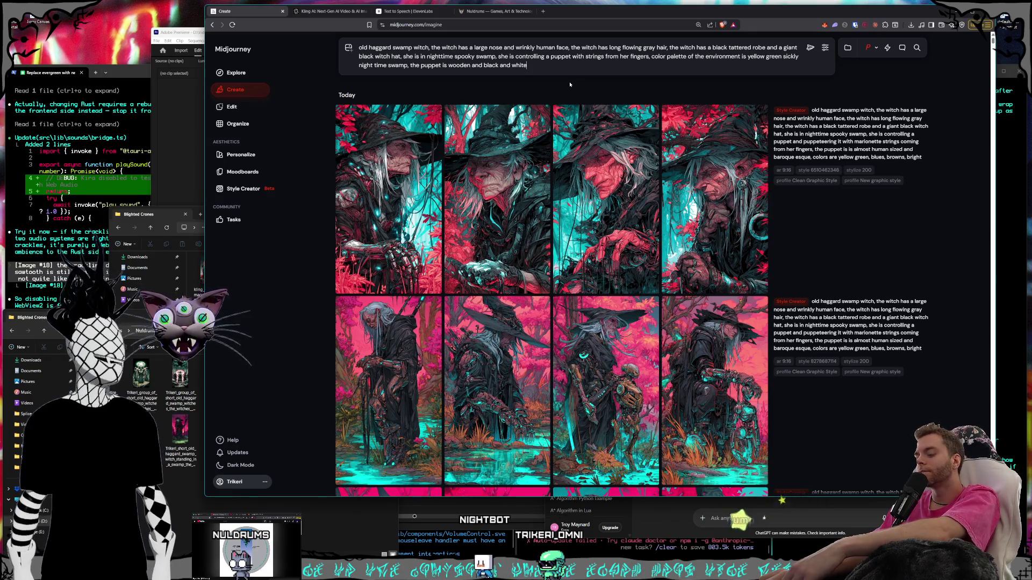
pyautogui.write(', the puppet i')
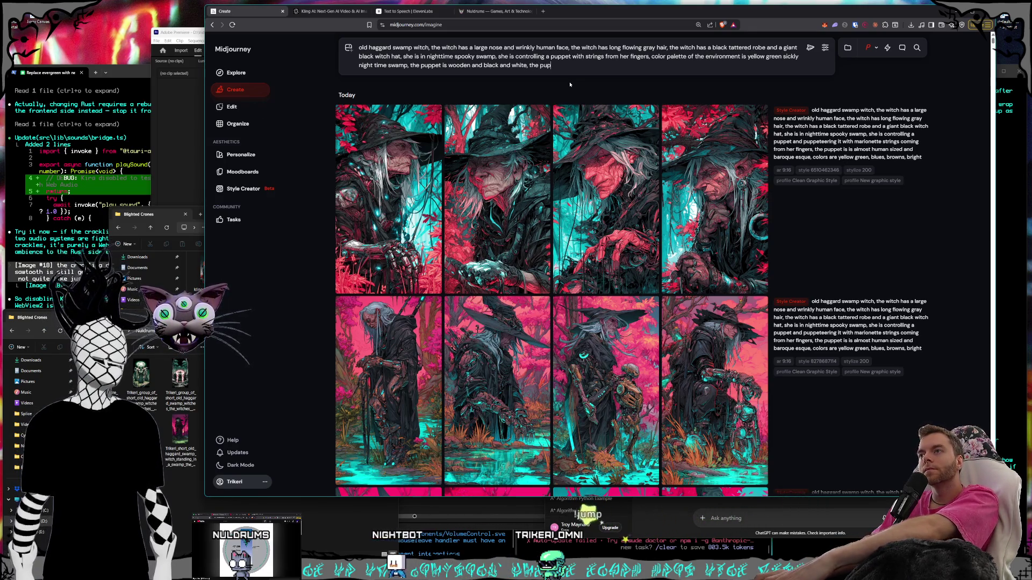
pyautogui.write('s')
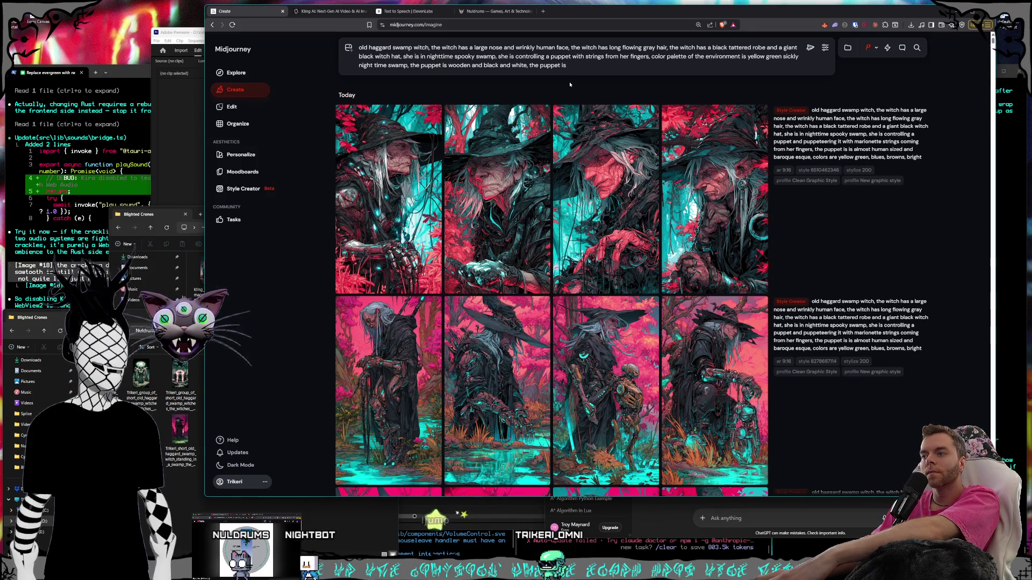
pyautogui.write(' half the h')
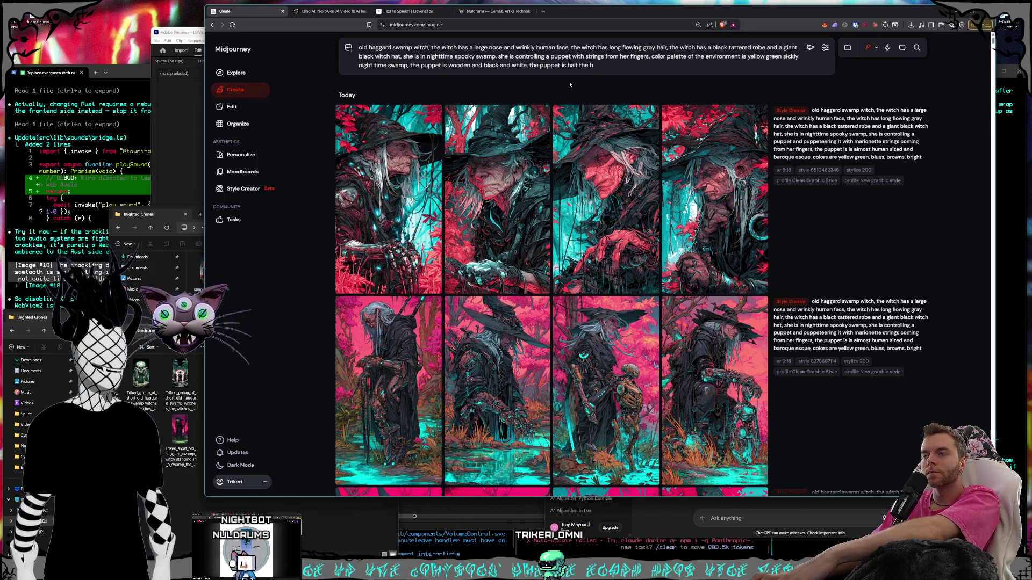
pyautogui.write('eight of the w')
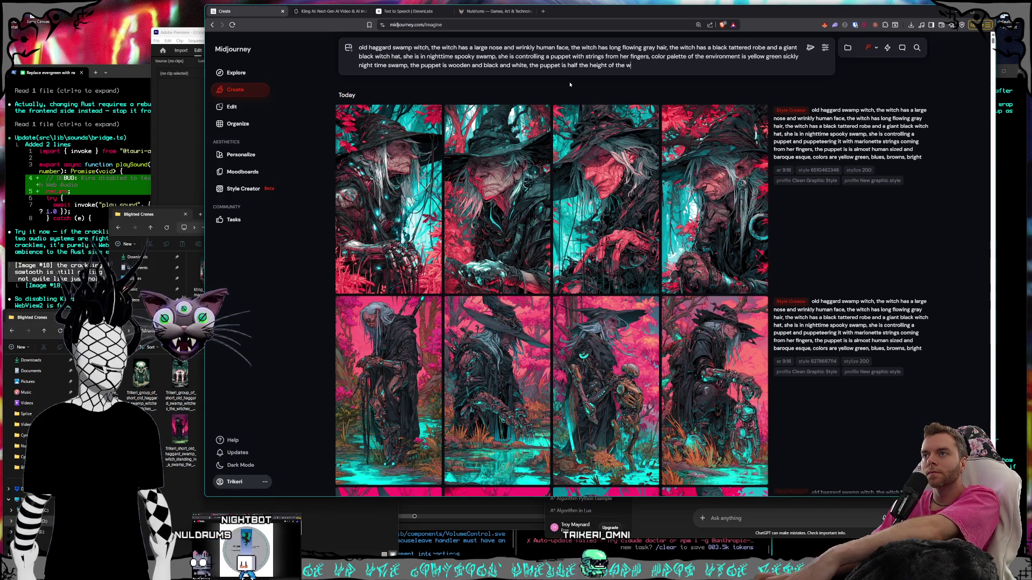
pyautogui.write('itch')
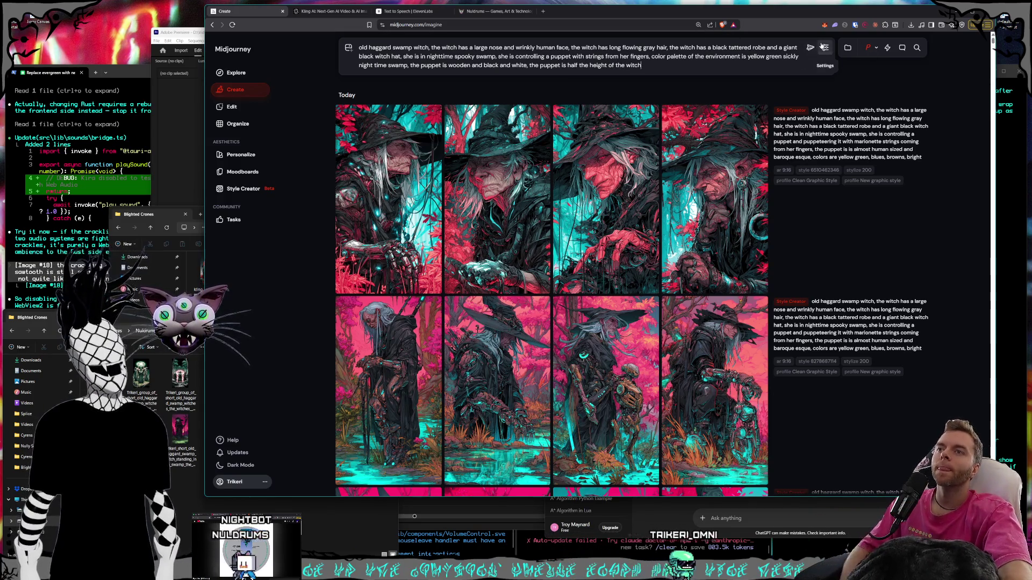
pyautogui.click(825, 47)
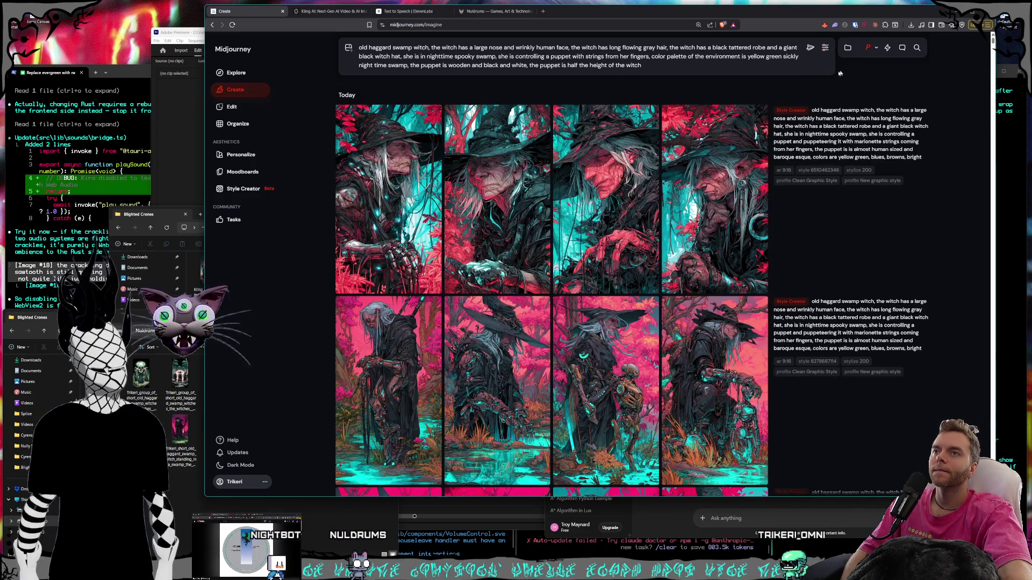
# Begin a new Style Creator session for the revised swamp-witch prompt.
pyautogui.click(243, 188)
pyautogui.click(740, 199)
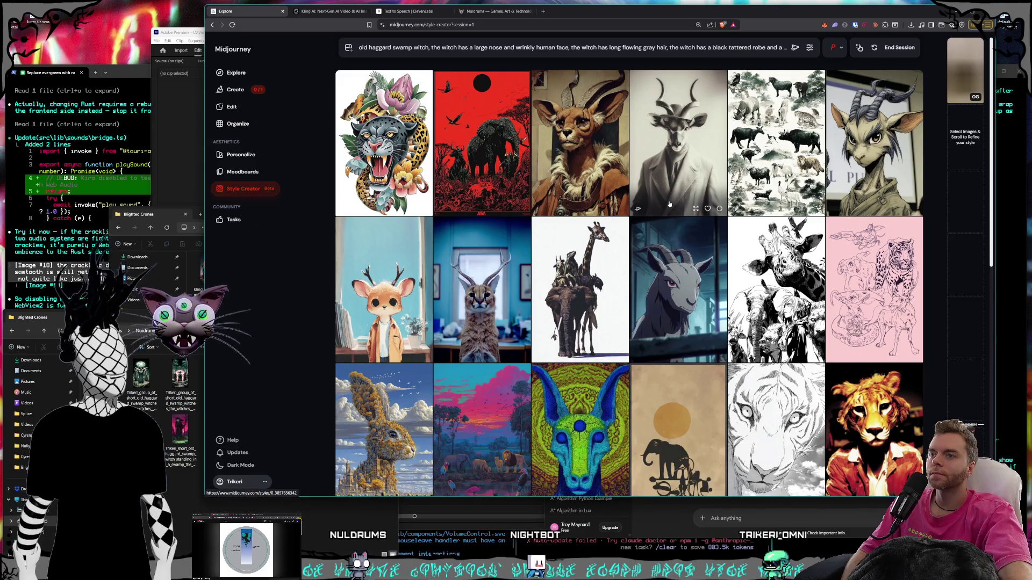
# Scroll past successive batches of animal samples in the Style Creator grid to load fresh candidates.
pyautogui.scroll(-7, 670, 204)
pyautogui.scroll(-10, 669, 185)
pyautogui.scroll(-10, 661, 186)
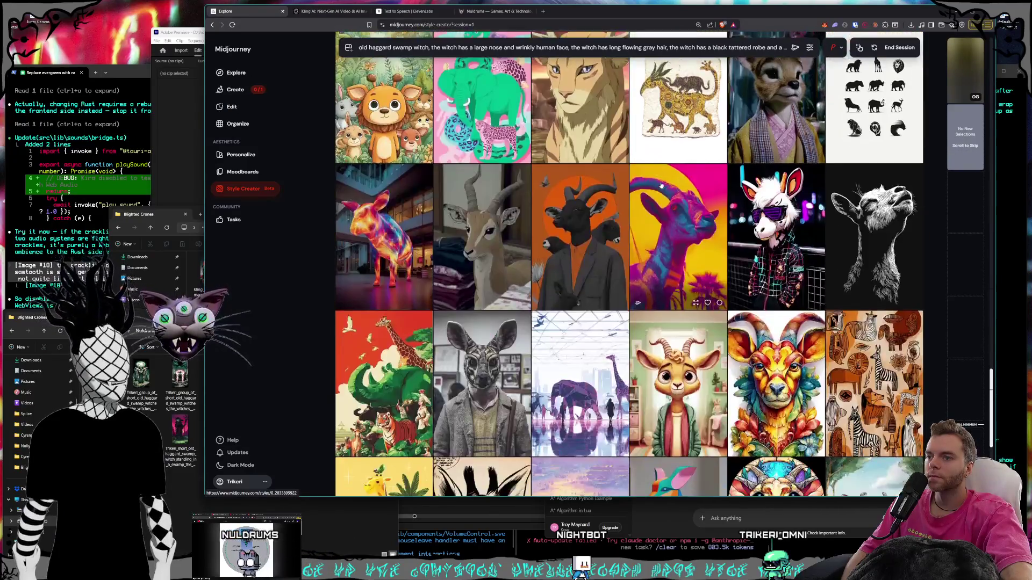
pyautogui.scroll(-10, 661, 185)
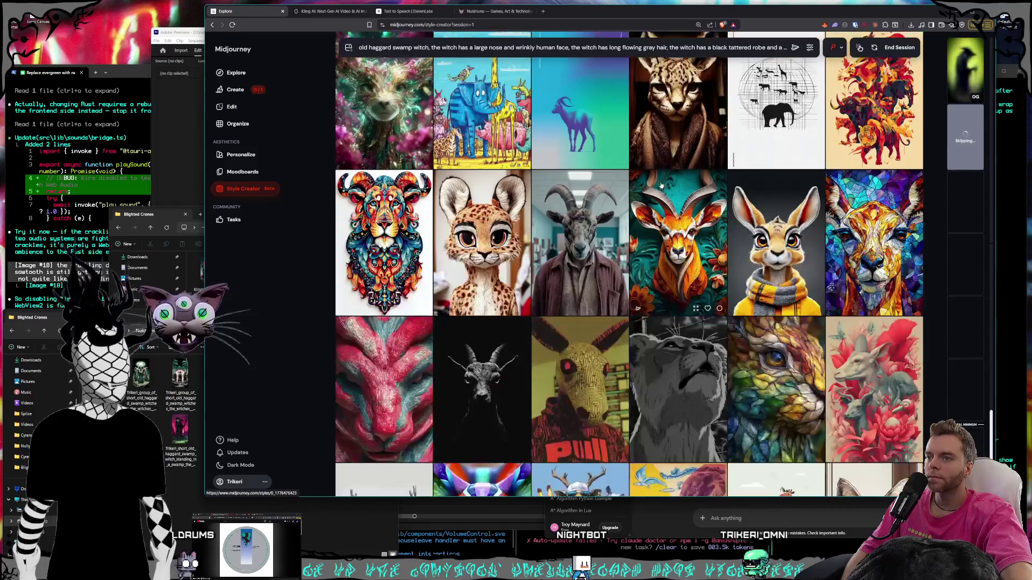
pyautogui.scroll(-10, 661, 186)
pyautogui.scroll(-10, 662, 185)
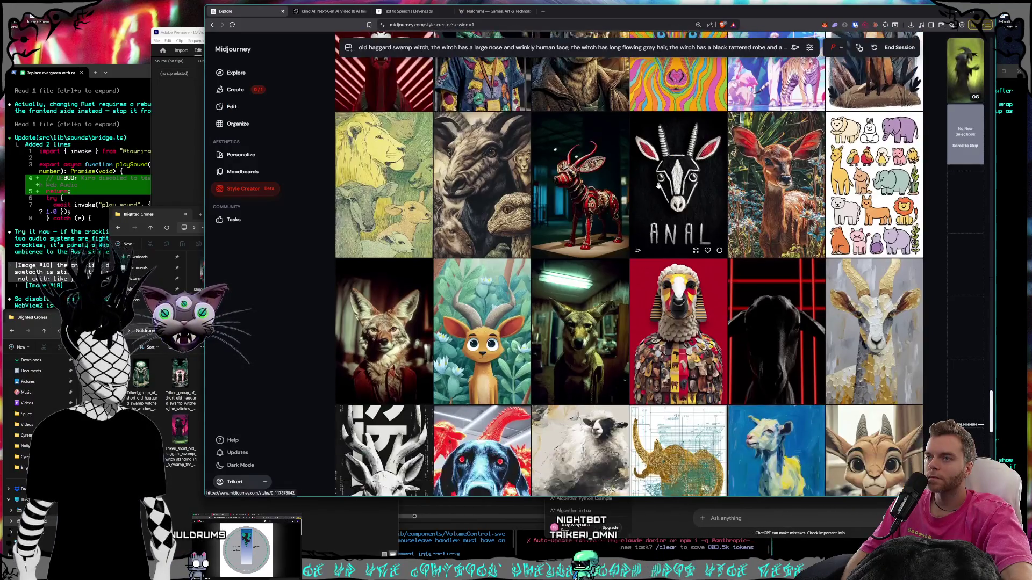
pyautogui.scroll(-5, 658, 186)
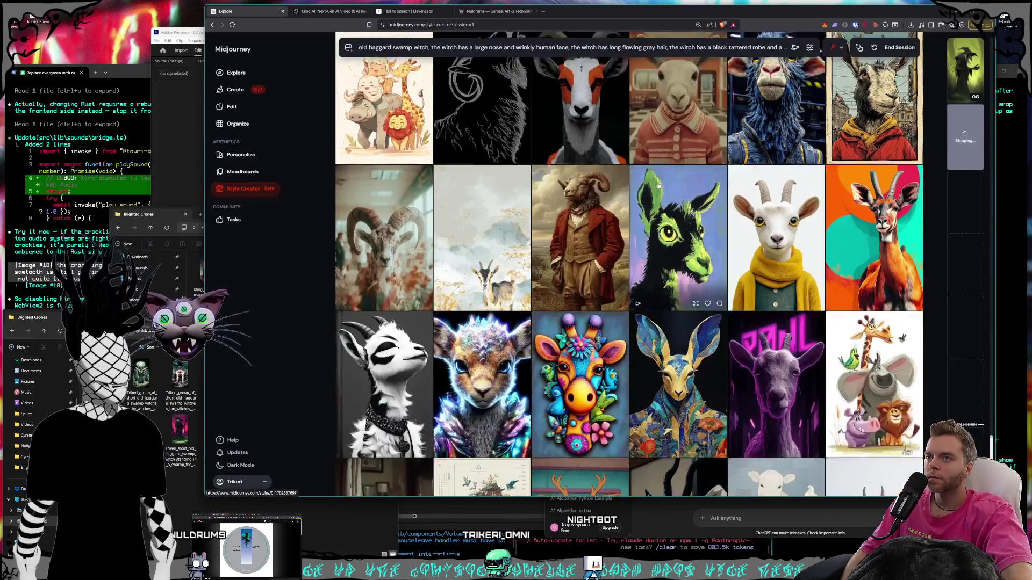
pyautogui.scroll(-10, 658, 186)
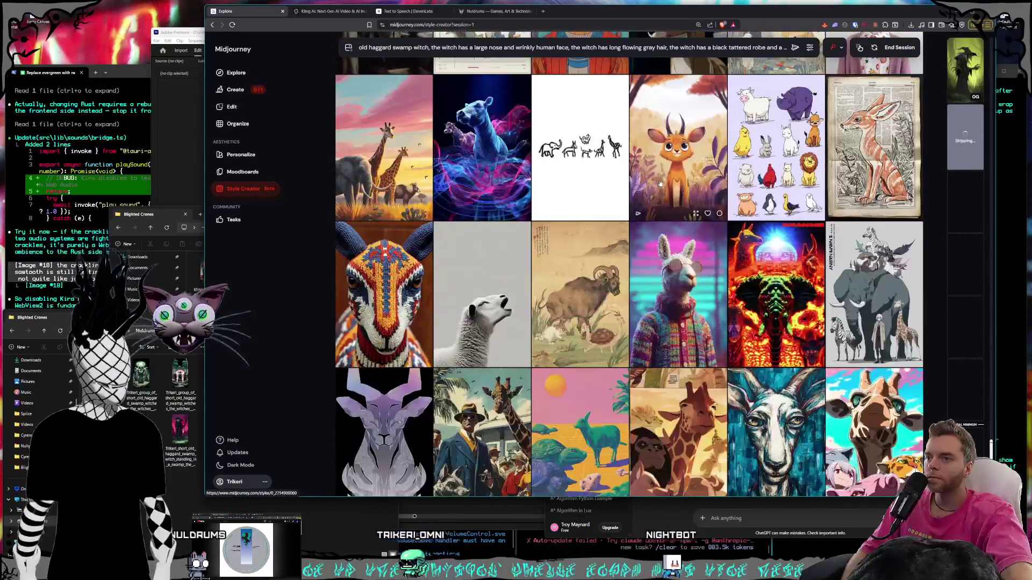
pyautogui.scroll(-1, 659, 185)
pyautogui.scroll(2, 659, 185)
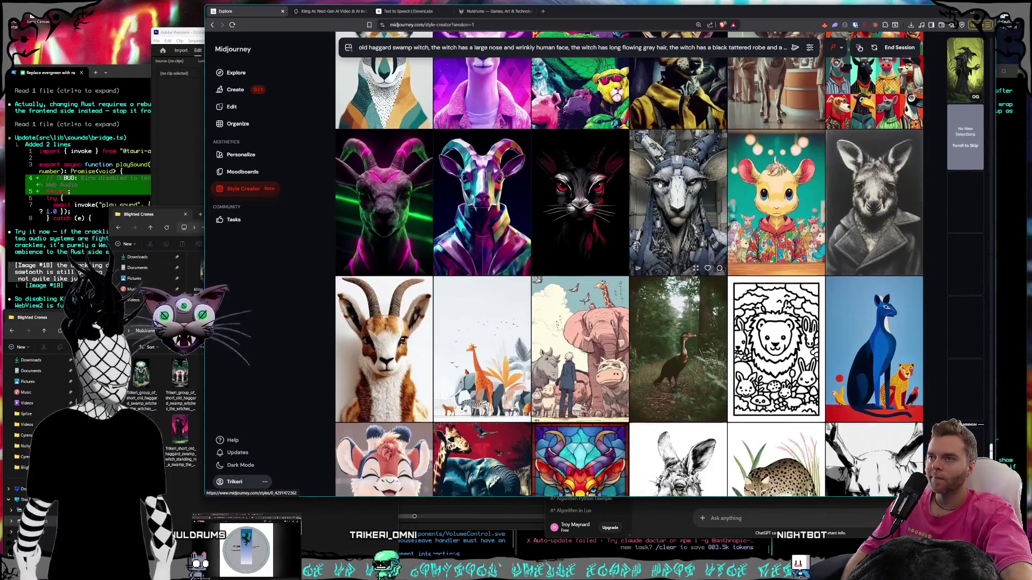
pyautogui.scroll(-1, 667, 179)
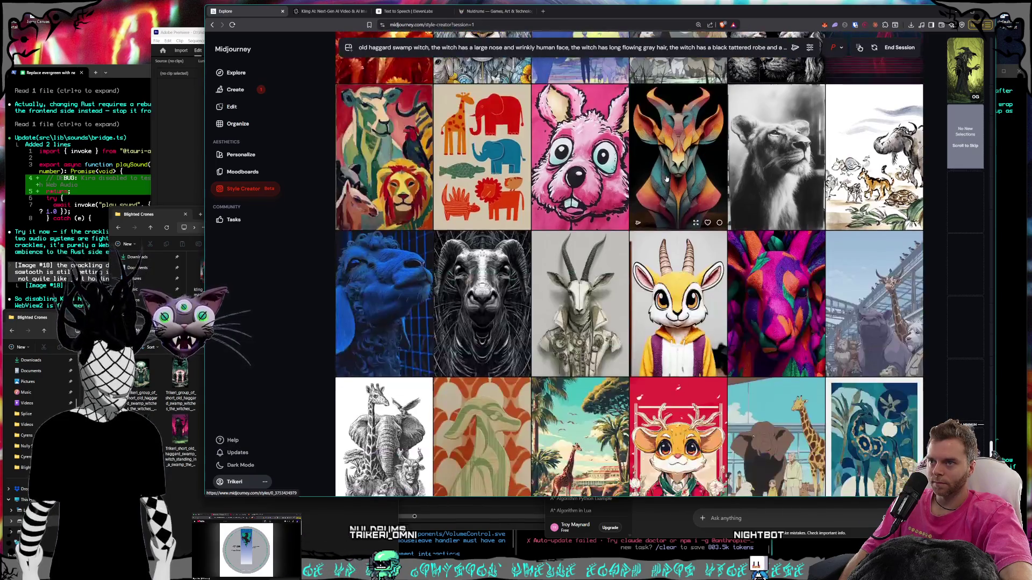
pyautogui.scroll(-4, 666, 179)
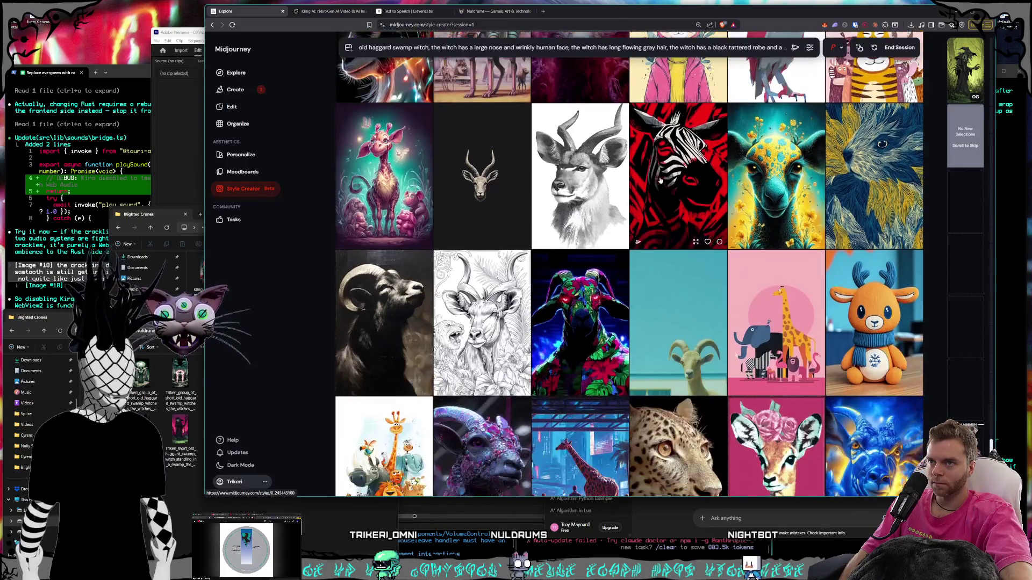
pyautogui.scroll(-2, 661, 180)
pyautogui.scroll(-2, 661, 180)
pyautogui.scroll(-3, 660, 180)
pyautogui.scroll(-2, 660, 179)
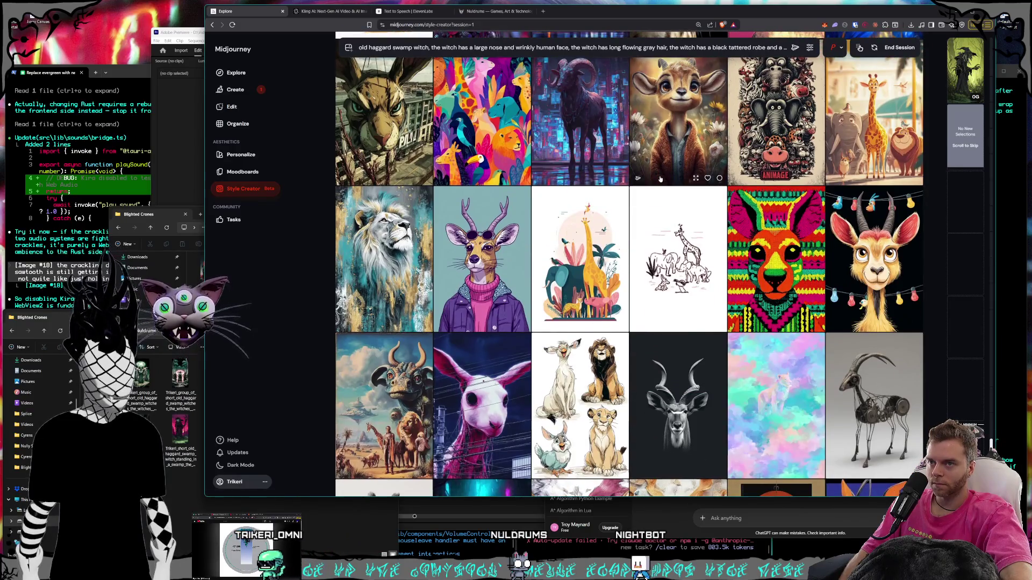
pyautogui.scroll(-5, 661, 179)
pyautogui.scroll(-3, 660, 179)
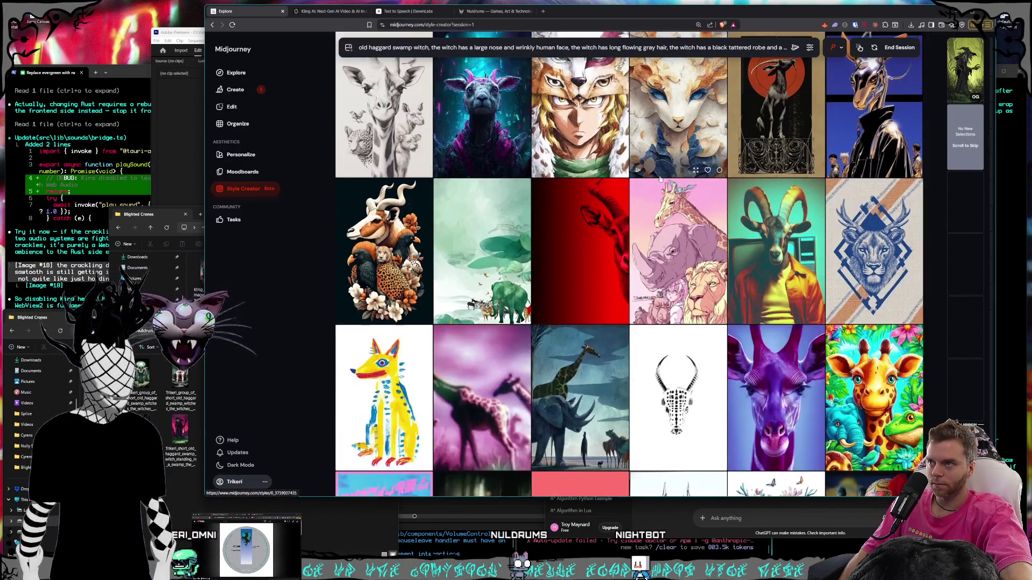
pyautogui.scroll(-2, 660, 179)
pyautogui.scroll(-3, 660, 179)
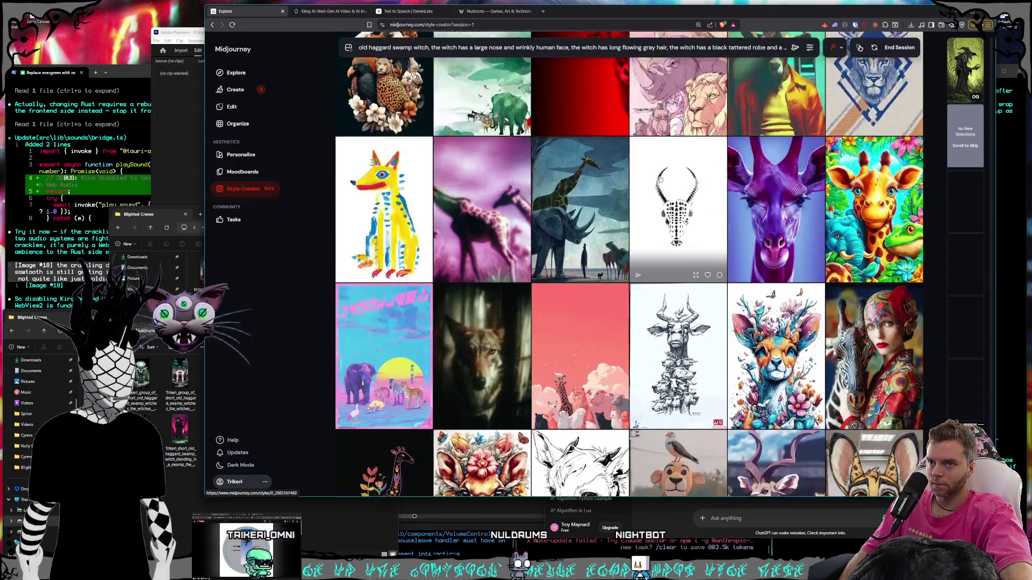
pyautogui.scroll(-2, 660, 179)
pyautogui.scroll(-2, 660, 179)
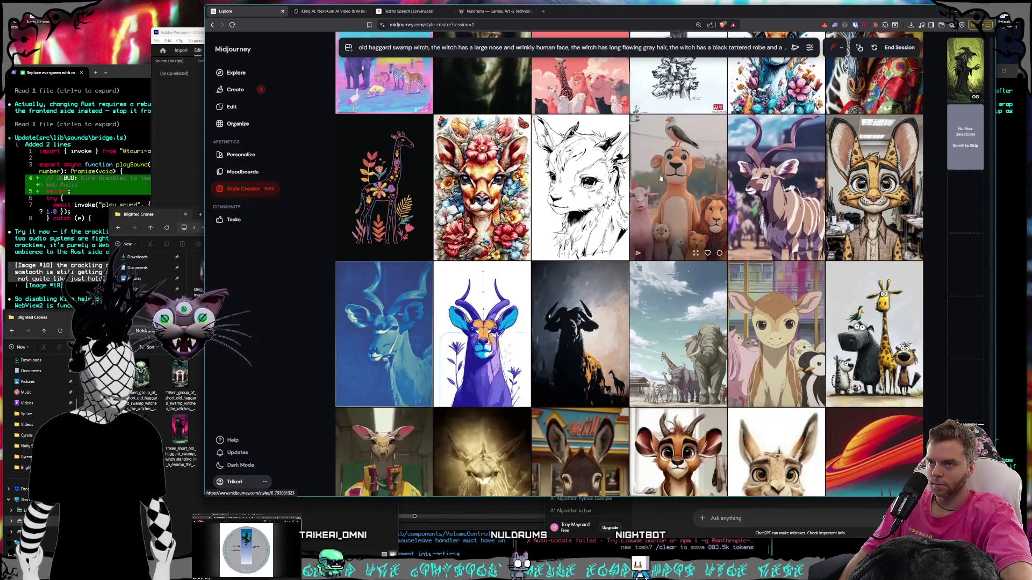
pyautogui.scroll(-2, 661, 179)
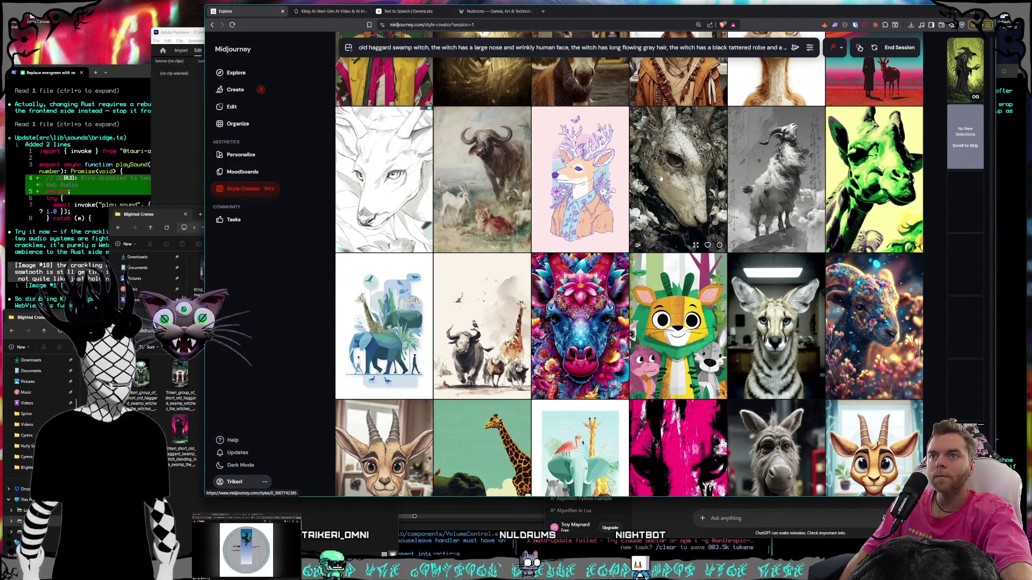
pyautogui.scroll(-5, 660, 178)
pyautogui.scroll(-18, 690, 165)
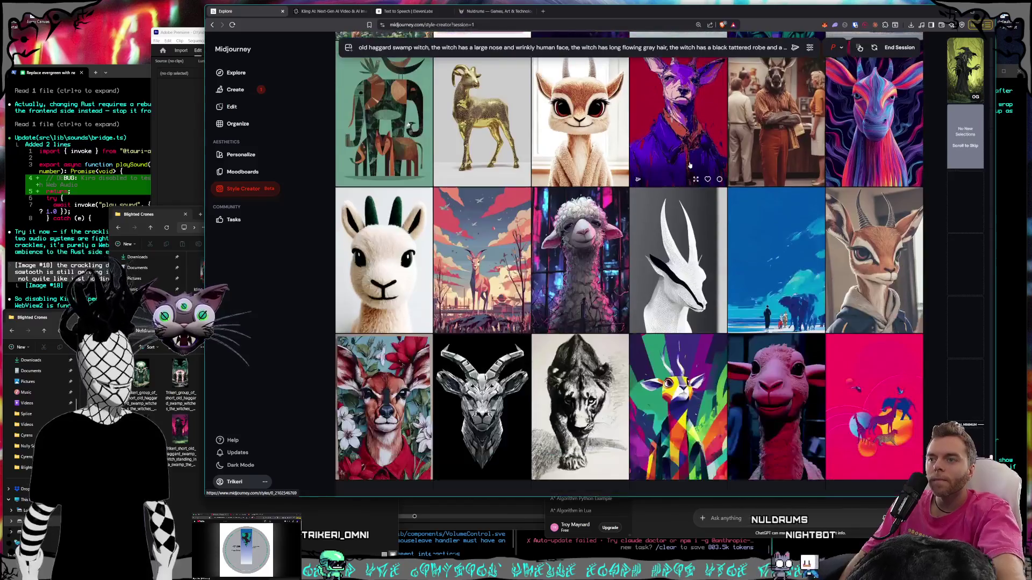
pyautogui.scroll(-10, 686, 172)
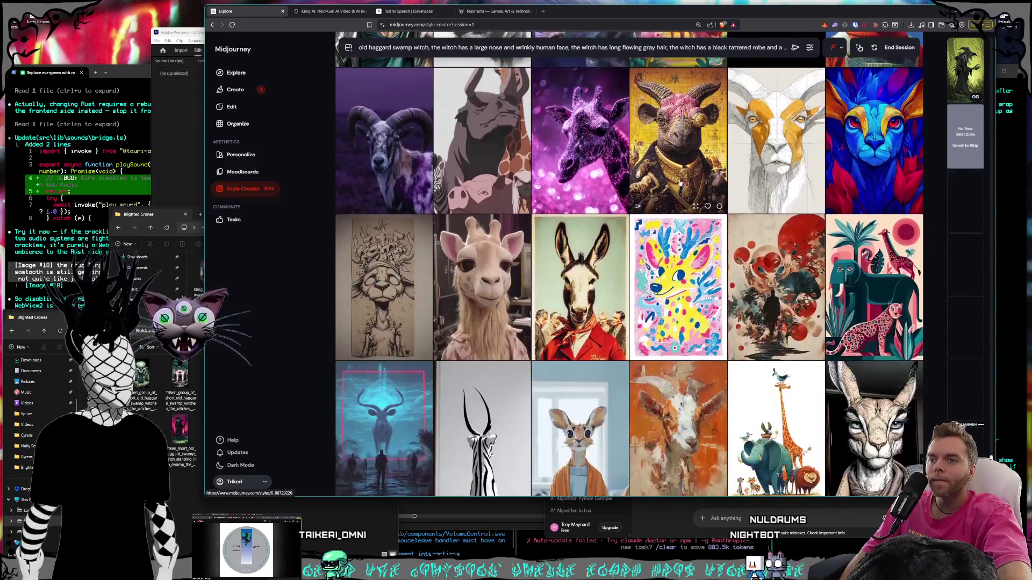
pyautogui.scroll(-9, 680, 183)
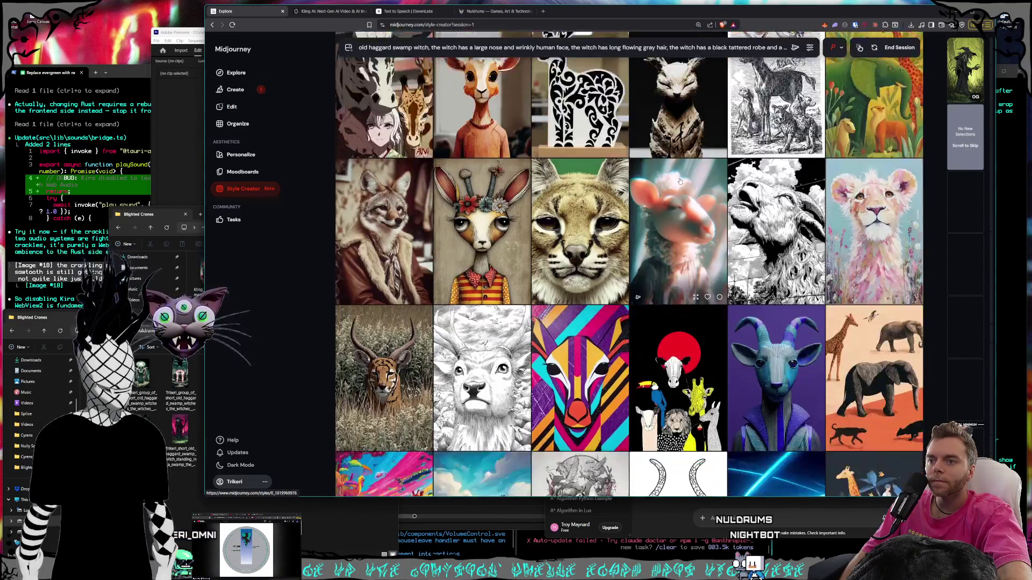
pyautogui.scroll(-8, 680, 182)
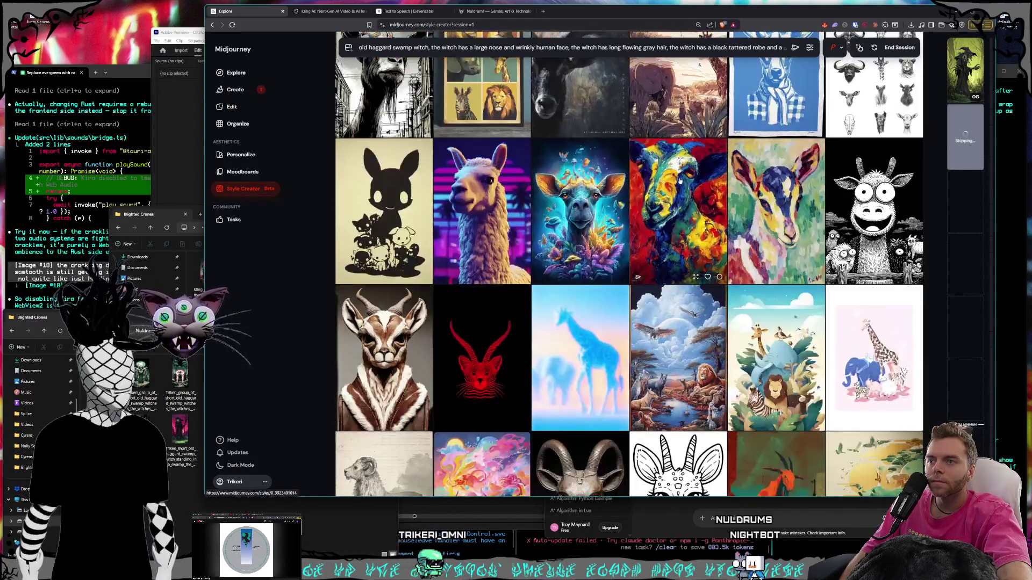
pyautogui.scroll(2, 679, 179)
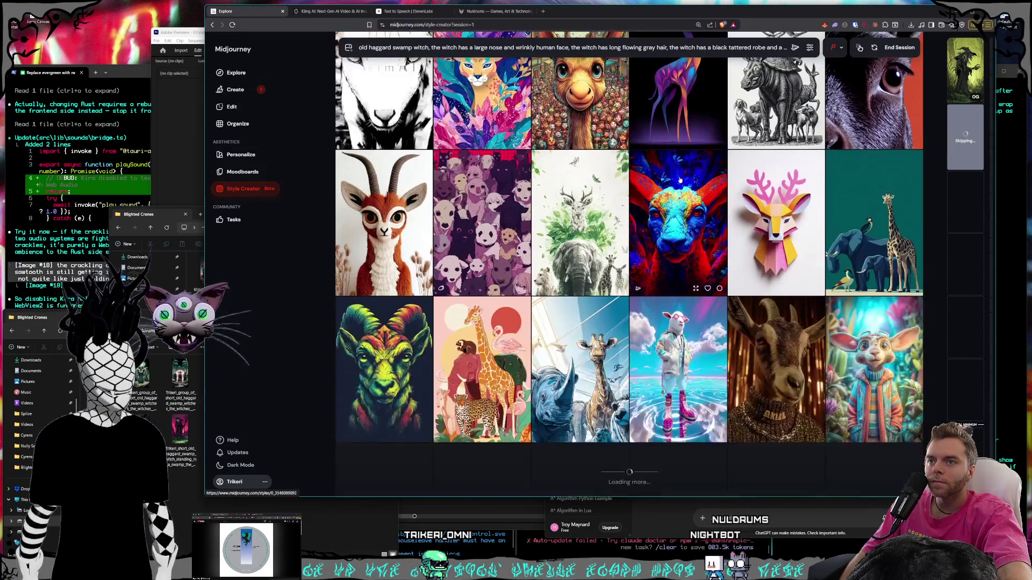
pyautogui.scroll(-2, 680, 179)
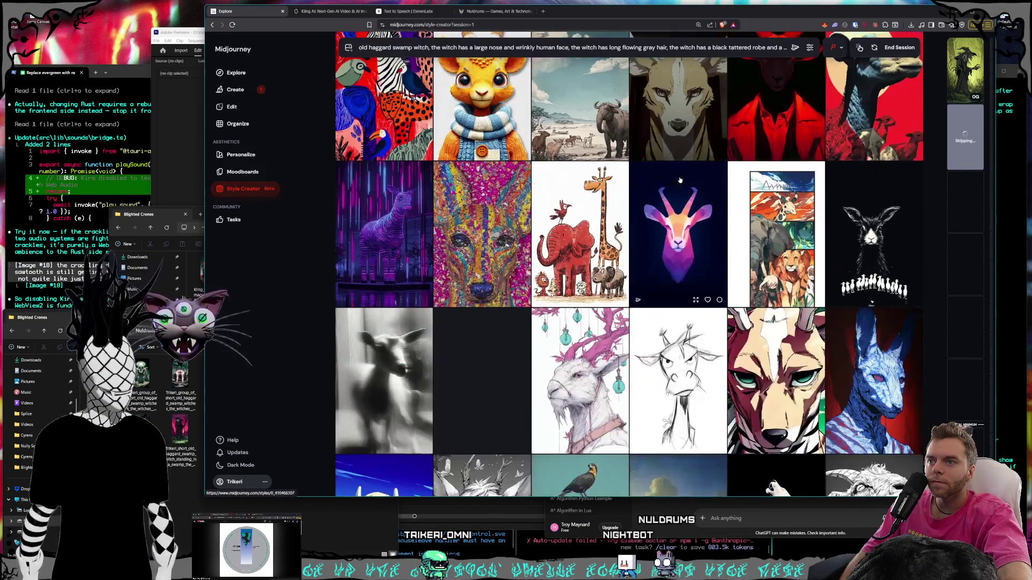
pyautogui.scroll(1, 680, 180)
pyautogui.scroll(-6, 680, 180)
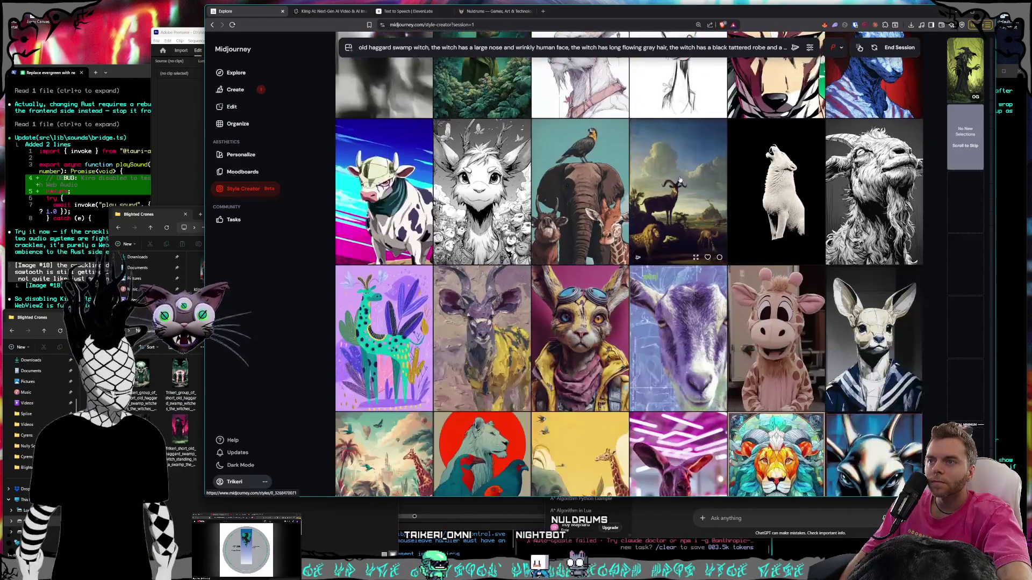
pyautogui.scroll(5, 679, 183)
pyautogui.scroll(-5, 680, 184)
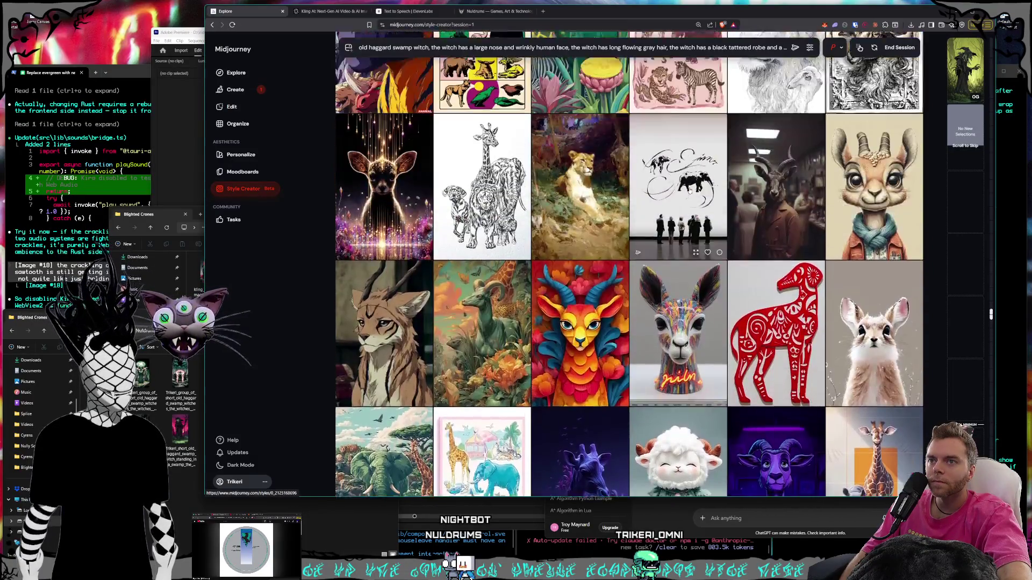
pyautogui.scroll(5, 690, 190)
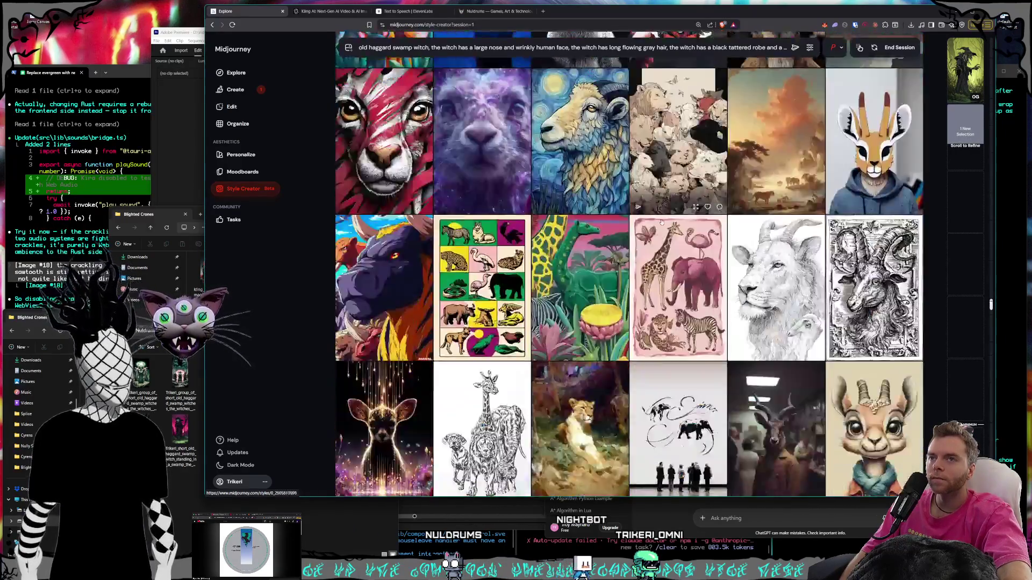
pyautogui.scroll(-15, 664, 217)
pyautogui.scroll(-15, 667, 217)
pyautogui.scroll(-15, 667, 216)
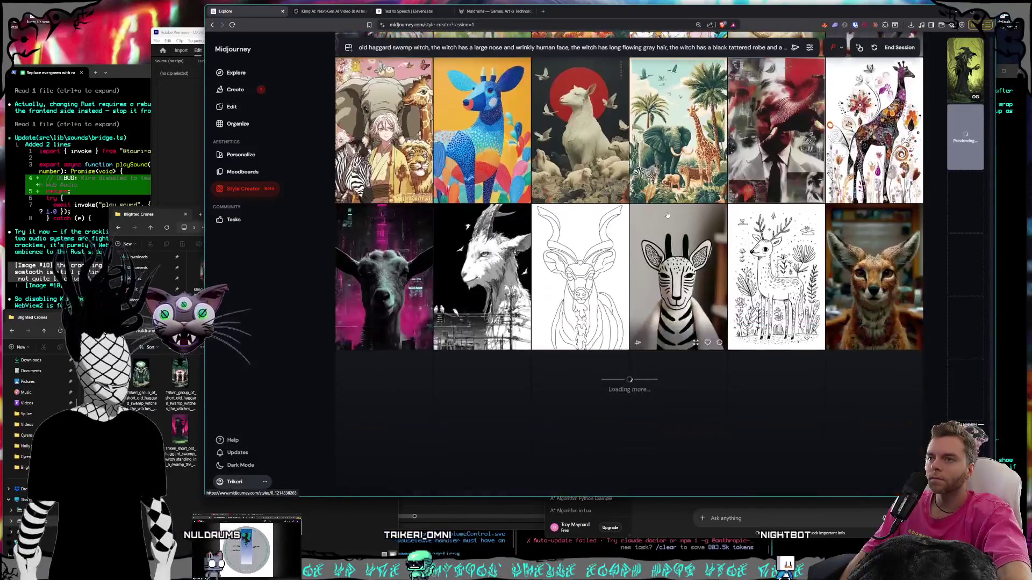
pyautogui.scroll(-5, 667, 215)
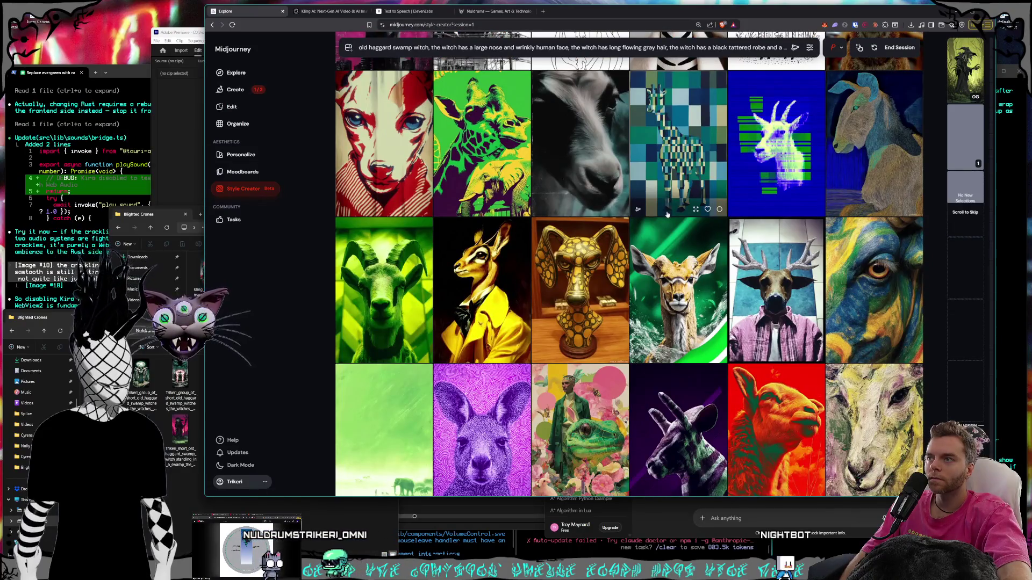
pyautogui.scroll(-5, 667, 215)
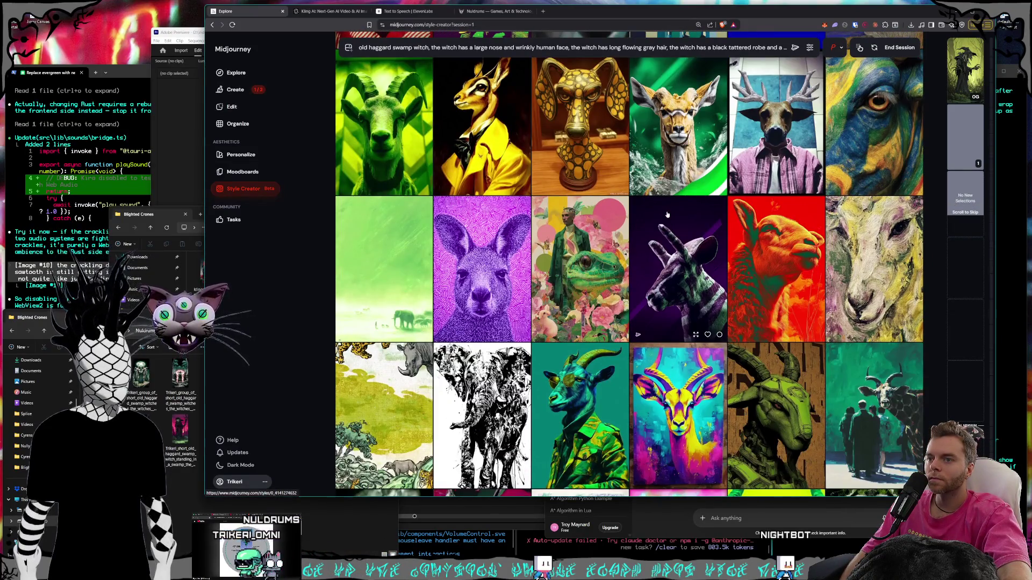
pyautogui.scroll(-2, 667, 215)
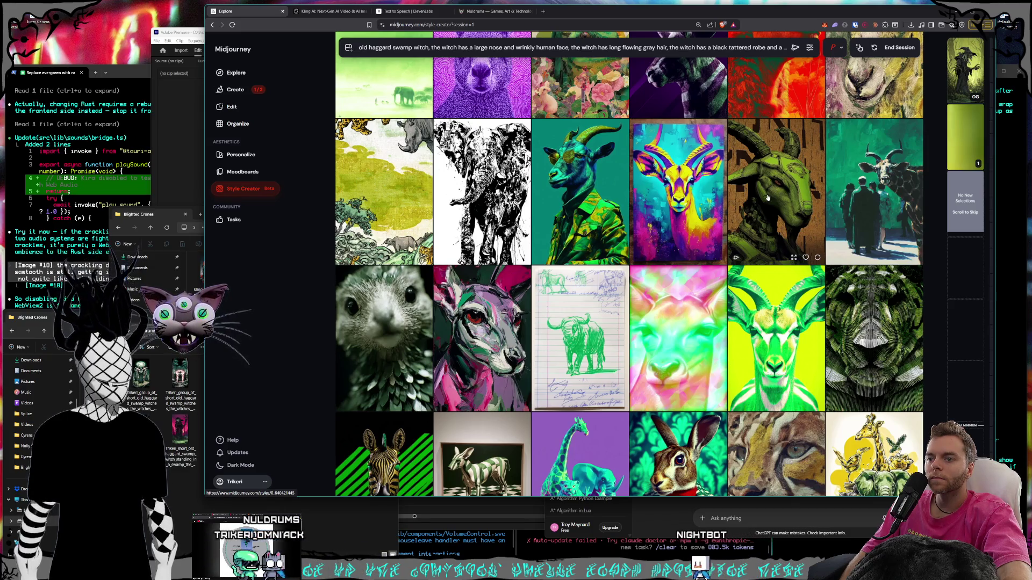
pyautogui.click(768, 197)
pyautogui.scroll(-10, 694, 206)
pyautogui.scroll(-5, 690, 206)
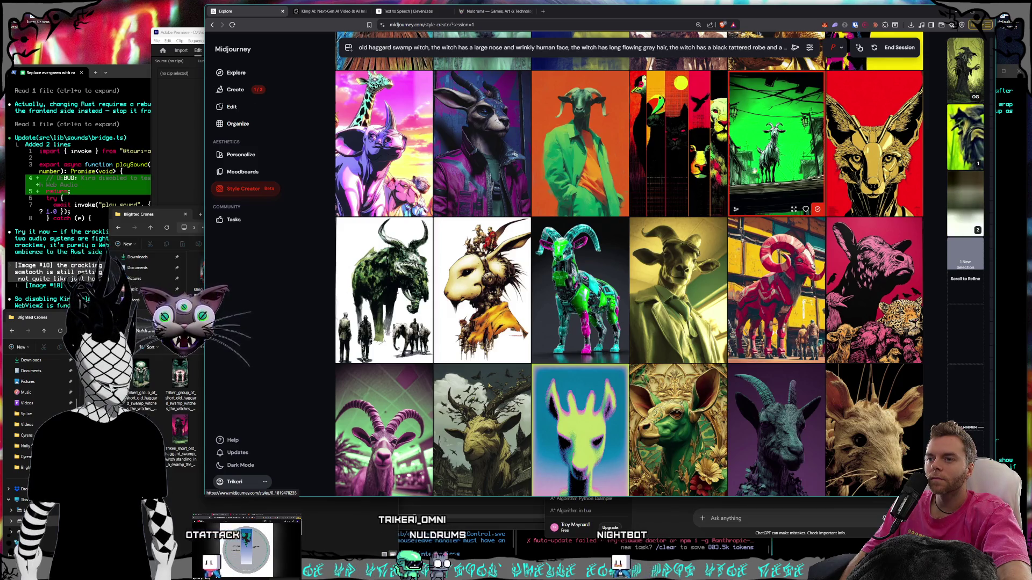
pyautogui.scroll(-5, 700, 200)
pyautogui.scroll(-10, 699, 200)
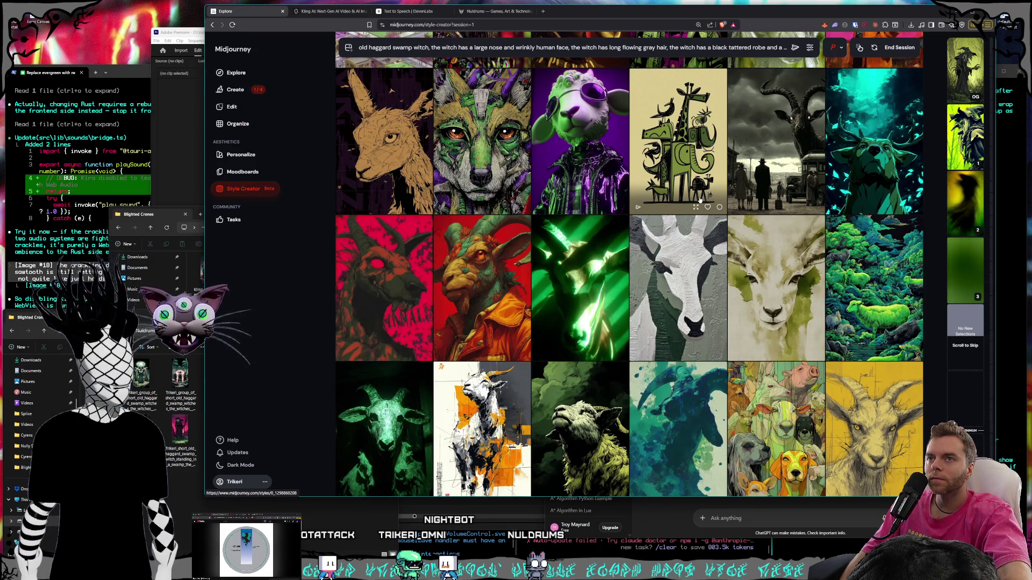
pyautogui.scroll(-3, 700, 200)
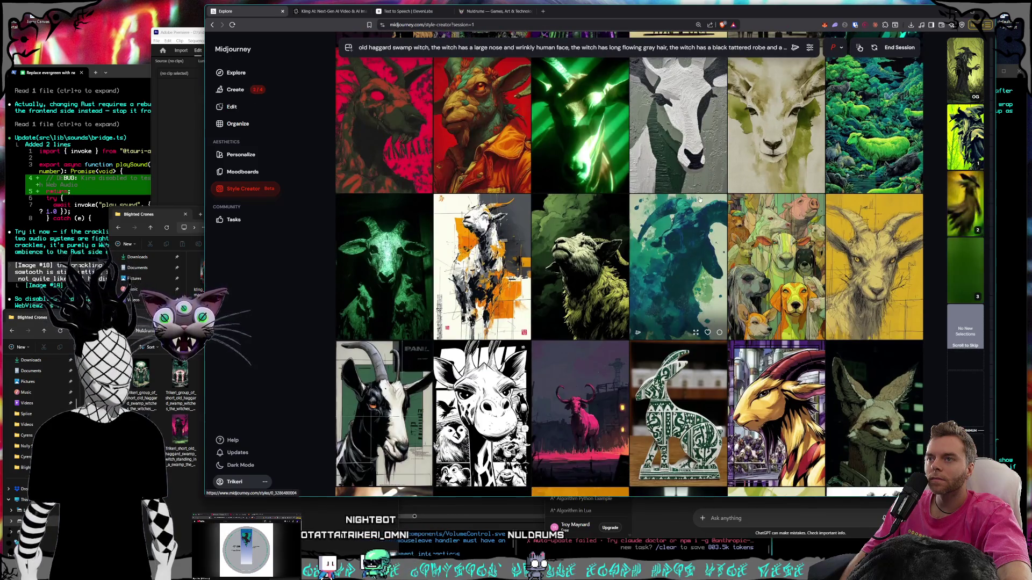
pyautogui.scroll(3, 858, 159)
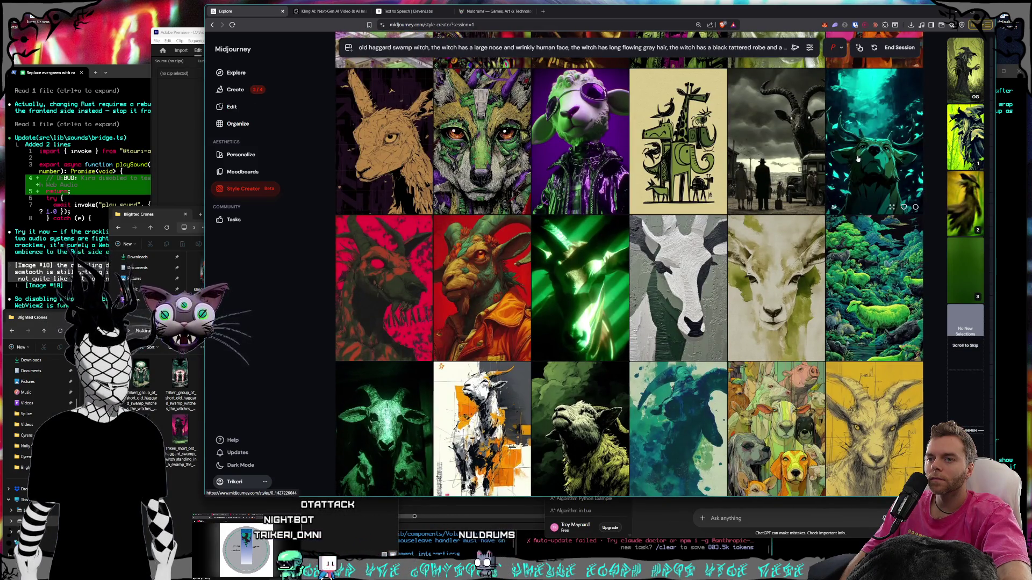
pyautogui.scroll(-5, 673, 242)
pyautogui.scroll(-6, 672, 230)
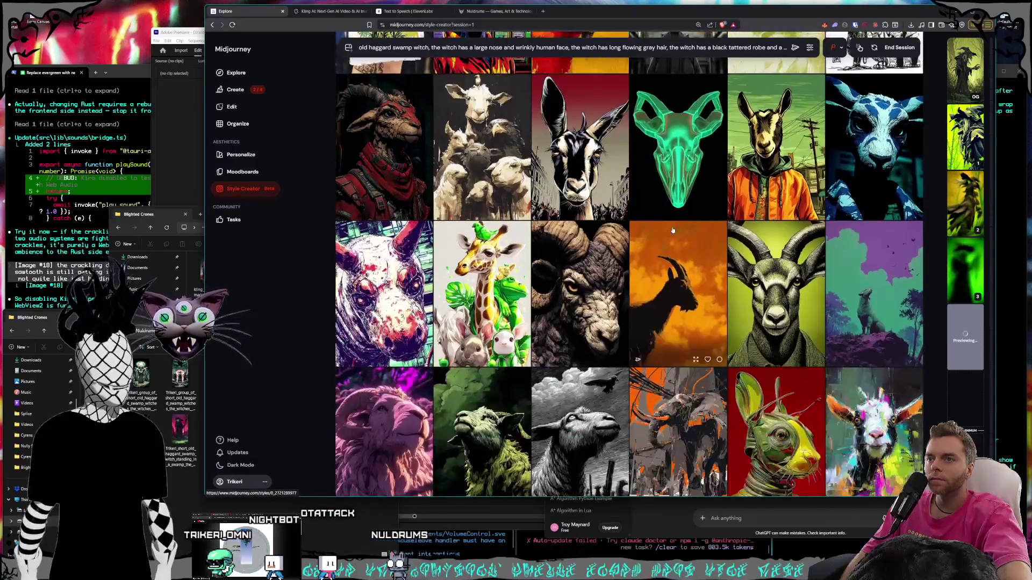
pyautogui.scroll(-8, 673, 230)
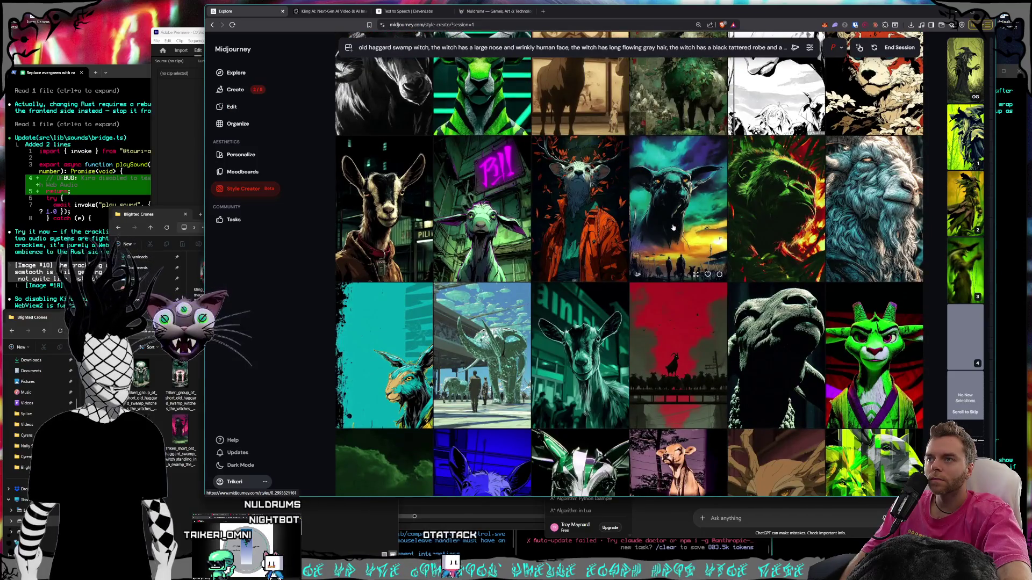
pyautogui.scroll(-10, 673, 228)
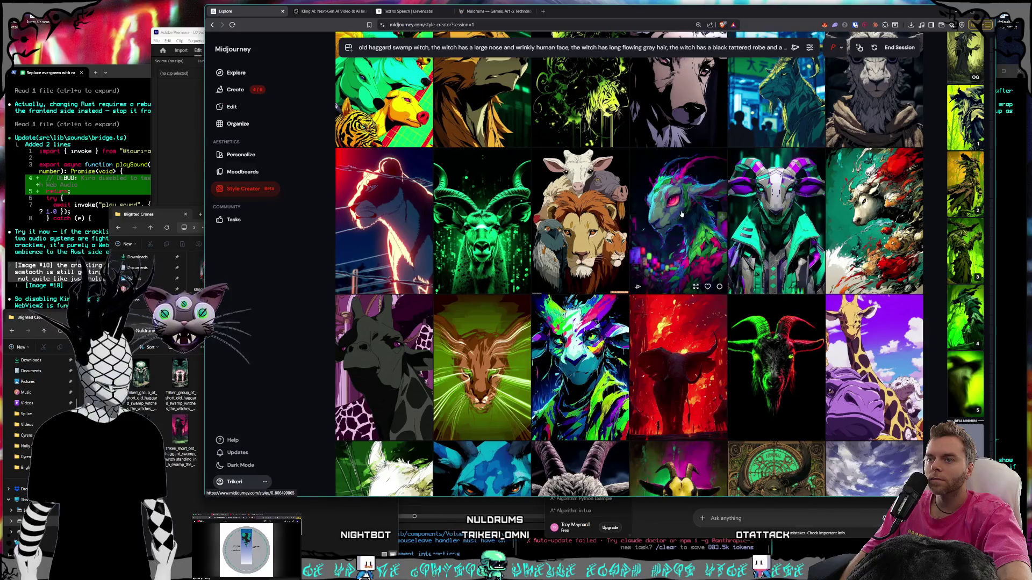
pyautogui.scroll(-6, 674, 214)
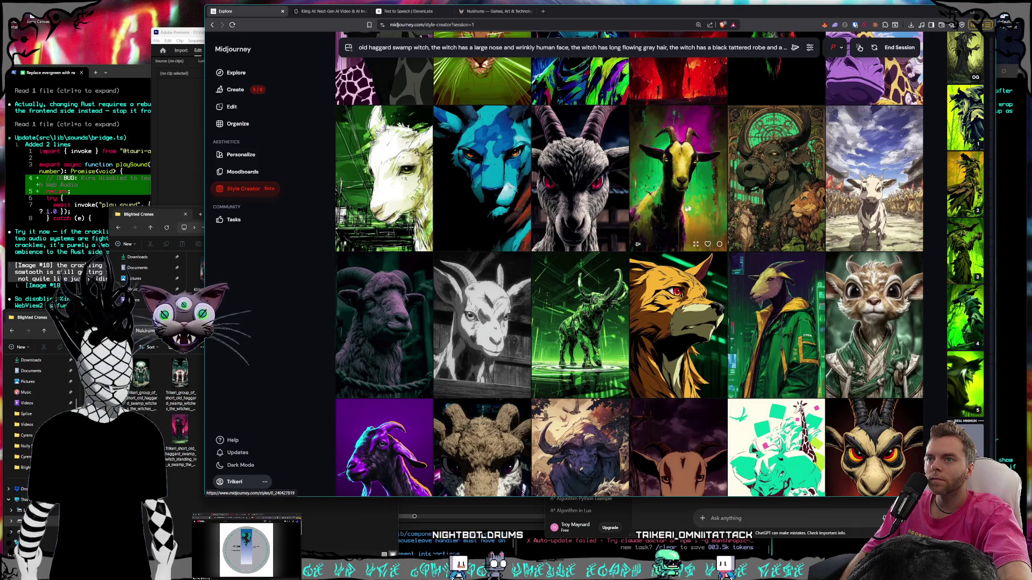
pyautogui.scroll(-5, 715, 204)
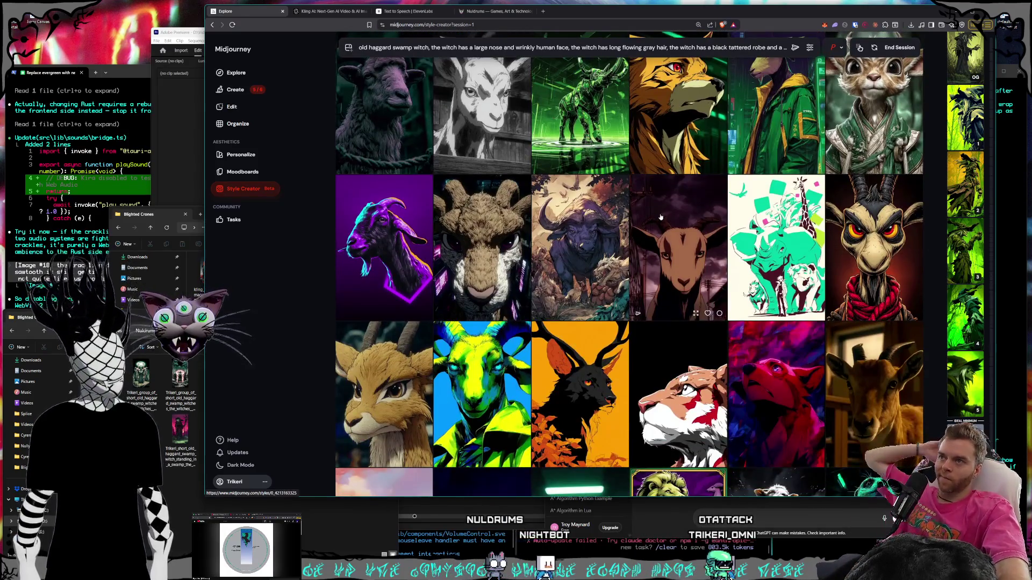
pyautogui.scroll(-5, 661, 216)
pyautogui.scroll(-3, 661, 217)
pyautogui.scroll(-7, 661, 217)
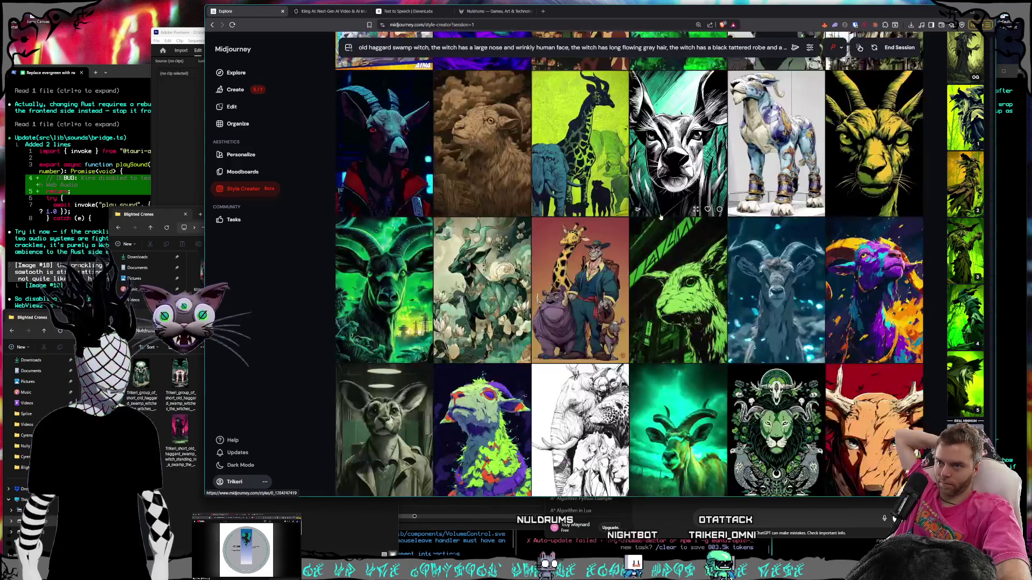
pyautogui.scroll(-6, 661, 216)
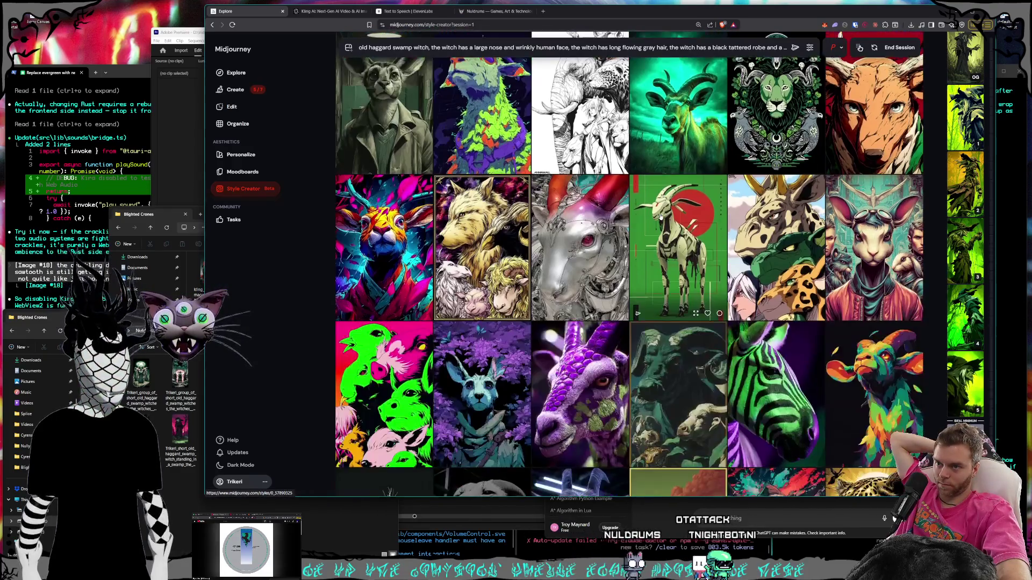
pyautogui.scroll(-8, 661, 217)
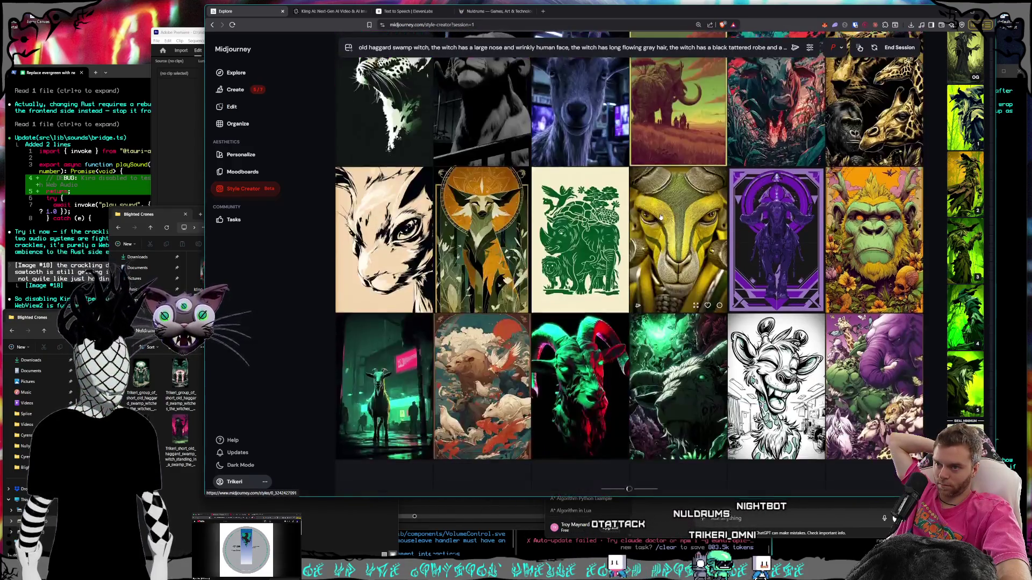
pyautogui.scroll(-4, 661, 216)
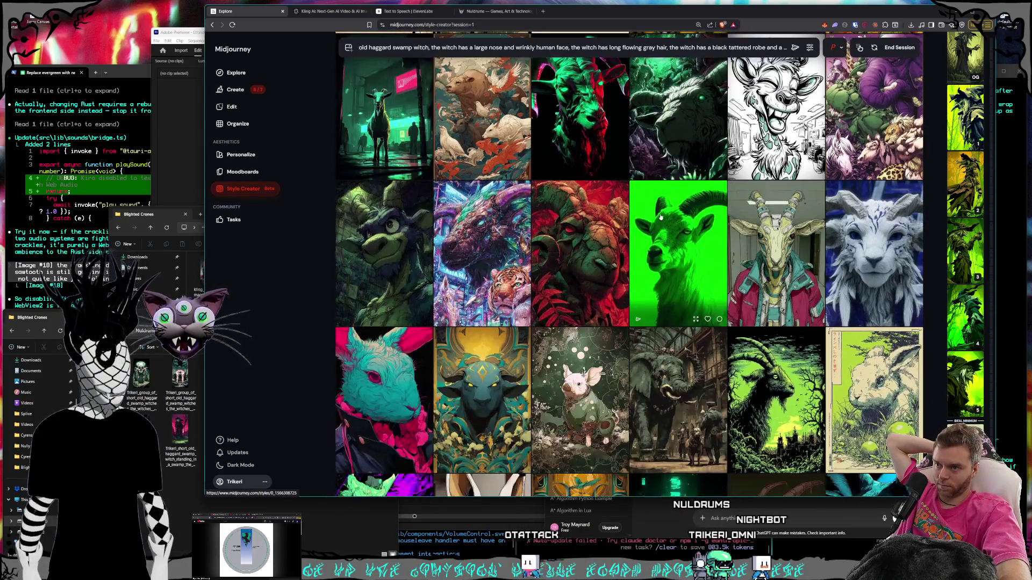
pyautogui.scroll(-1, 662, 216)
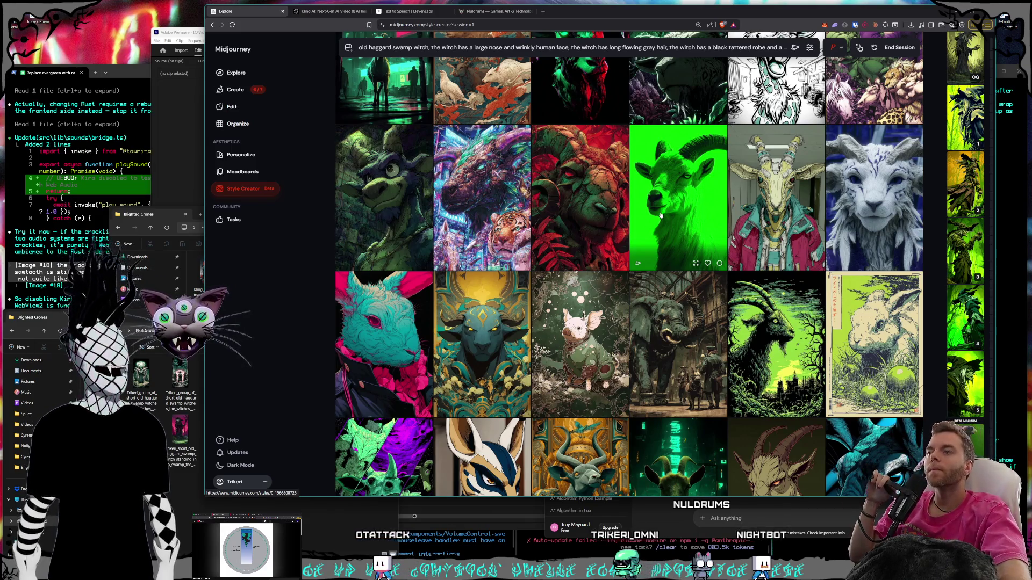
pyautogui.scroll(-5, 661, 215)
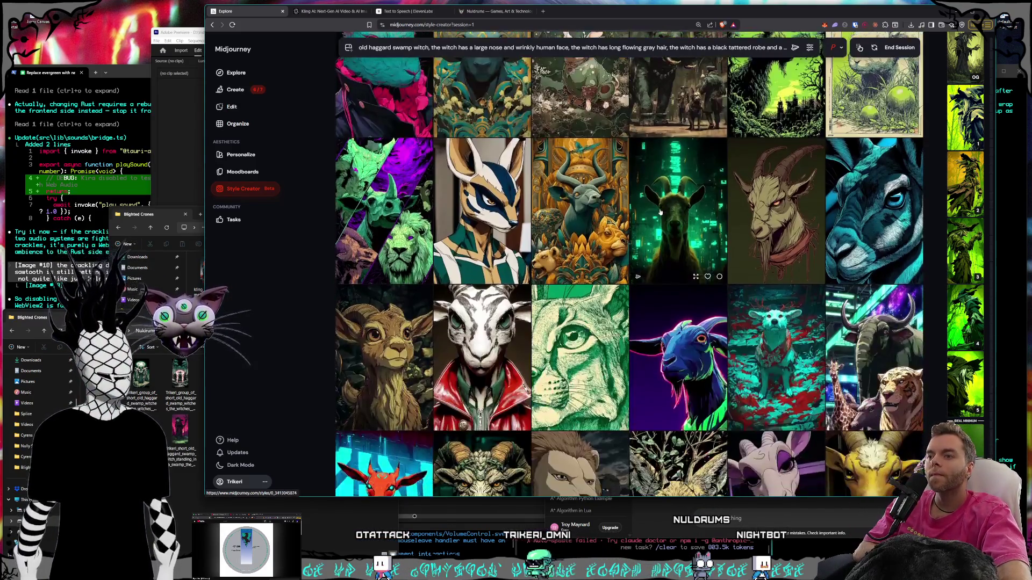
pyautogui.scroll(-3, 661, 212)
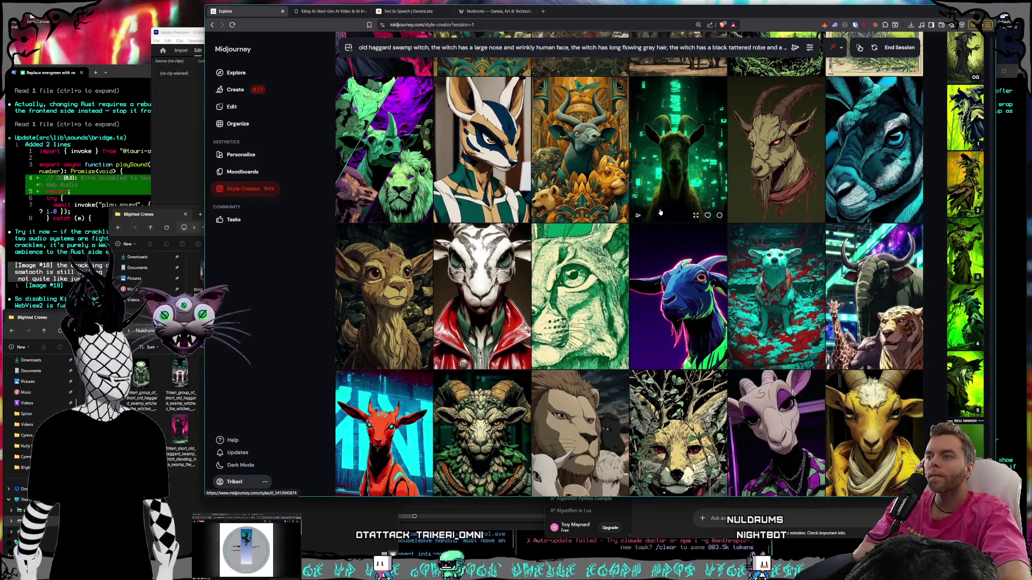
pyautogui.scroll(-4, 660, 212)
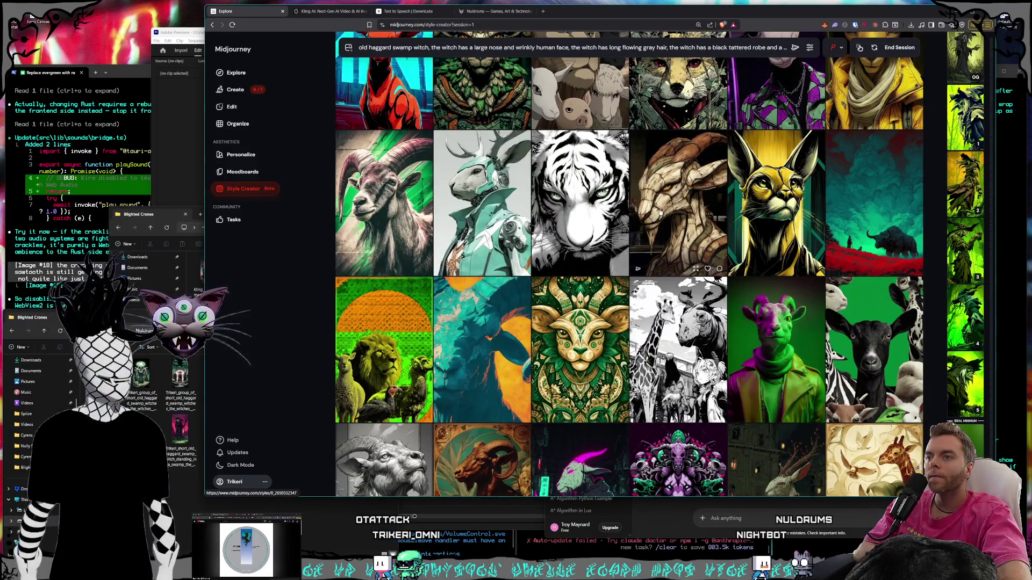
pyautogui.scroll(-5, 660, 212)
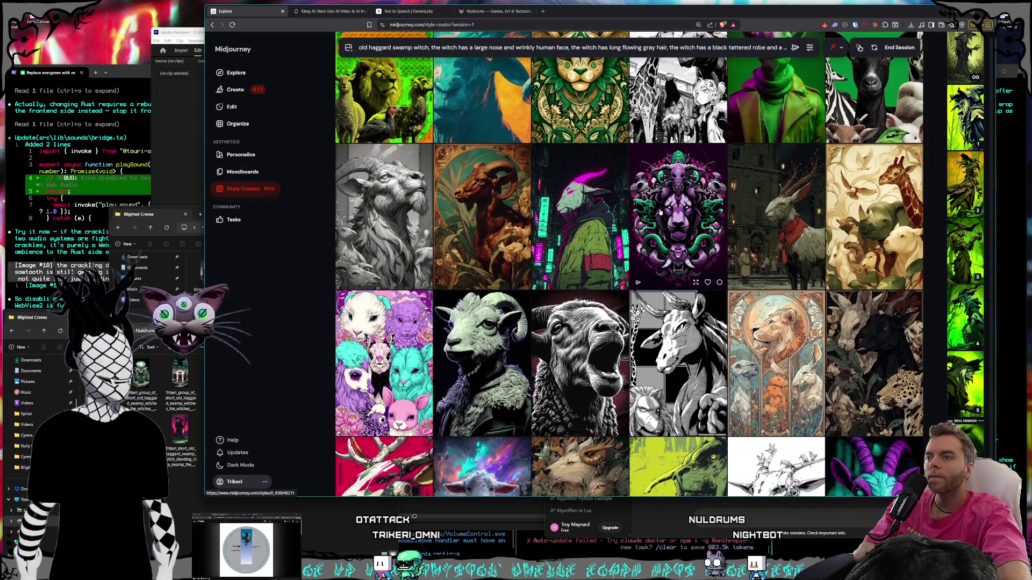
pyautogui.scroll(-4, 661, 212)
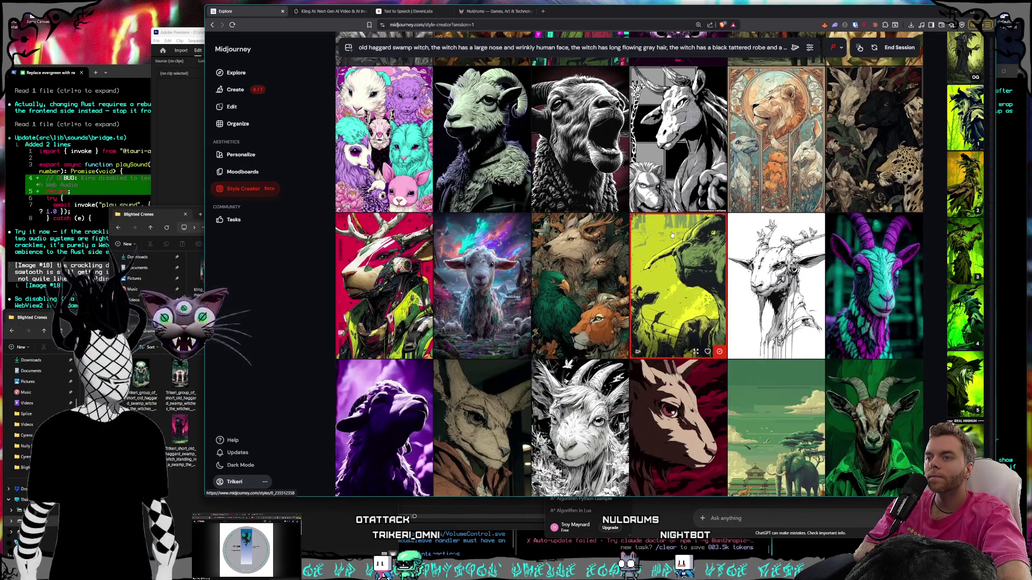
pyautogui.scroll(-15, 671, 236)
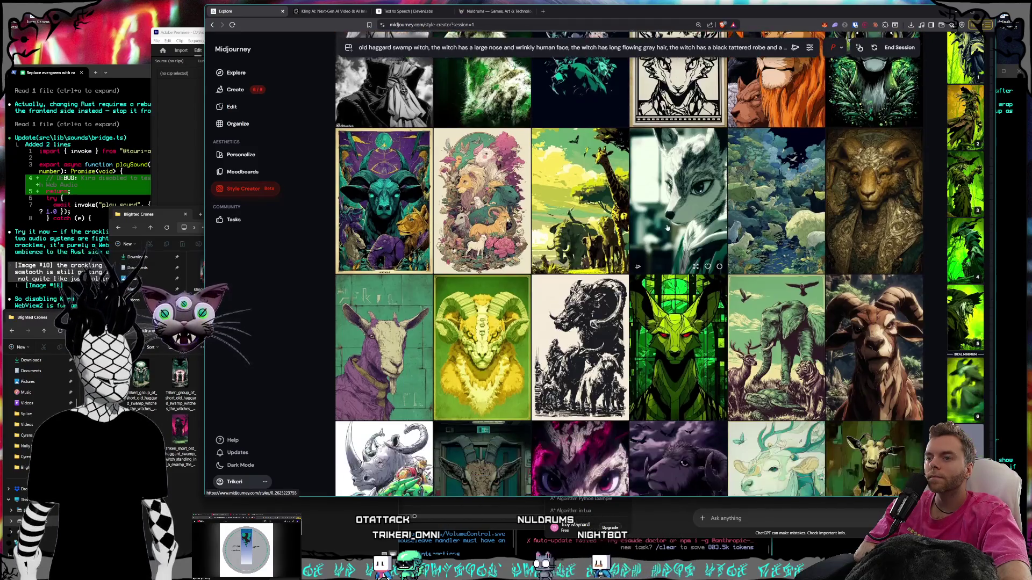
pyautogui.scroll(-4, 667, 228)
pyautogui.scroll(-2, 667, 228)
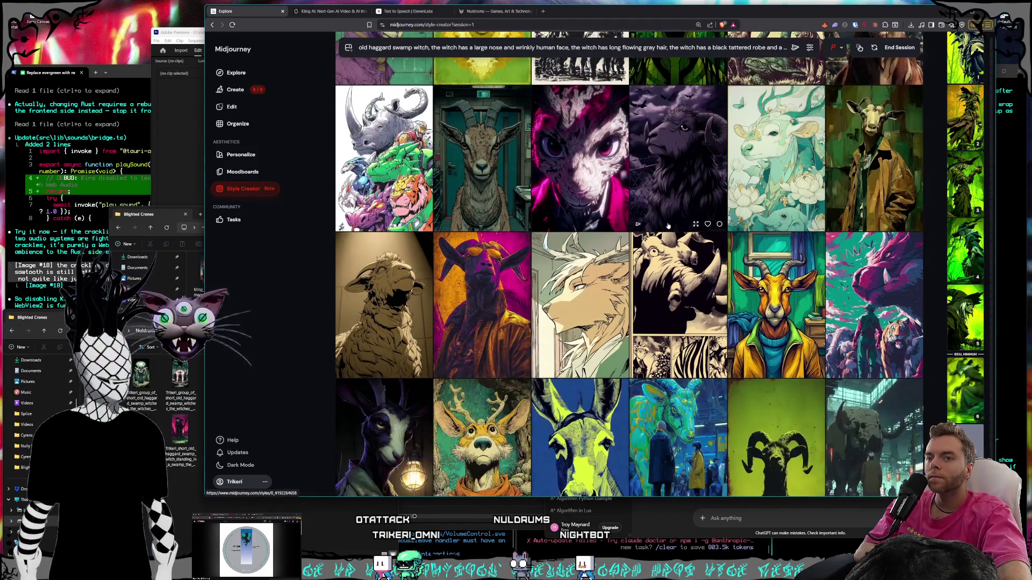
# Leave the style session, return to Create, and open the yellow swamp-witch image full size.
pyautogui.click(900, 47)
pyautogui.click(252, 90)
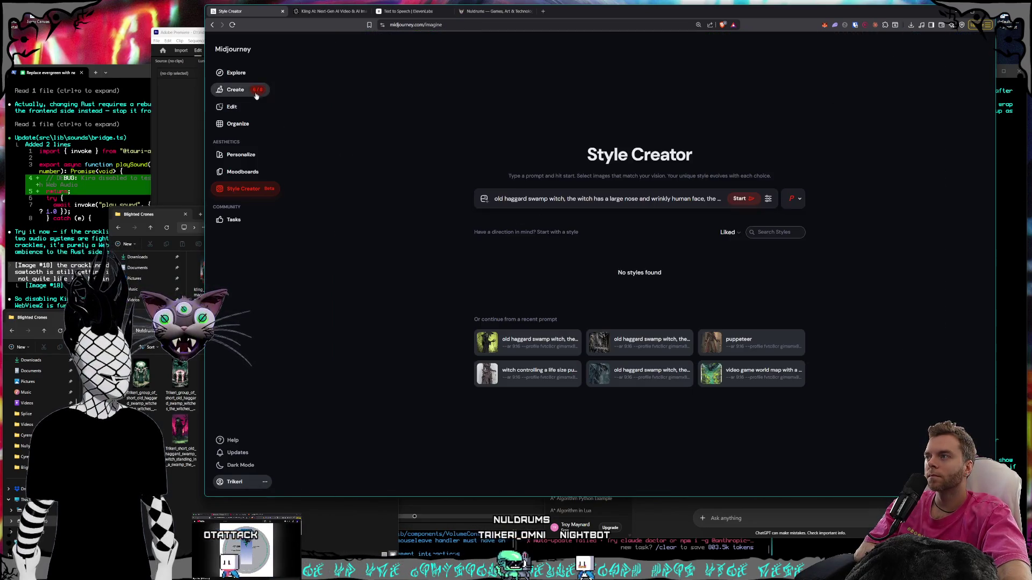
pyautogui.scroll(-4, 654, 314)
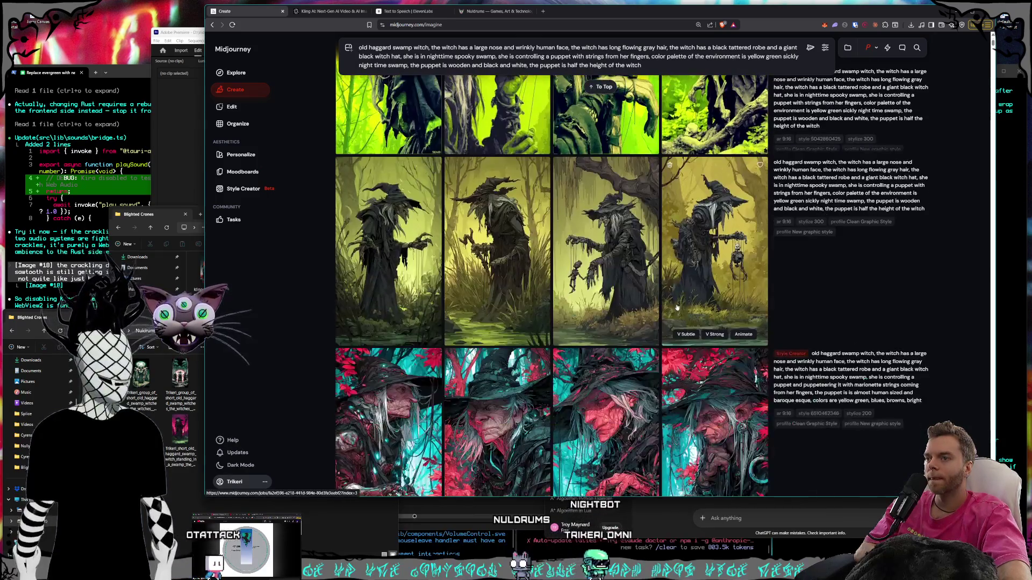
pyautogui.click(761, 288)
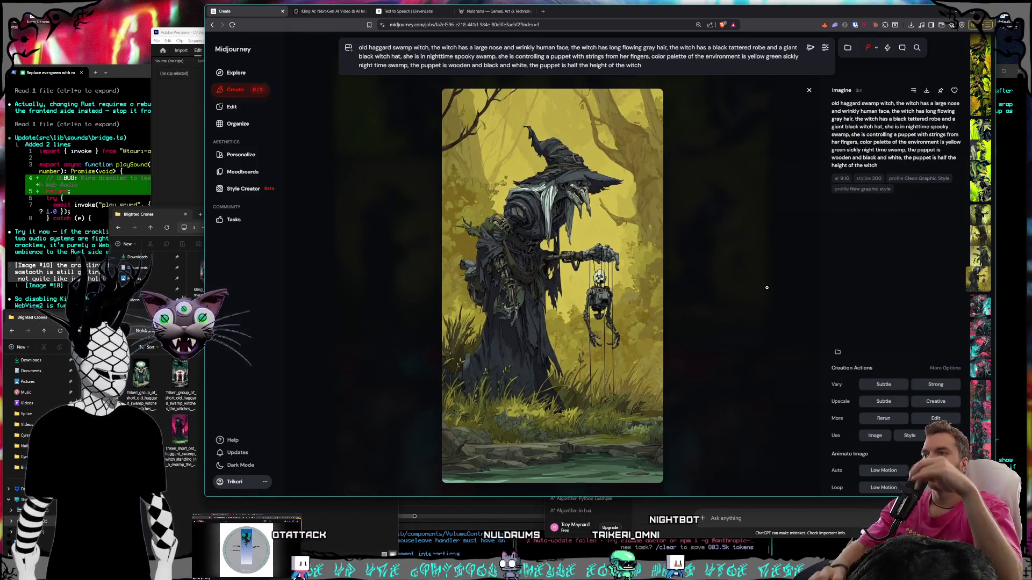
# Step backward through the witch image sets, comparing each variant in turn.
pyautogui.press('Left')
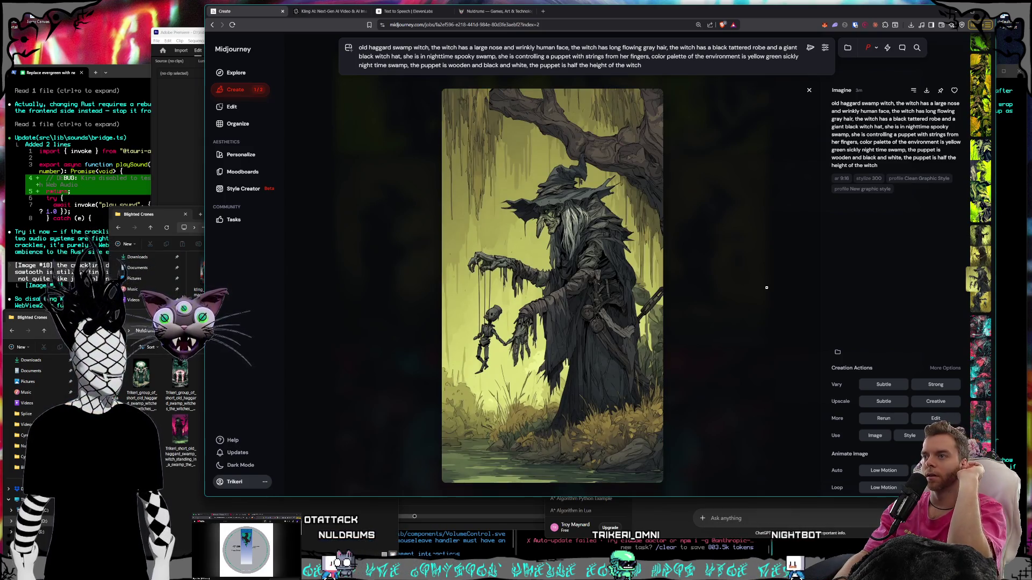
pyautogui.press('Left')
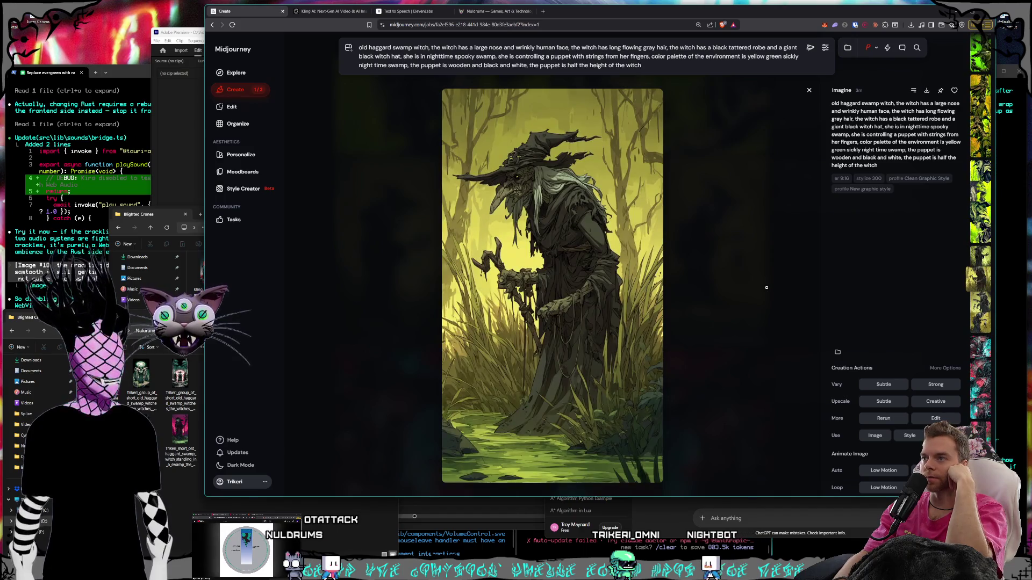
pyautogui.press('Left')
pyautogui.press('Left')
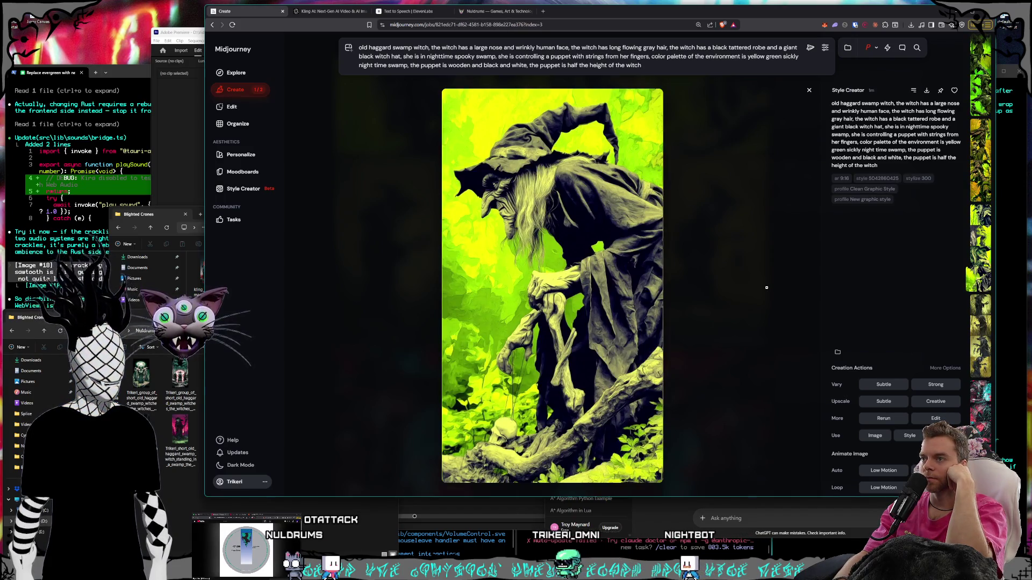
pyautogui.press('Left')
pyautogui.press('Left')
pyautogui.press('Left')
pyautogui.press('Left')
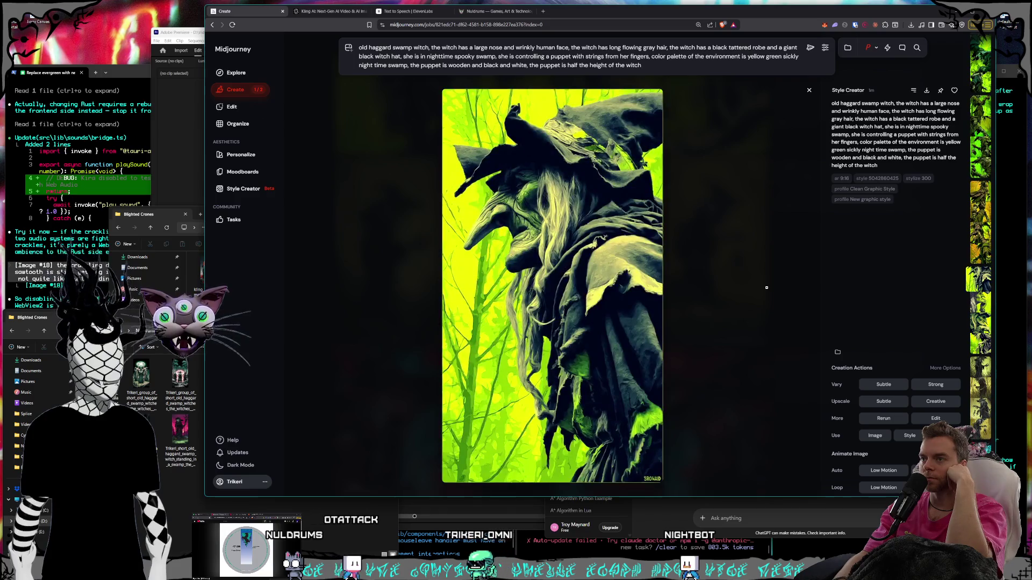
pyautogui.press('Left')
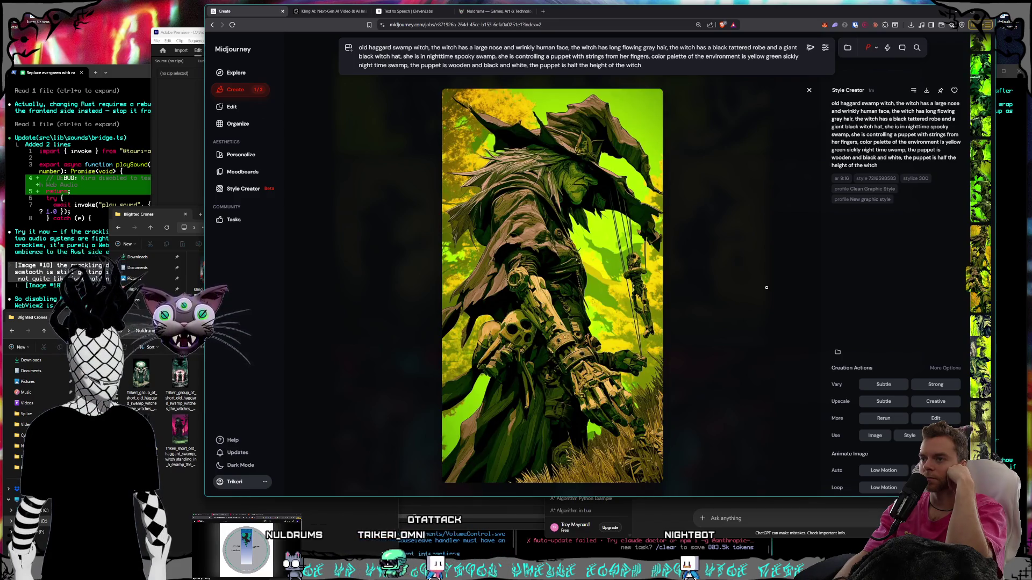
pyautogui.press('Left')
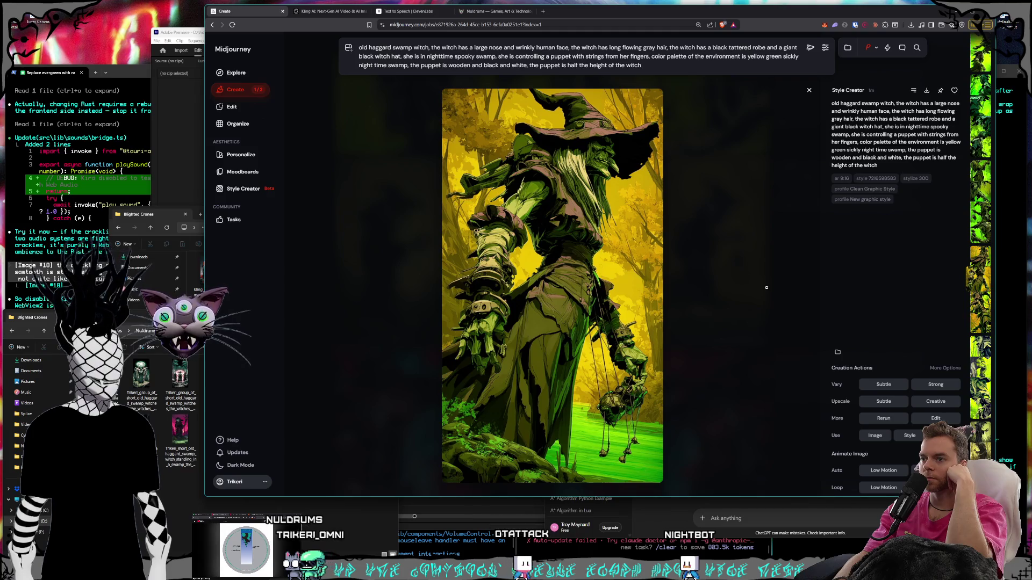
pyautogui.press('Left')
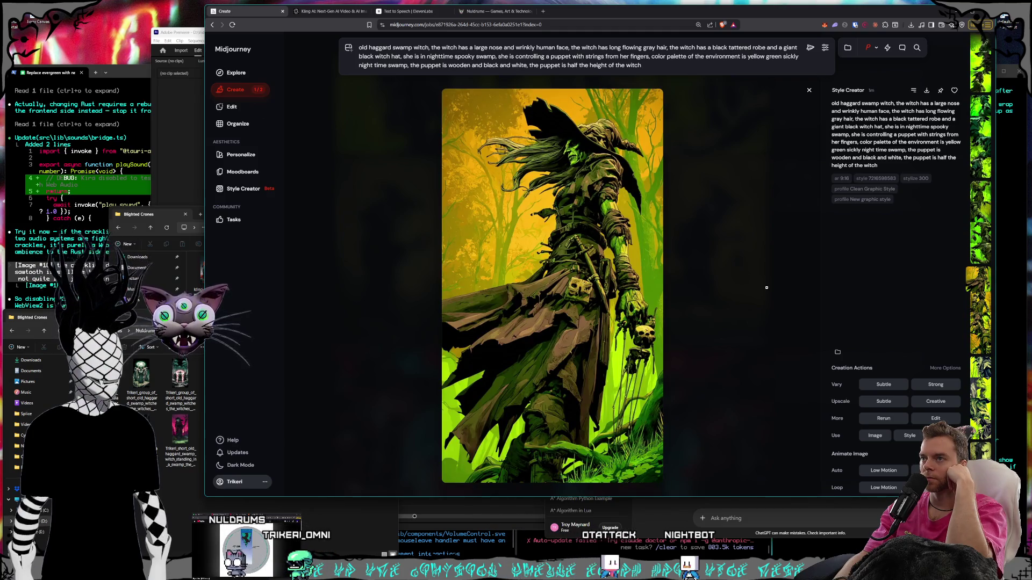
pyautogui.press('Left')
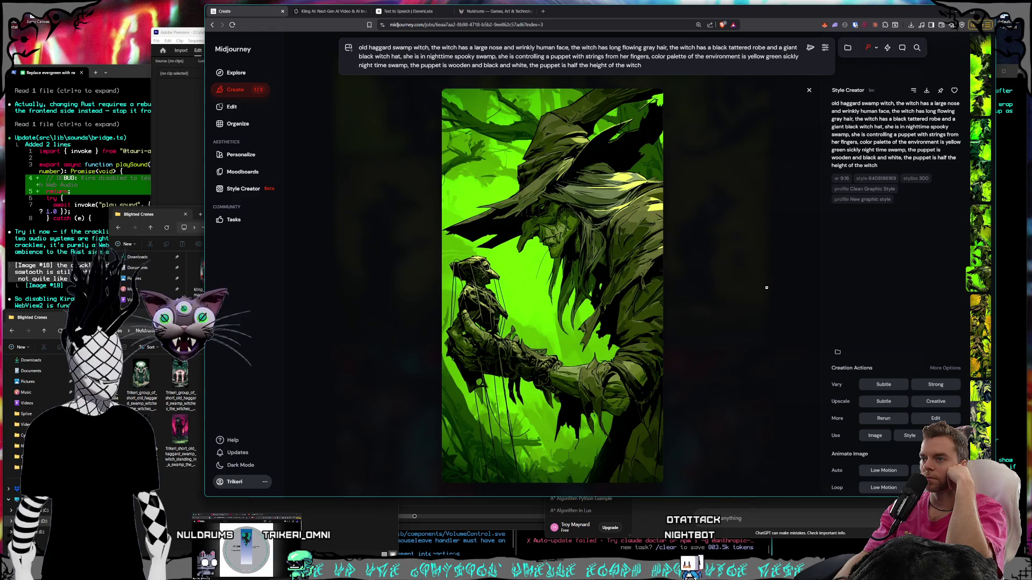
pyautogui.press('Left')
pyautogui.press('Left')
pyautogui.press('Left')
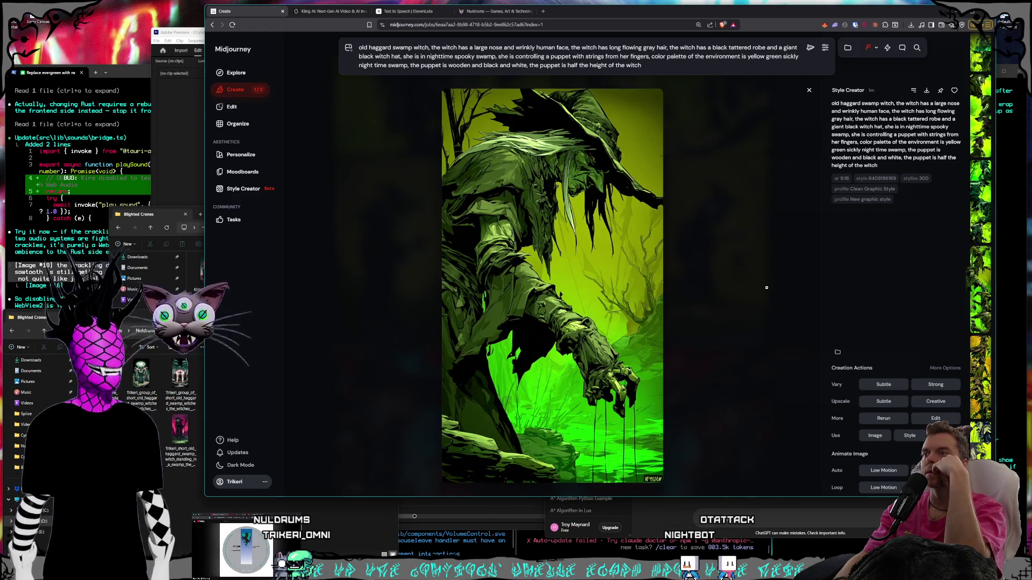
pyautogui.press('Left')
pyautogui.press('Left')
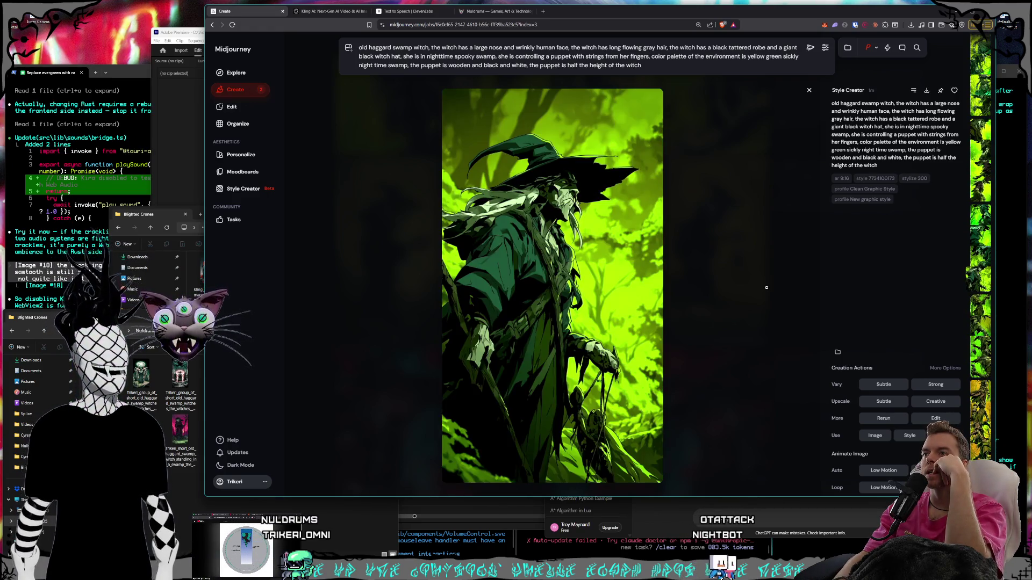
pyautogui.press('Left')
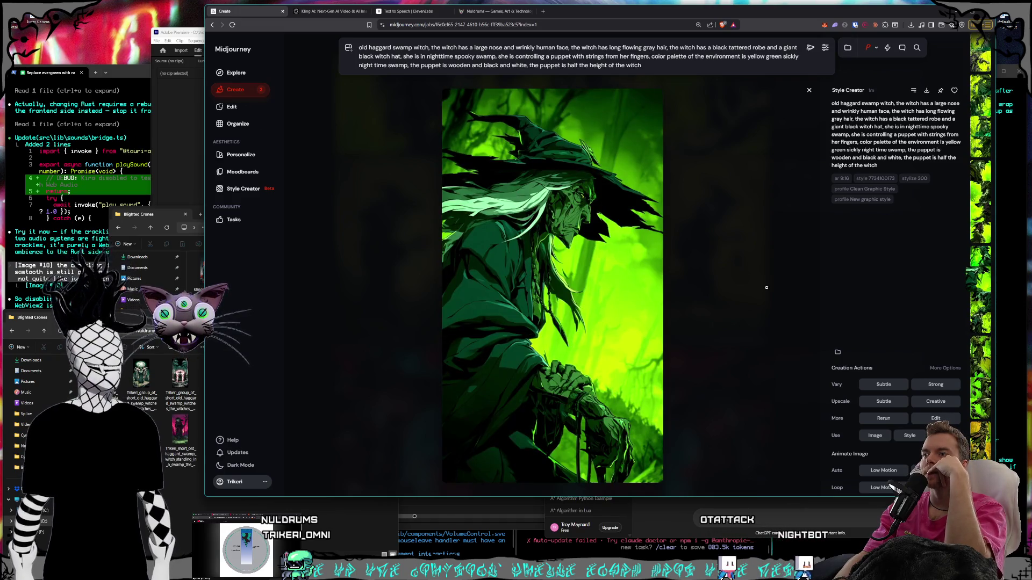
pyautogui.press('Left')
pyautogui.press('Left')
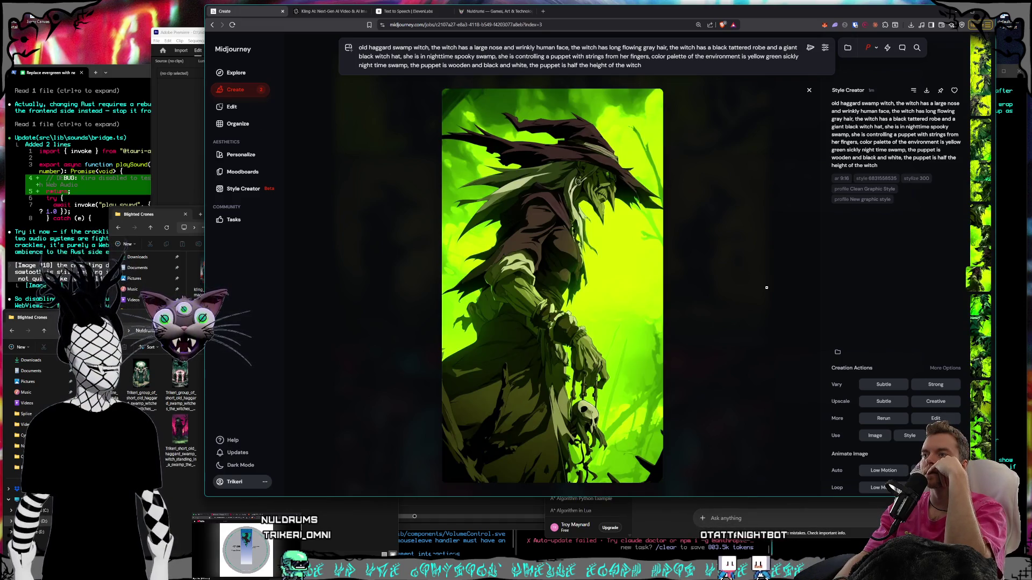
pyautogui.press('Left')
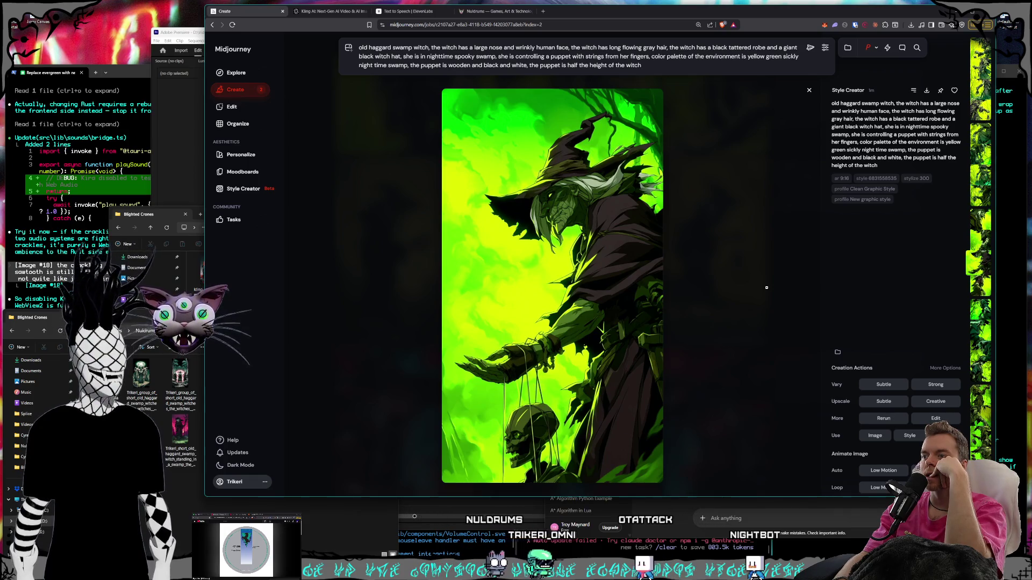
pyautogui.press('Left')
pyautogui.press('Left')
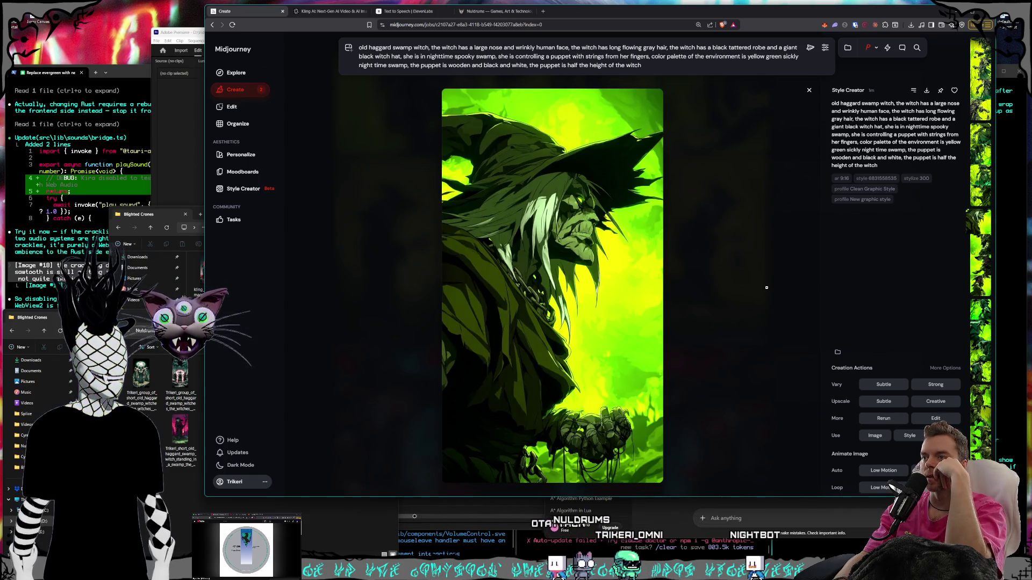
pyautogui.press('Left')
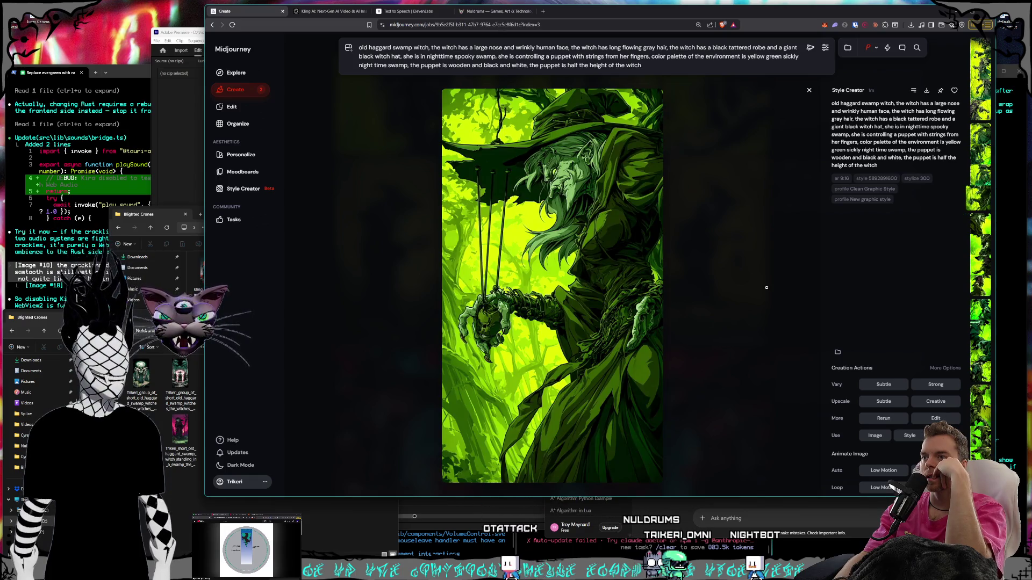
pyautogui.press('Left')
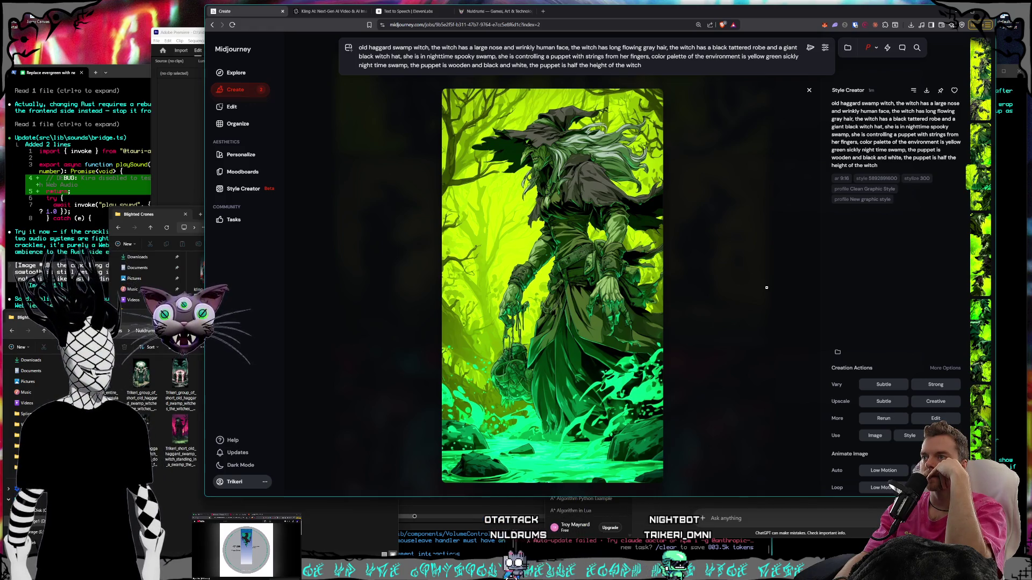
pyautogui.press('Left')
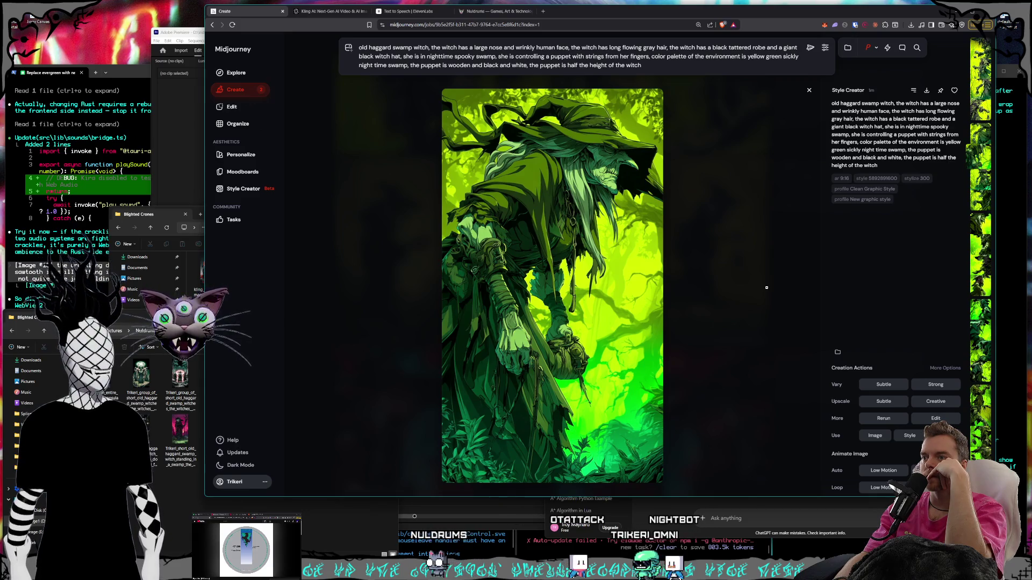
pyautogui.press('Left')
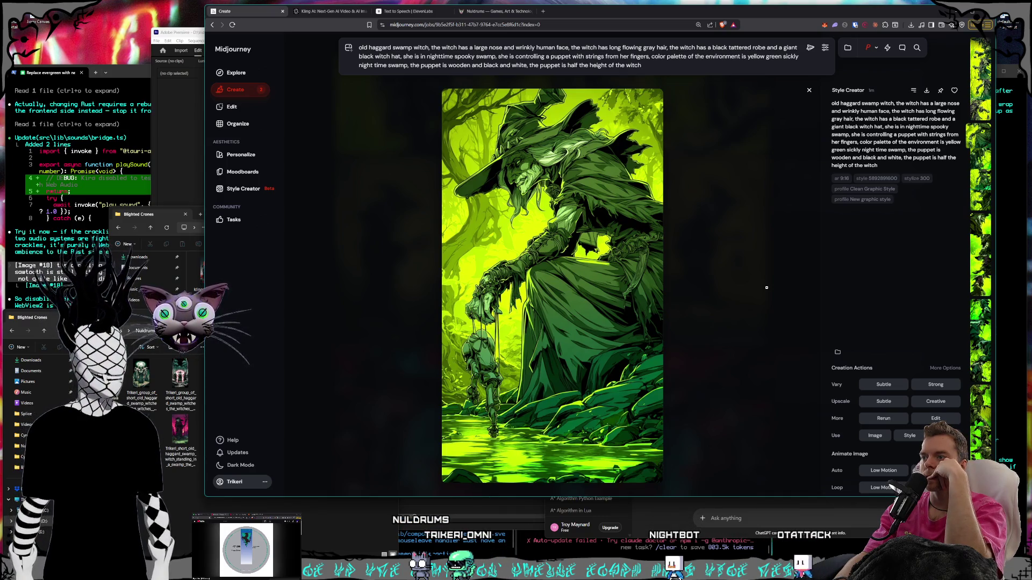
pyautogui.press('Left')
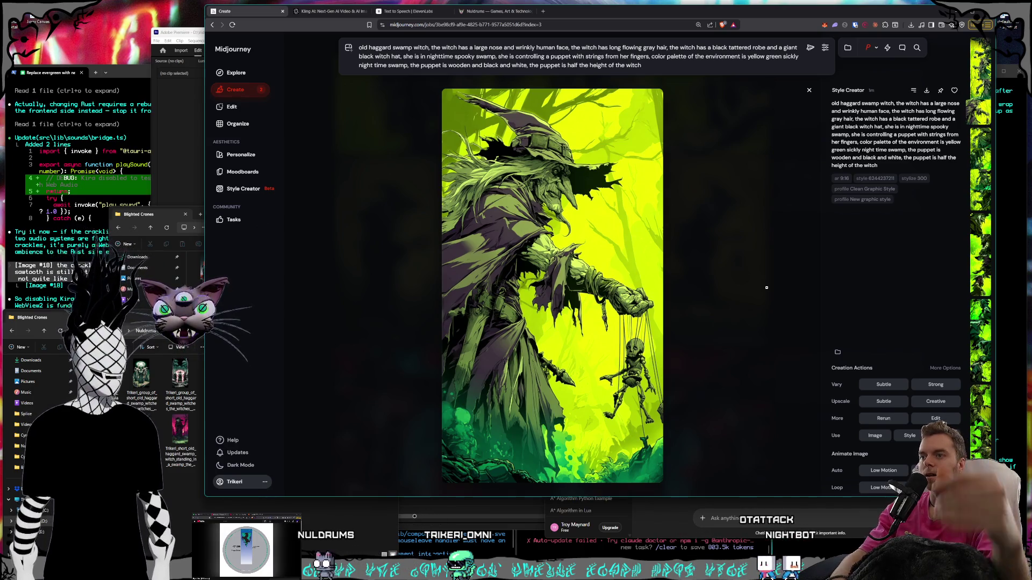
# Settle on the fourth witch-puppeteer variant and start saving it as a PNG.
pyautogui.press('Left')
pyautogui.press('Left')
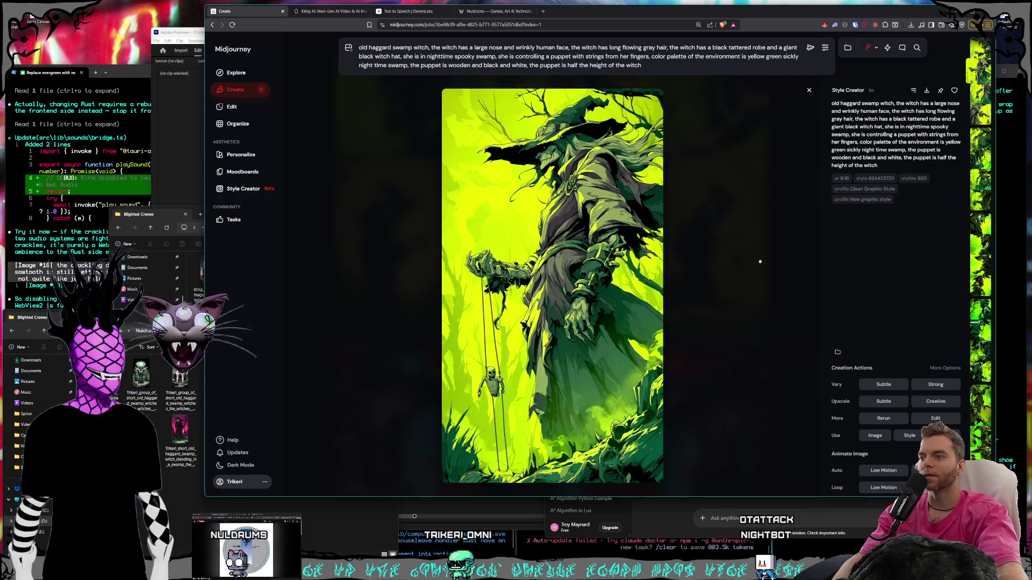
pyautogui.press('Left')
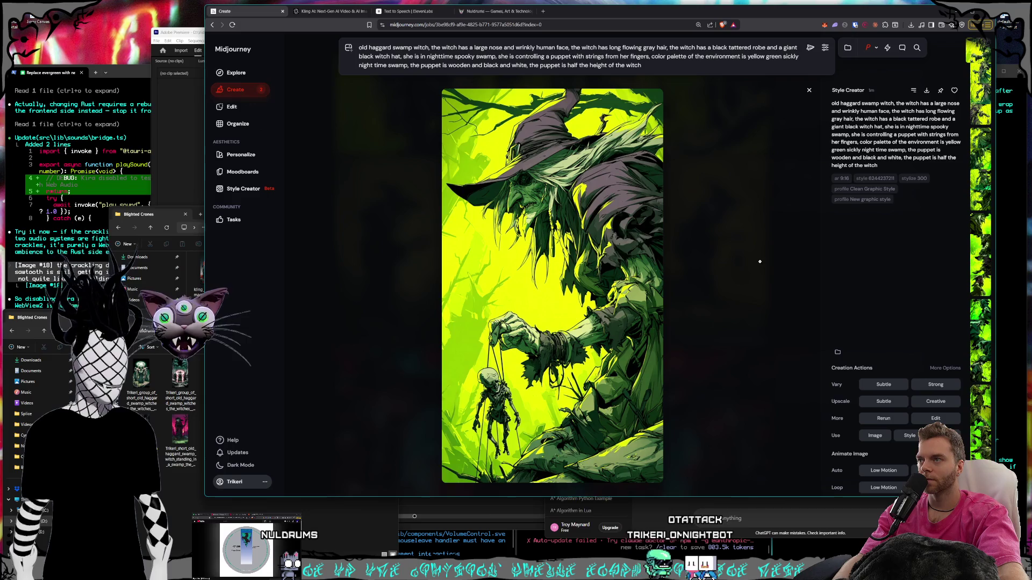
pyautogui.press('Right')
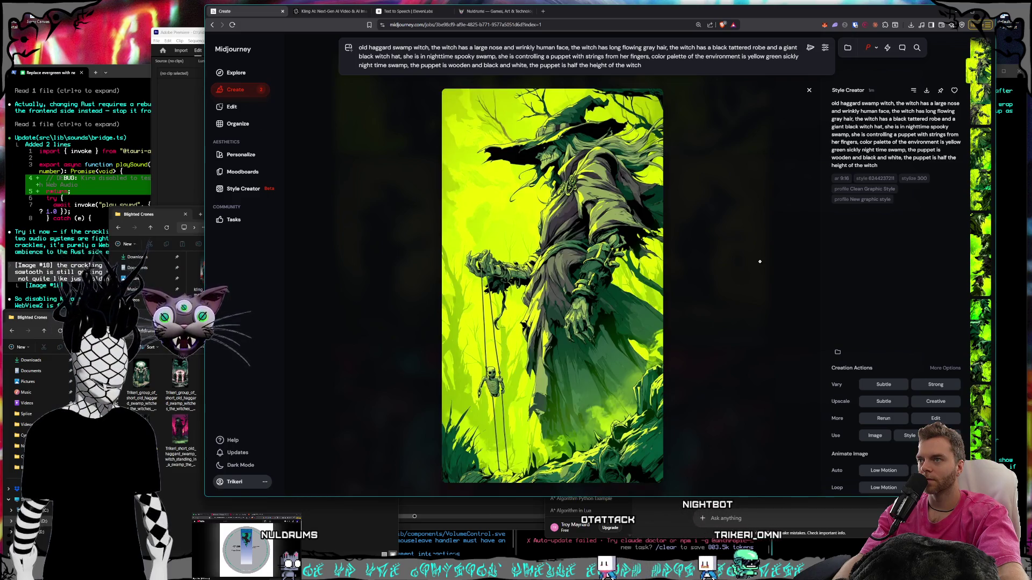
pyautogui.press('Right')
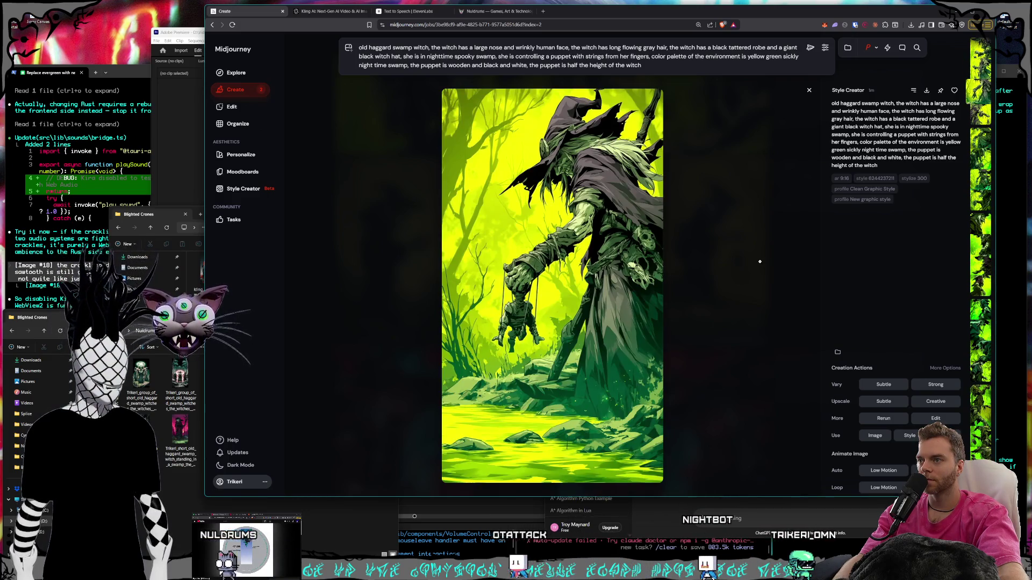
pyautogui.press('Right')
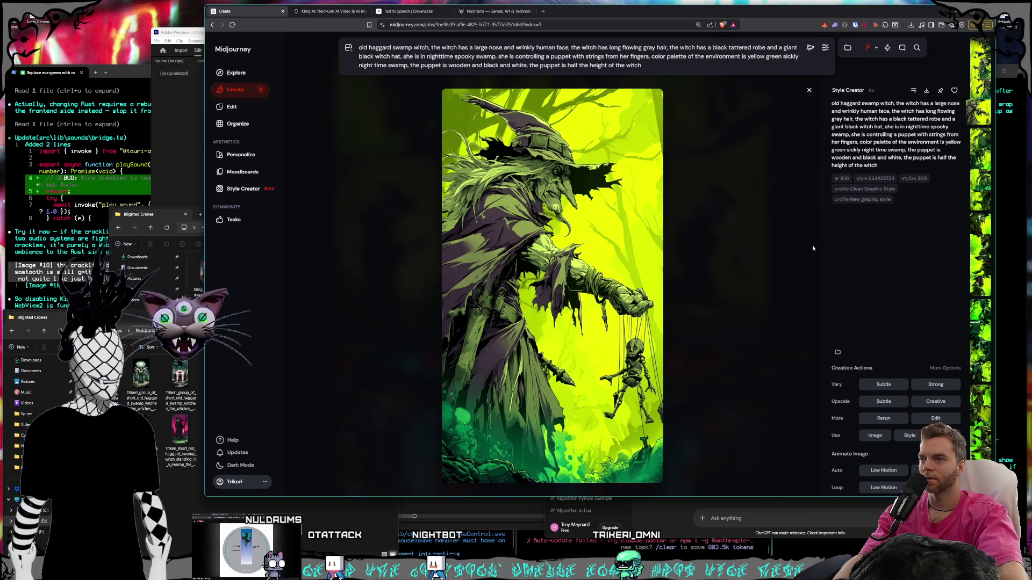
pyautogui.hotkey('ctrl', 's')
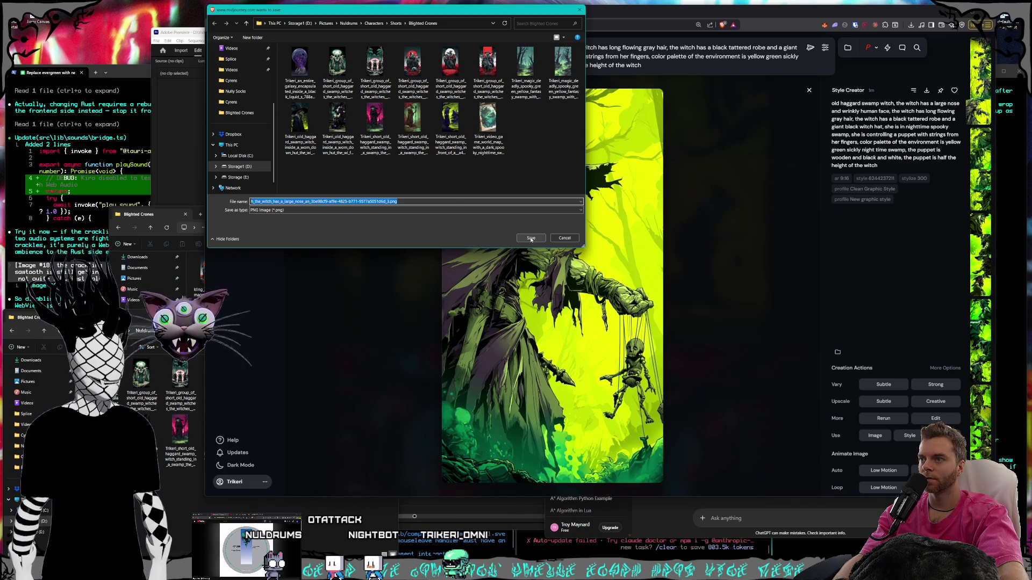
# Confirm saving the witch PNG, then look back at the earlier variants.
pyautogui.click(531, 238)
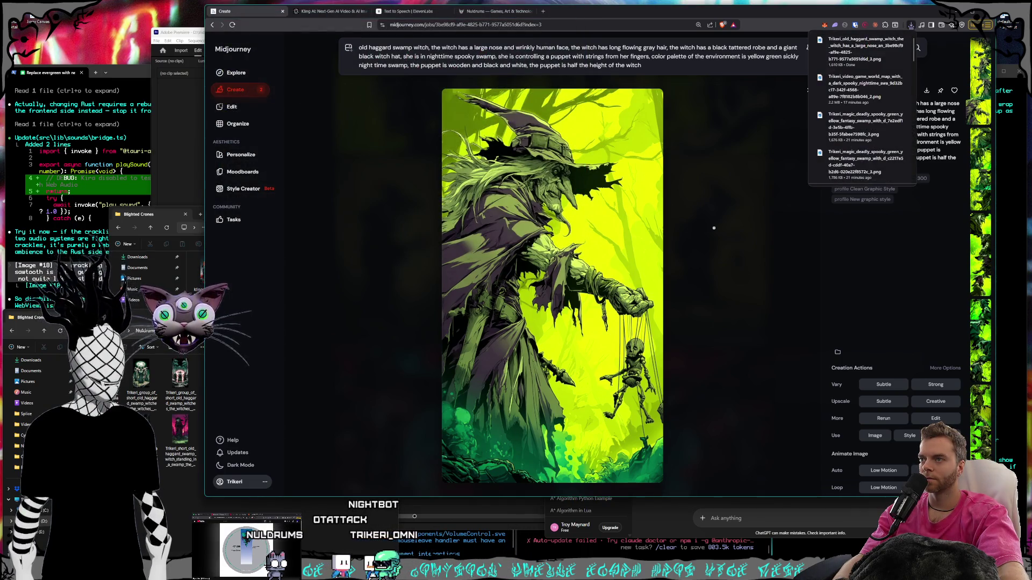
pyautogui.press('Left')
pyautogui.press('Left')
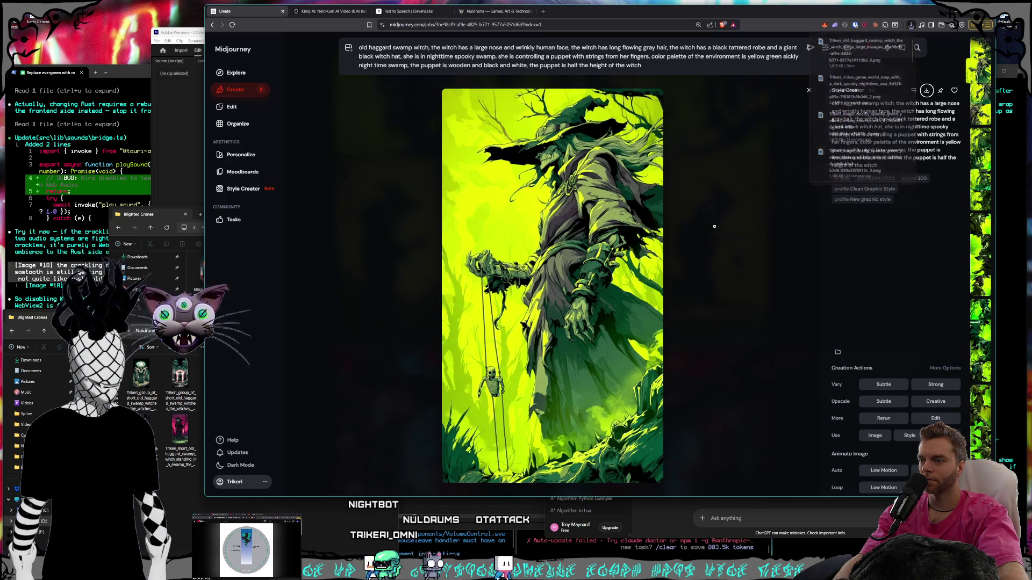
pyautogui.press('Left')
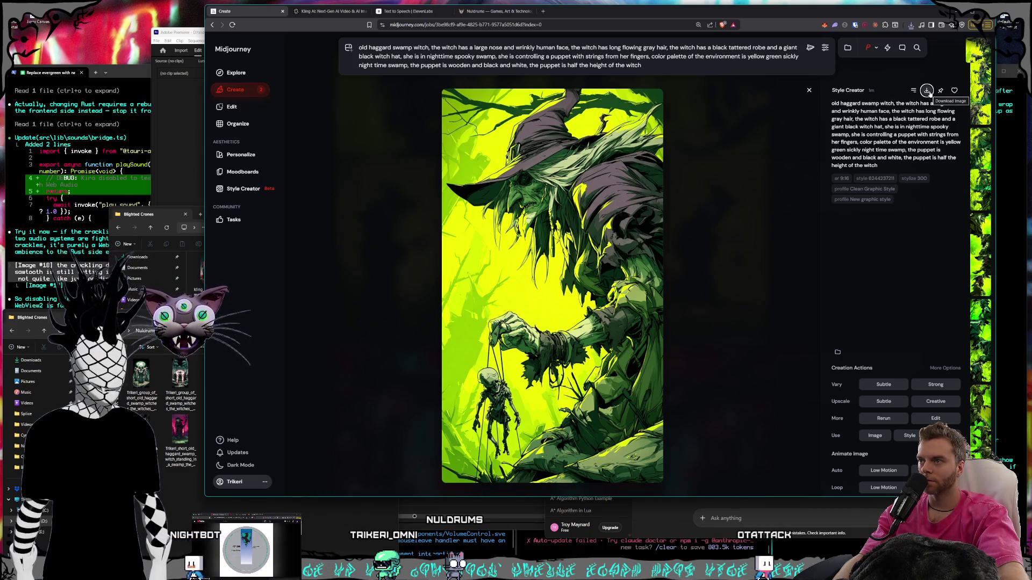
# Download the fourth witch-puppeteer variant, confirm the save, and switch to Photoshop.
pyautogui.press('Right')
pyautogui.press('Right')
pyautogui.press('Right')
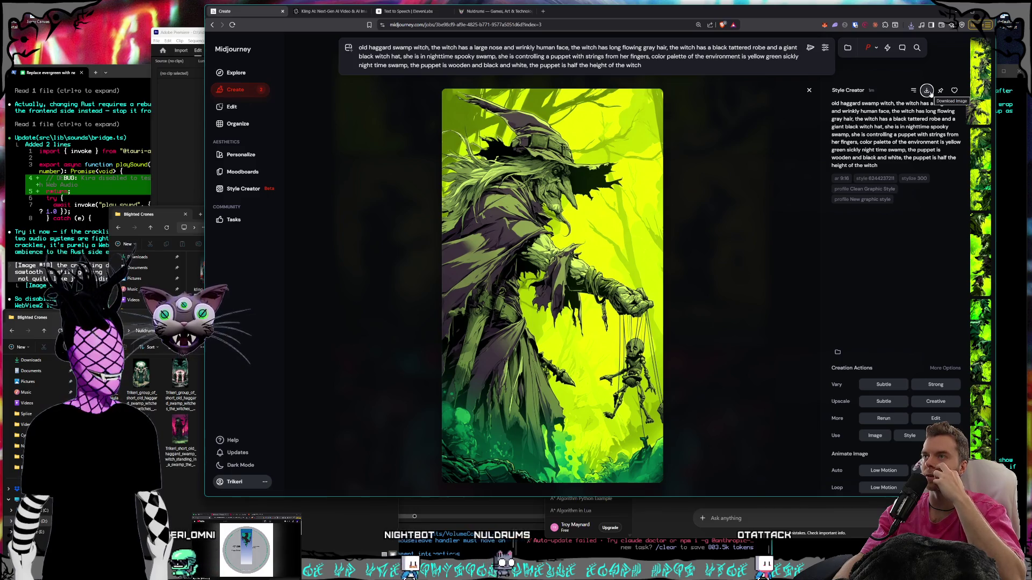
pyautogui.click(927, 90)
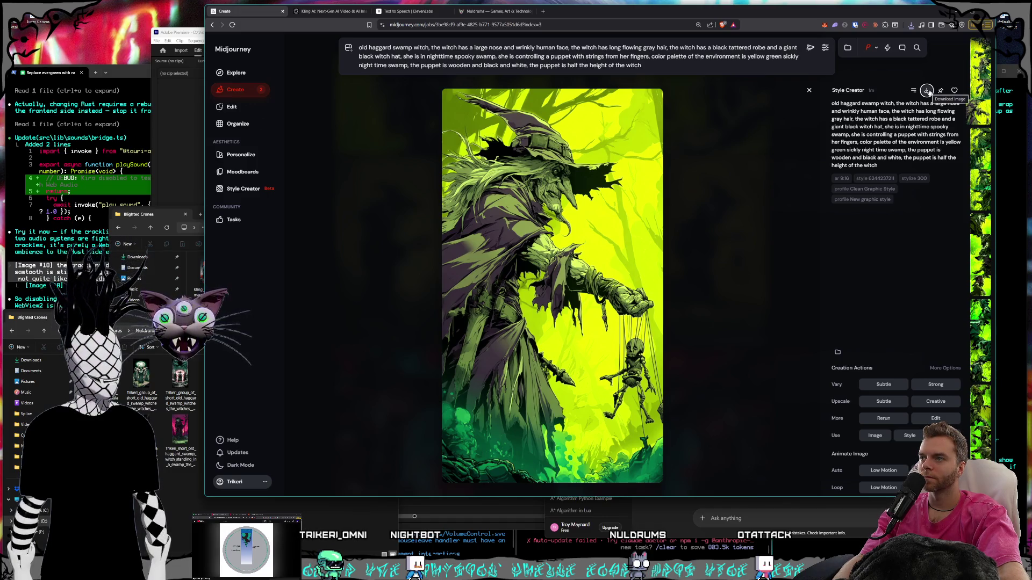
pyautogui.press('Left')
pyautogui.press('Left')
pyautogui.press('Left')
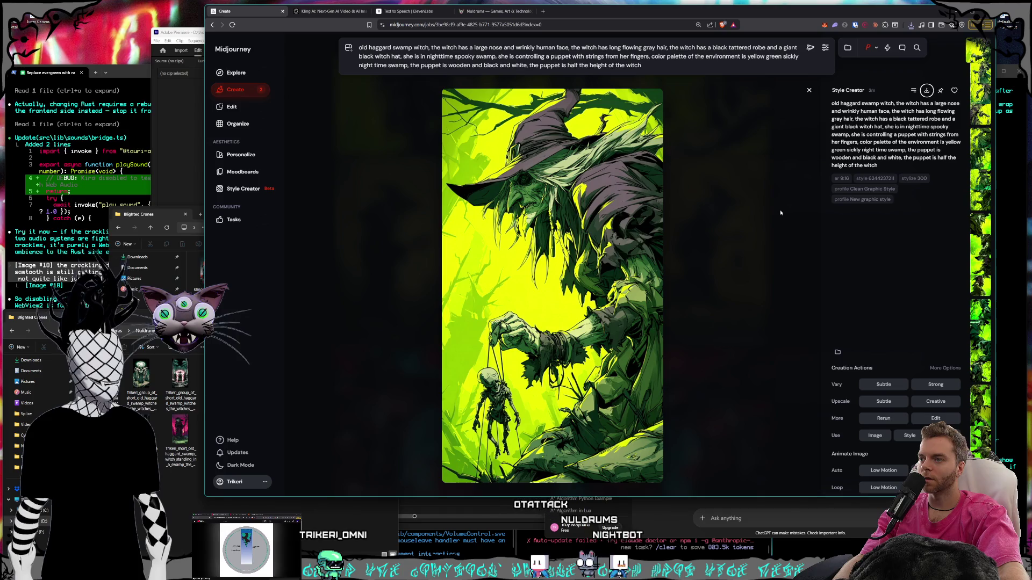
pyautogui.press('Return')
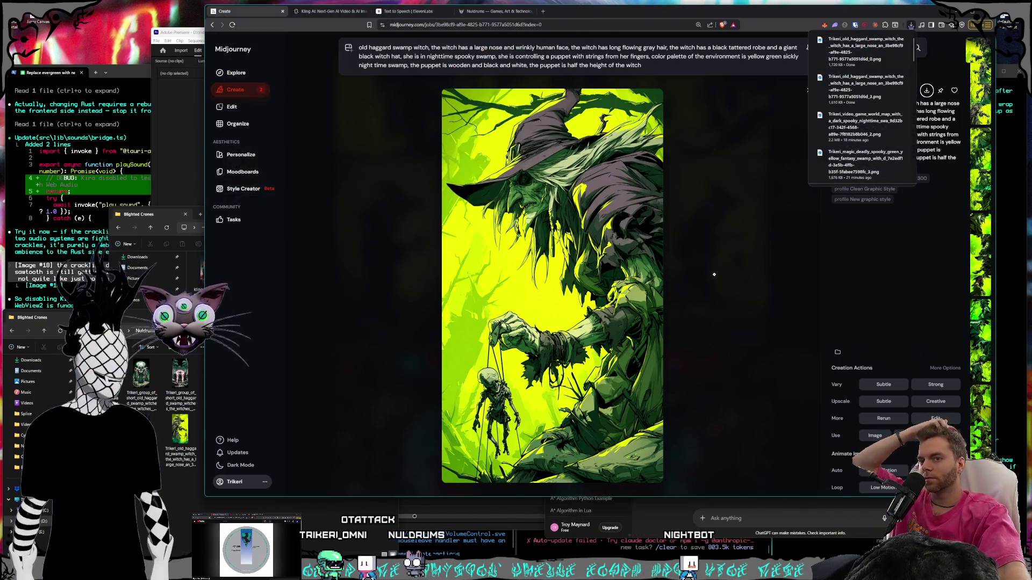
pyautogui.press('Right')
pyautogui.press('Right')
pyautogui.press('Right')
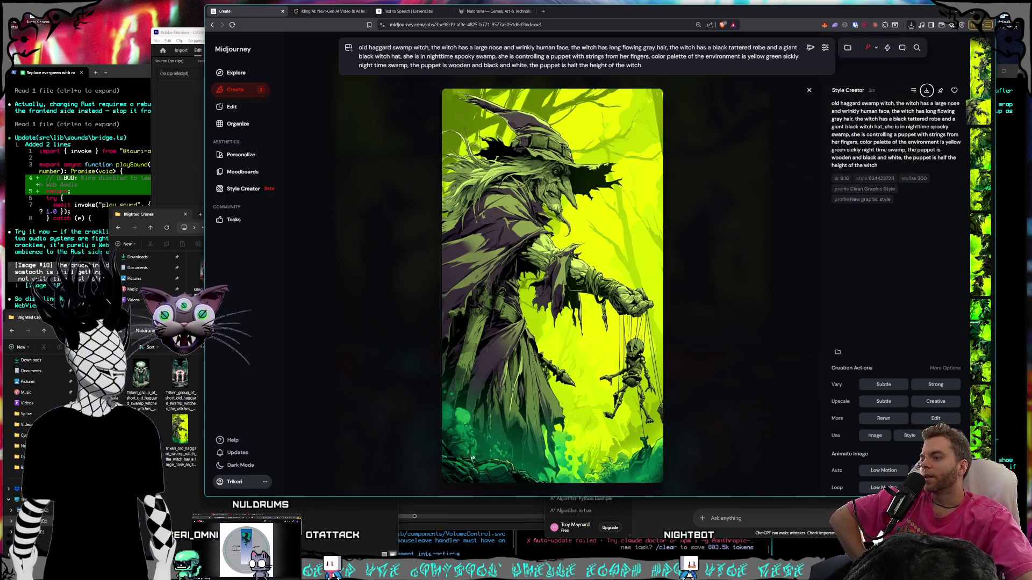
pyautogui.hotkey('alt', 'Tab')
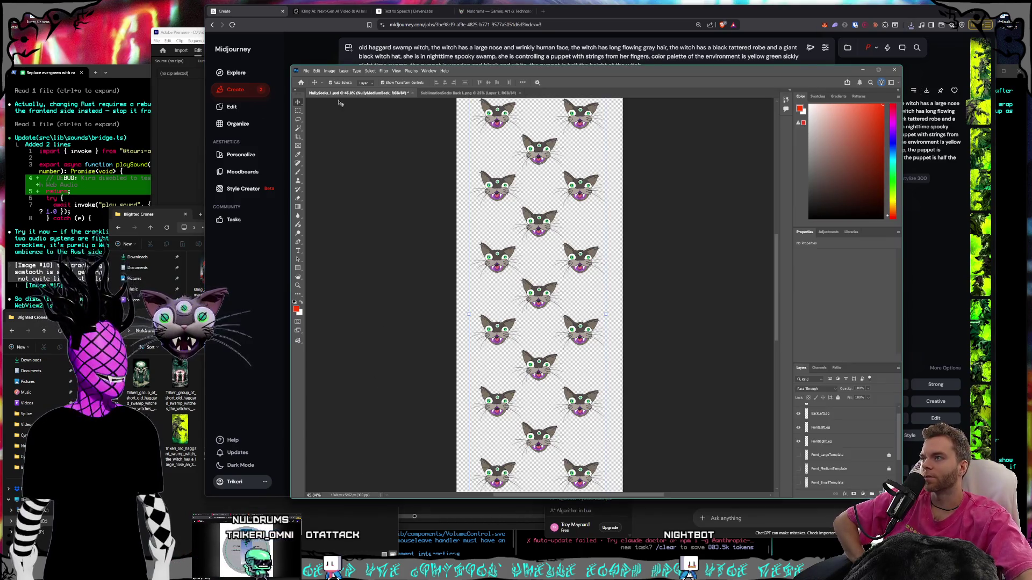
# Start opening a file and browse to the Pictures folder on the D: drive.
pyautogui.click(303, 73)
pyautogui.click(370, 182)
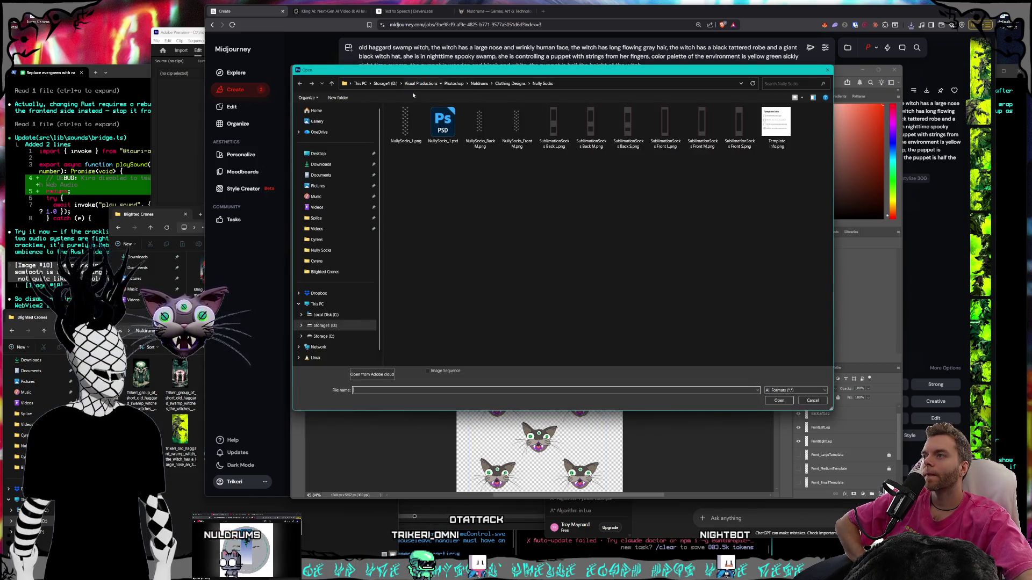
pyautogui.click(388, 83)
pyautogui.doubleClick(437, 199)
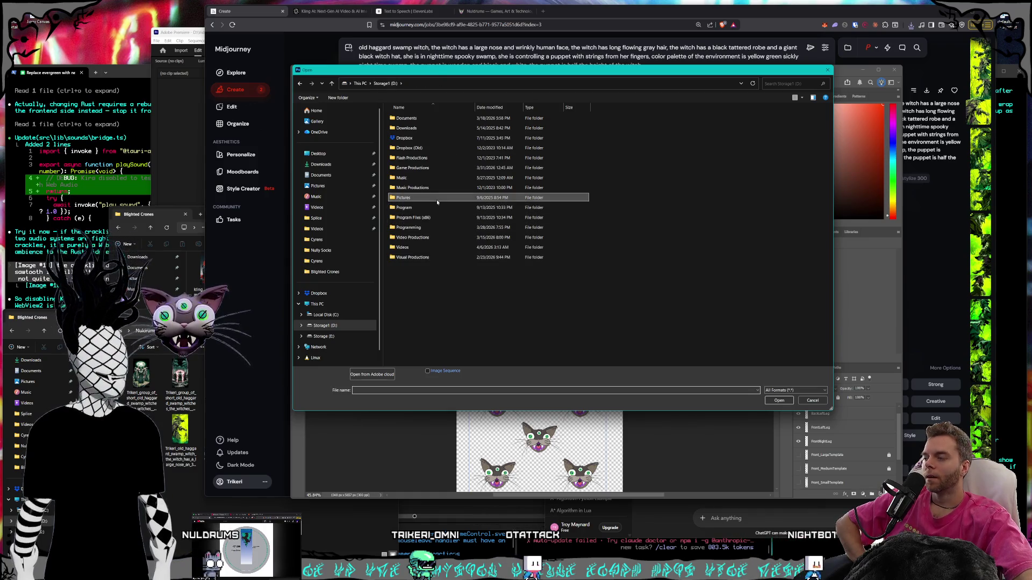
pyautogui.scroll(-8, 483, 188)
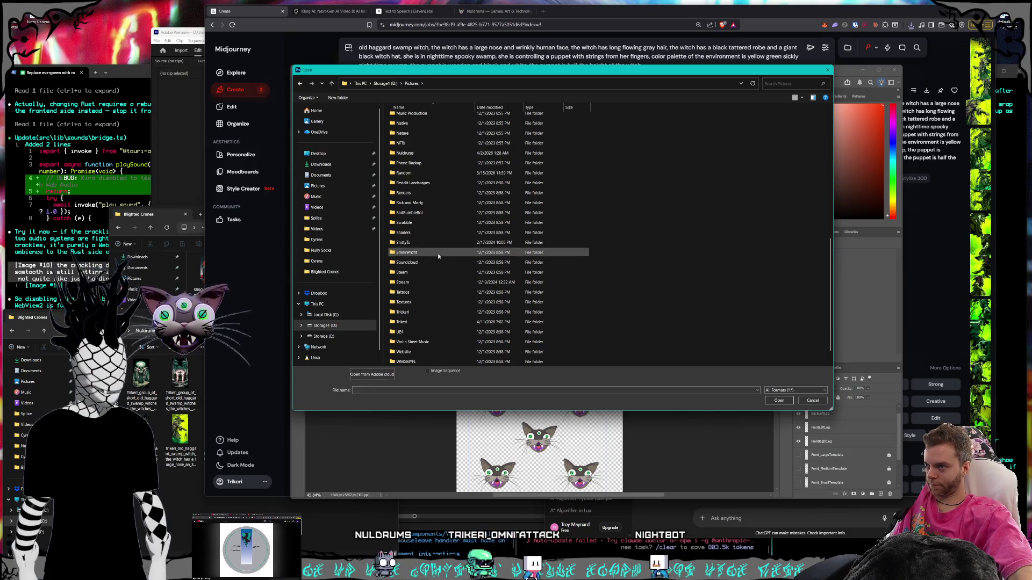
pyautogui.scroll(2, 438, 250)
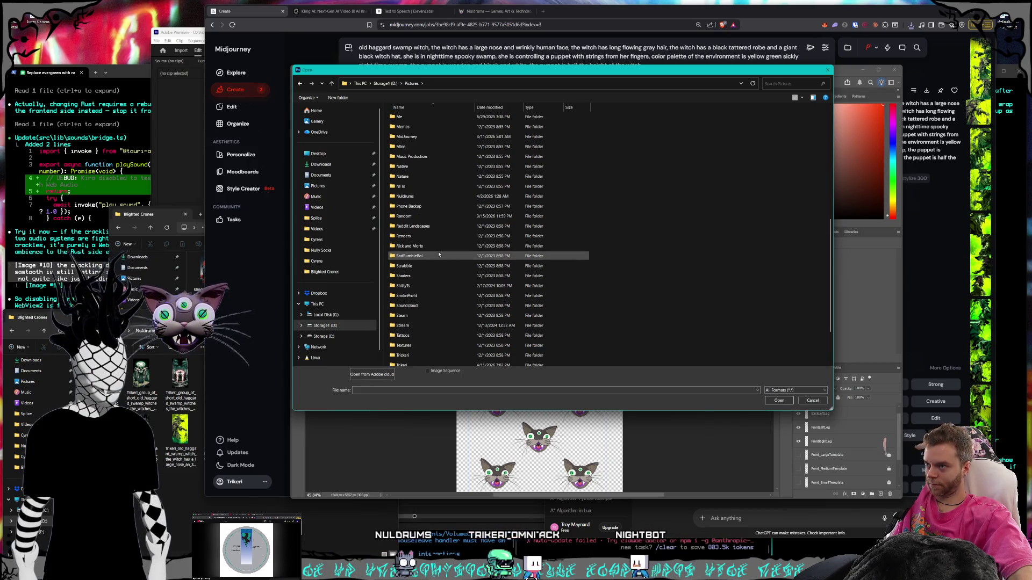
# Go through Nuldrums > Characters > Shorts > Blighted Crones and open the witch PNG.
pyautogui.doubleClick(416, 197)
pyautogui.doubleClick(420, 158)
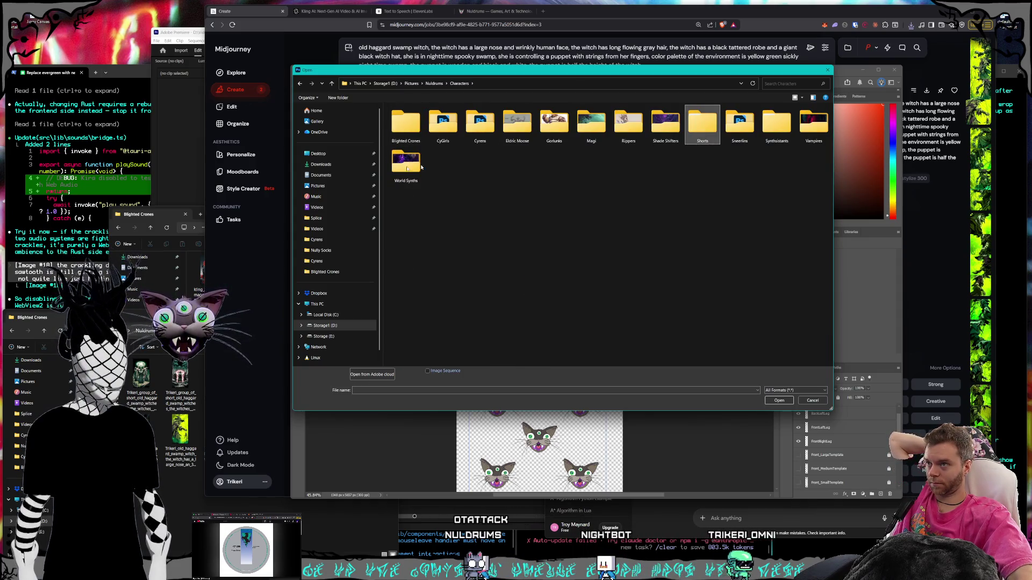
pyautogui.doubleClick(702, 132)
pyautogui.press('Return')
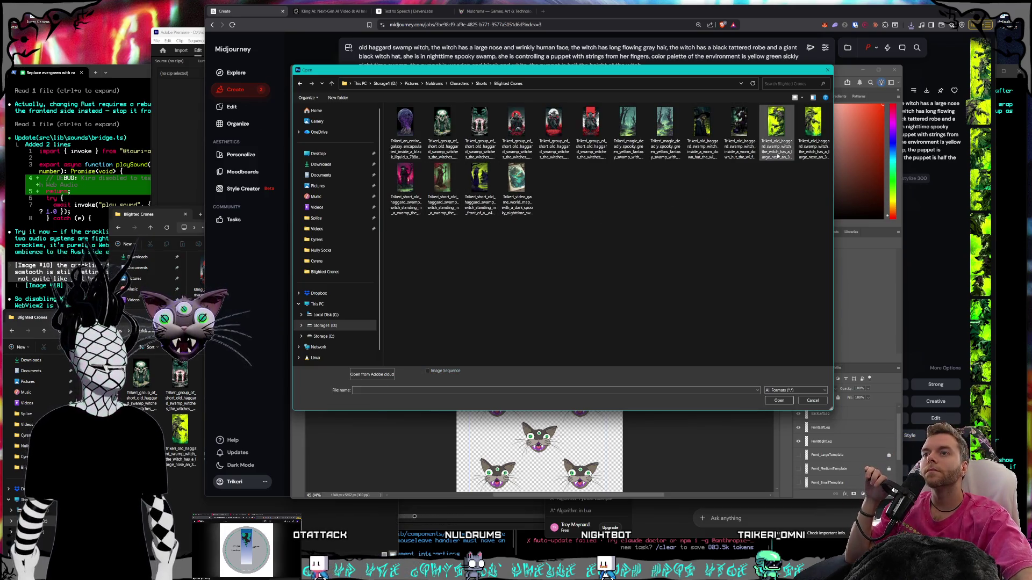
pyautogui.click(776, 126)
pyautogui.click(813, 127)
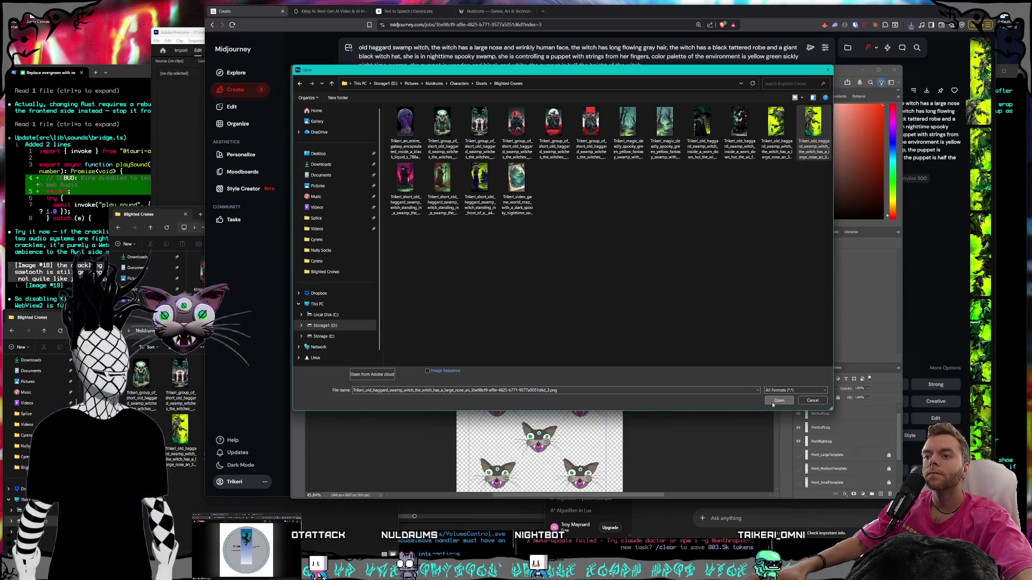
pyautogui.press('Return')
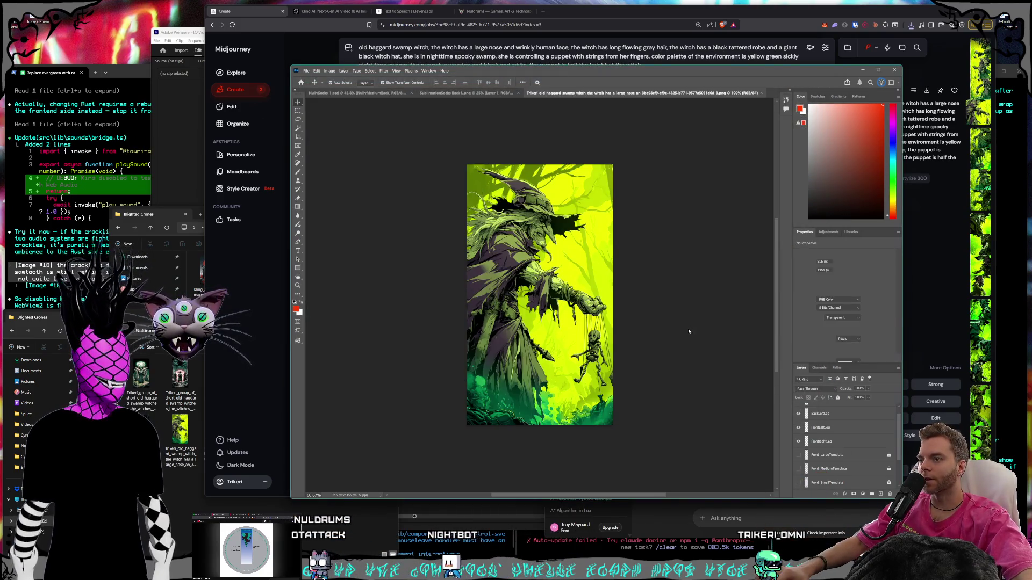
# Turn the Background into a regular layer, lasso the witch's hand, and start Generative Fill.
pyautogui.click(298, 120)
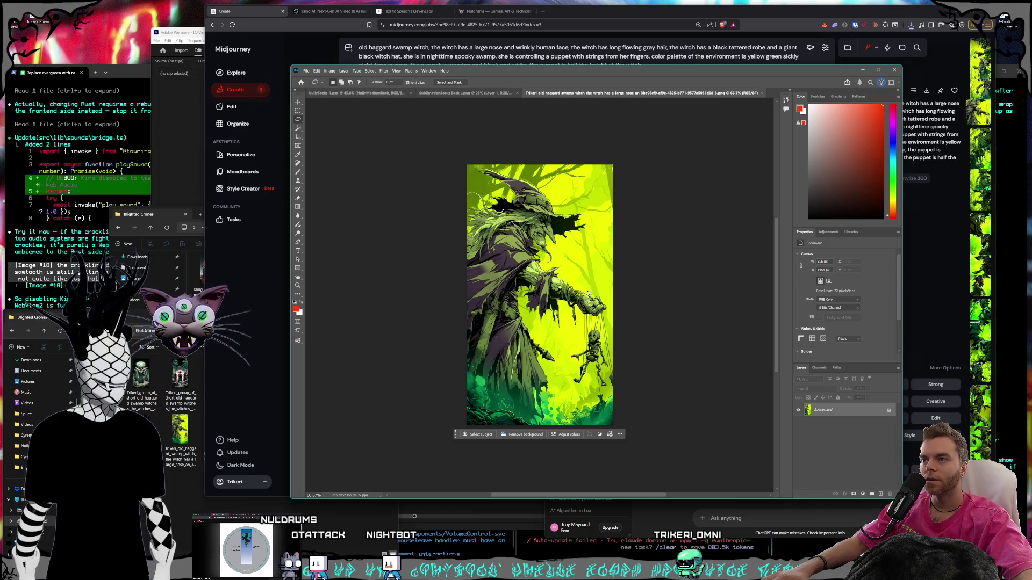
pyautogui.doubleClick(865, 415)
pyautogui.press('Escape')
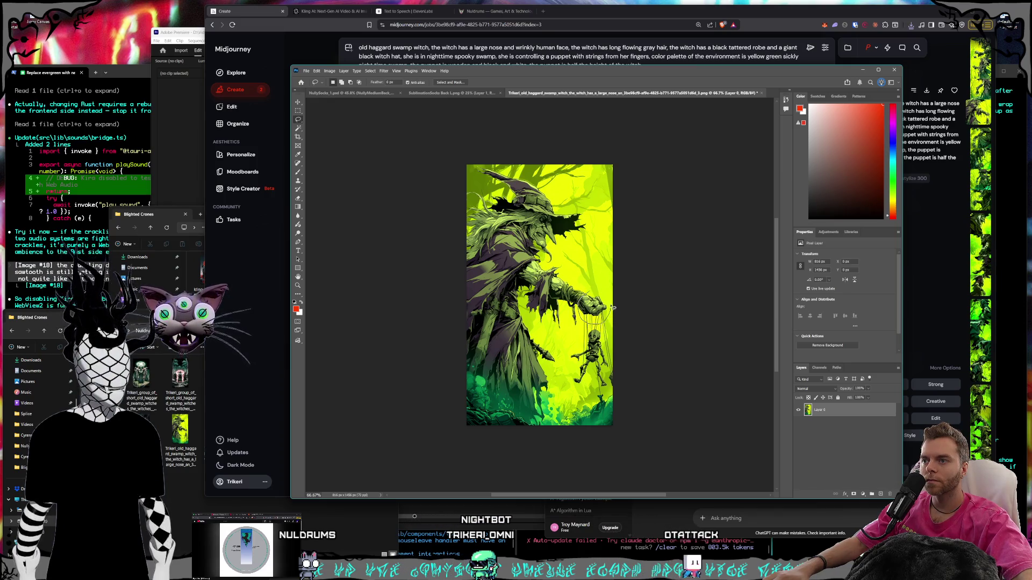
pyautogui.moveTo(589, 290); pyautogui.dragTo(586, 294)
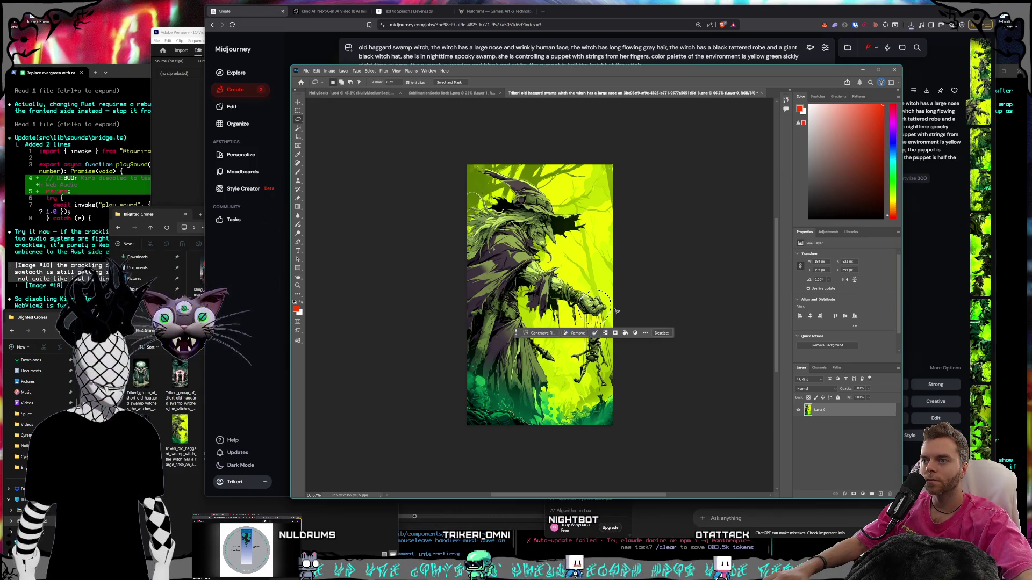
pyautogui.click(553, 344)
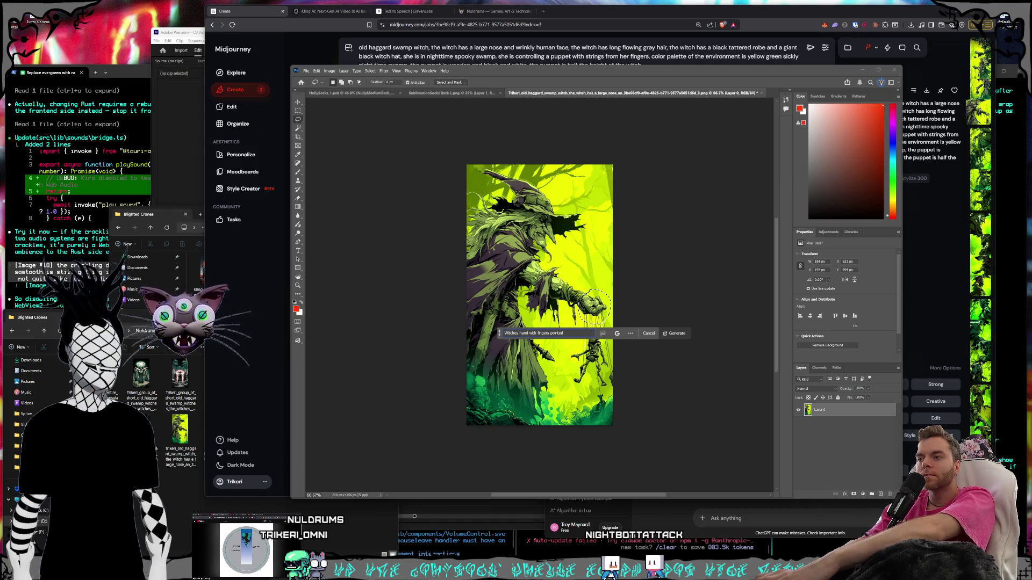
# Extend the prompt with 'and strings coming off her fingers to control a puppet' and generate using Gemini 3.
pyautogui.write(' down and s')
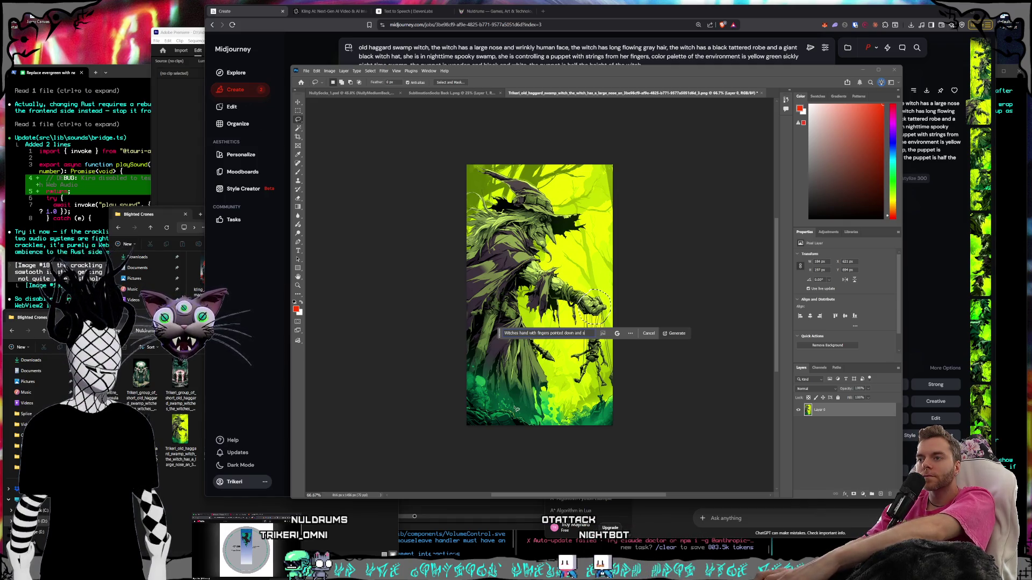
pyautogui.write('trings co')
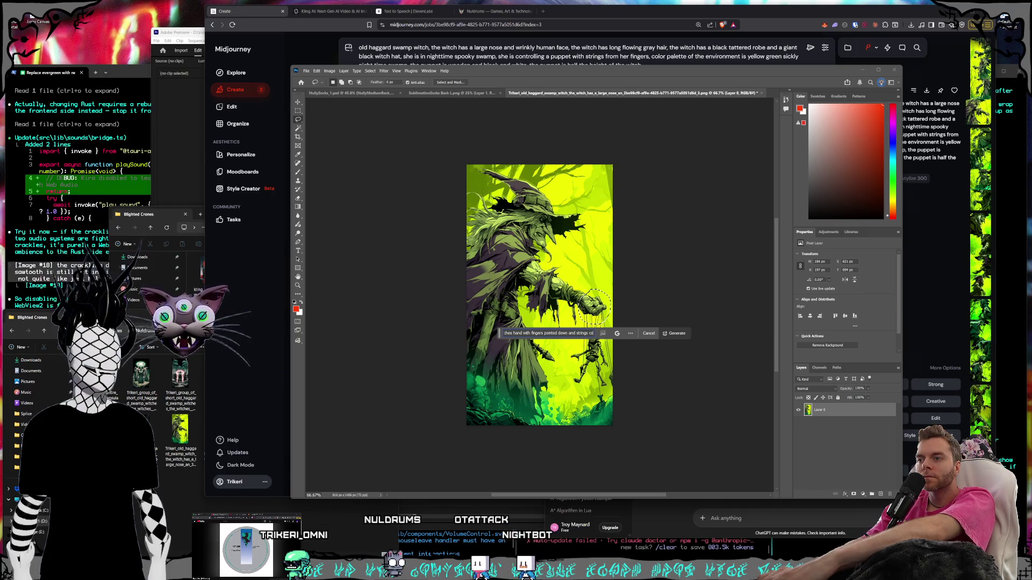
pyautogui.write('ming off he')
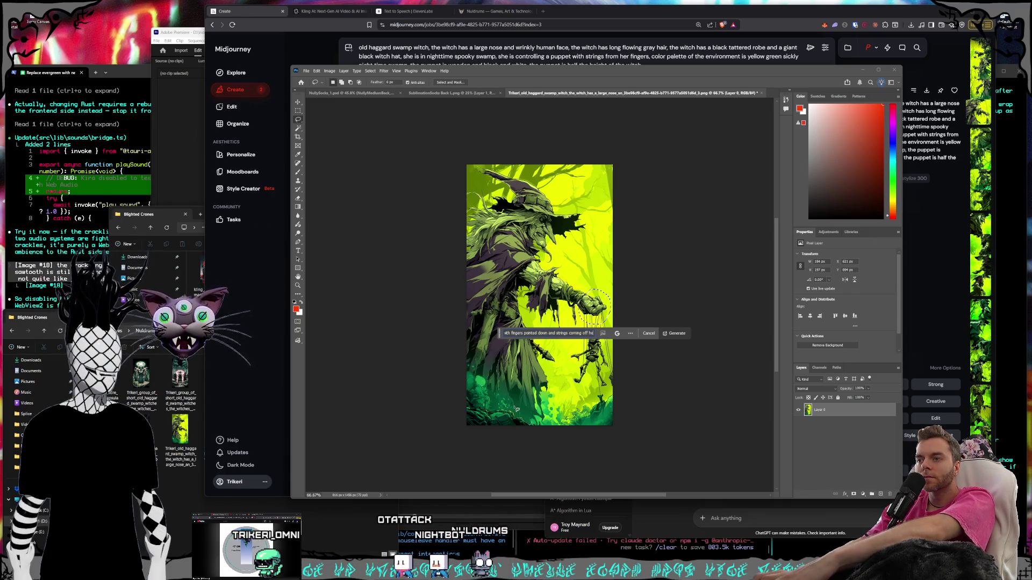
pyautogui.write('r fingers to control a puppet')
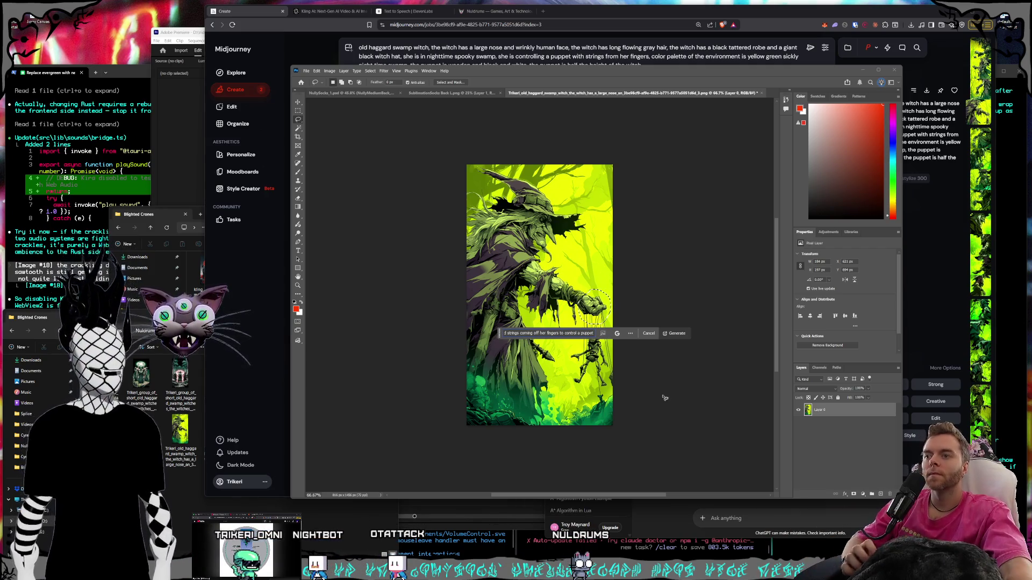
pyautogui.click(618, 334)
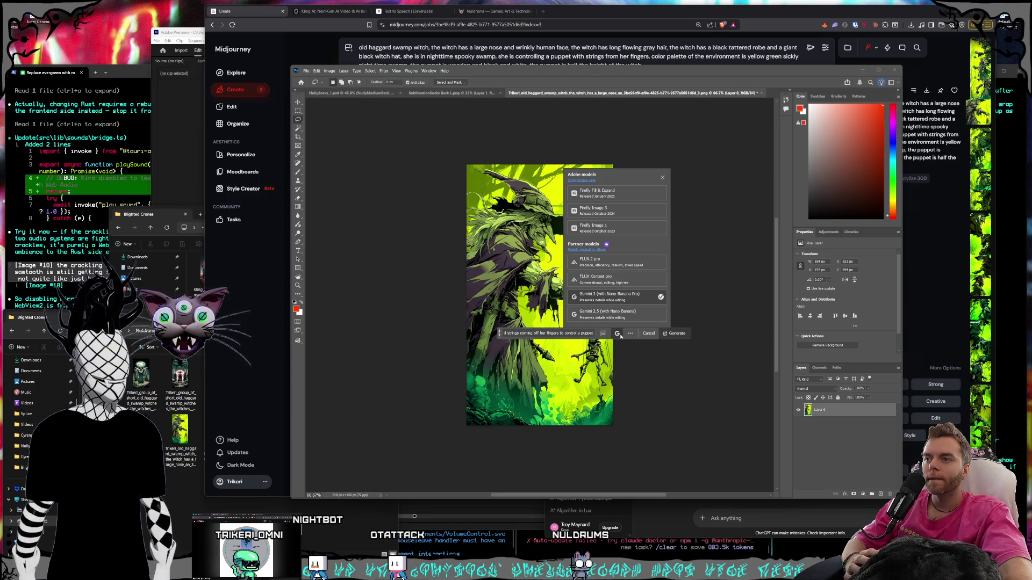
pyautogui.click(619, 334)
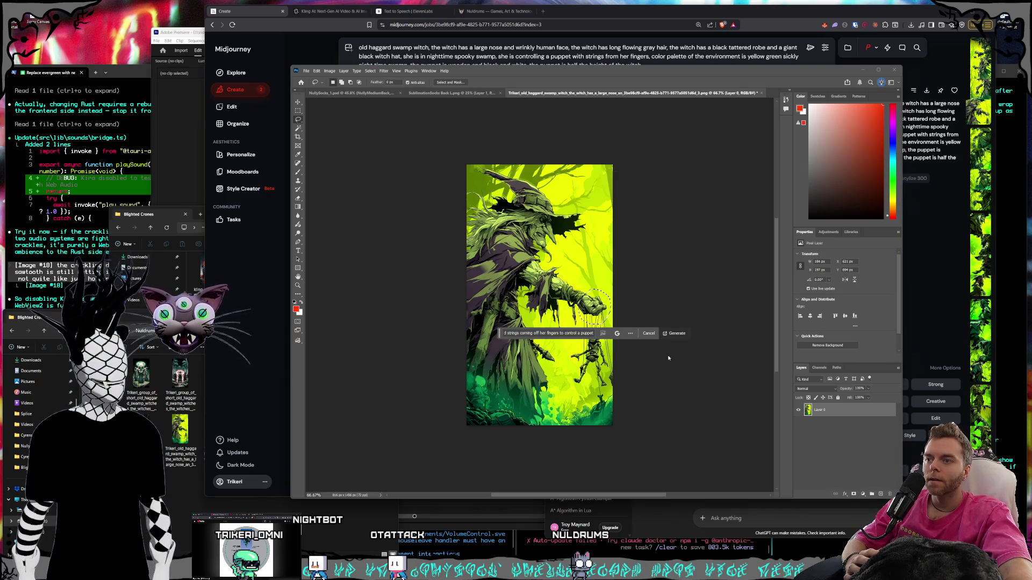
pyautogui.press('Return')
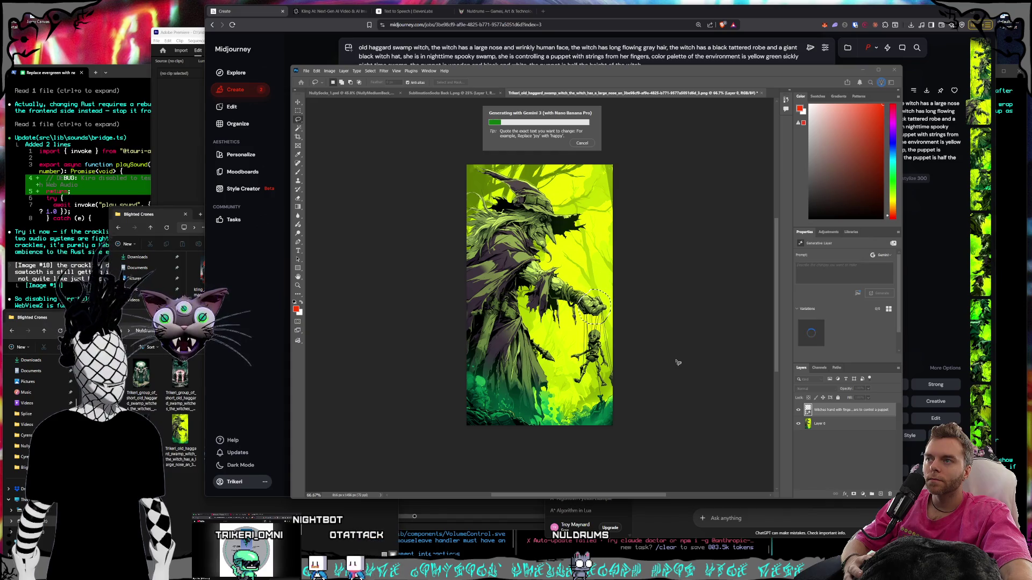
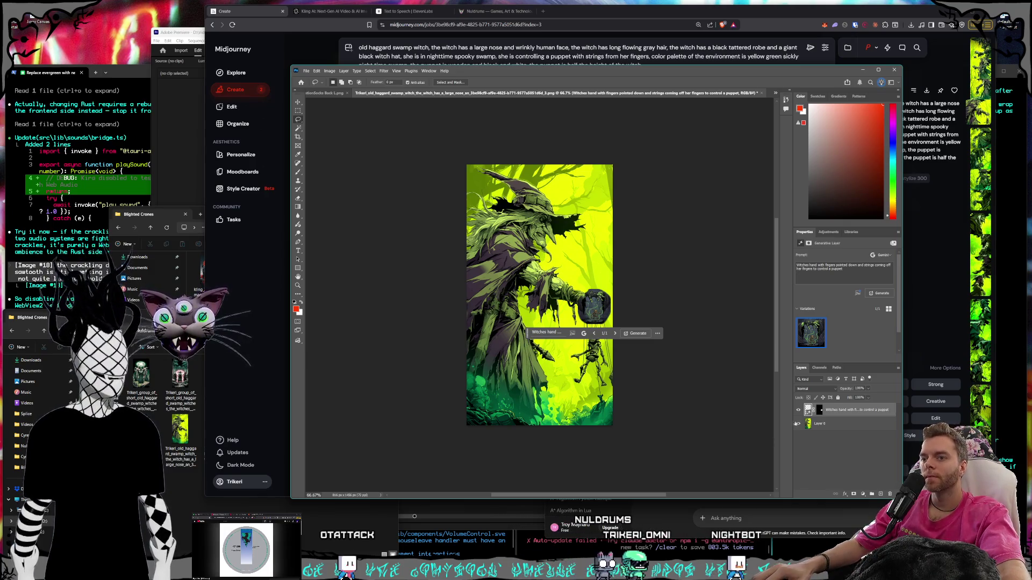
# Delete the 'Witches hand…puppet' generative layer so only Layer 0 remains.
pyautogui.click(828, 424)
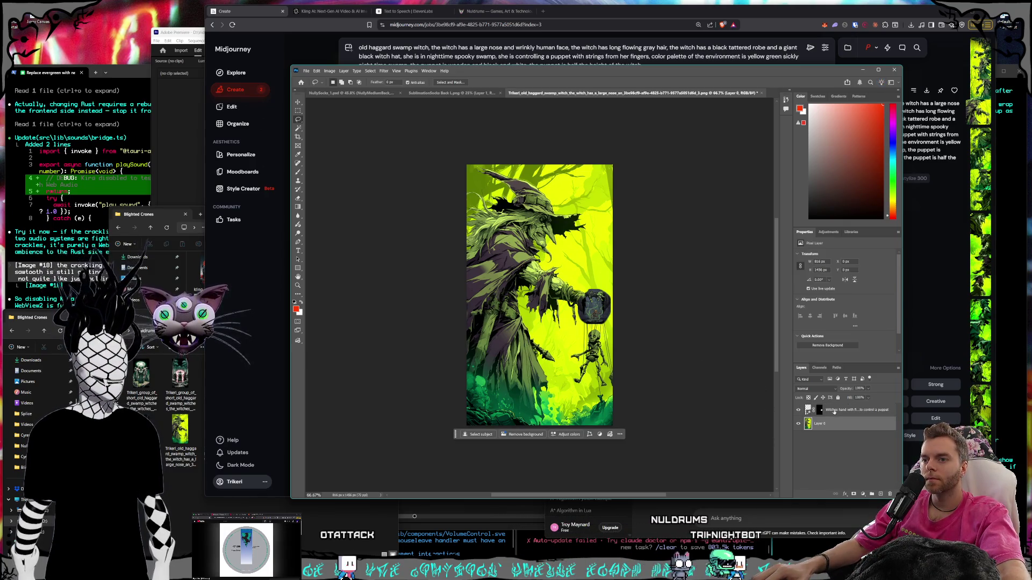
pyautogui.click(832, 410)
pyautogui.press('Delete')
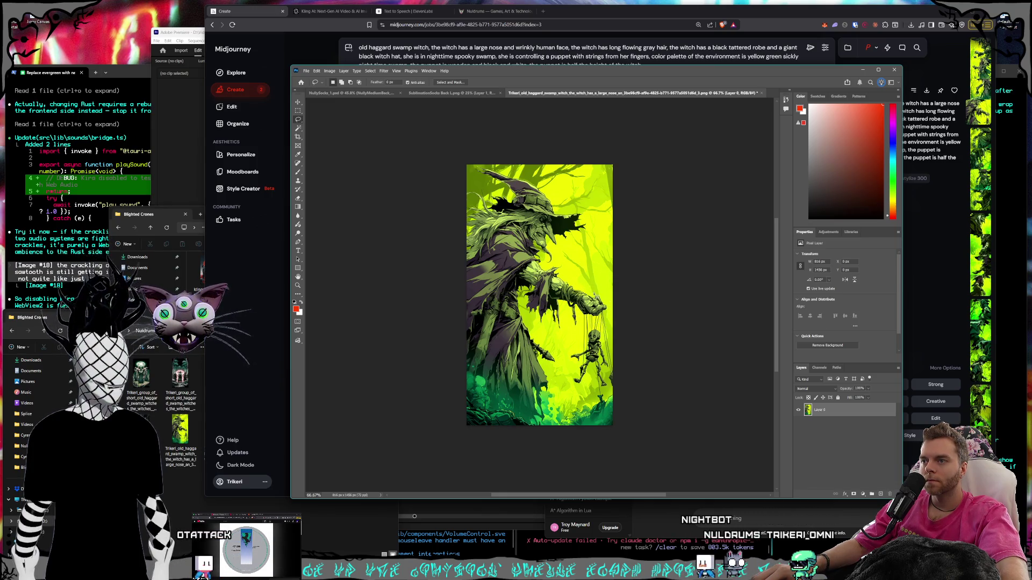
# Zoom in, lasso the witch's hand and erase it to transparency.
pyautogui.moveTo(590, 291); pyautogui.dragTo(589, 288)
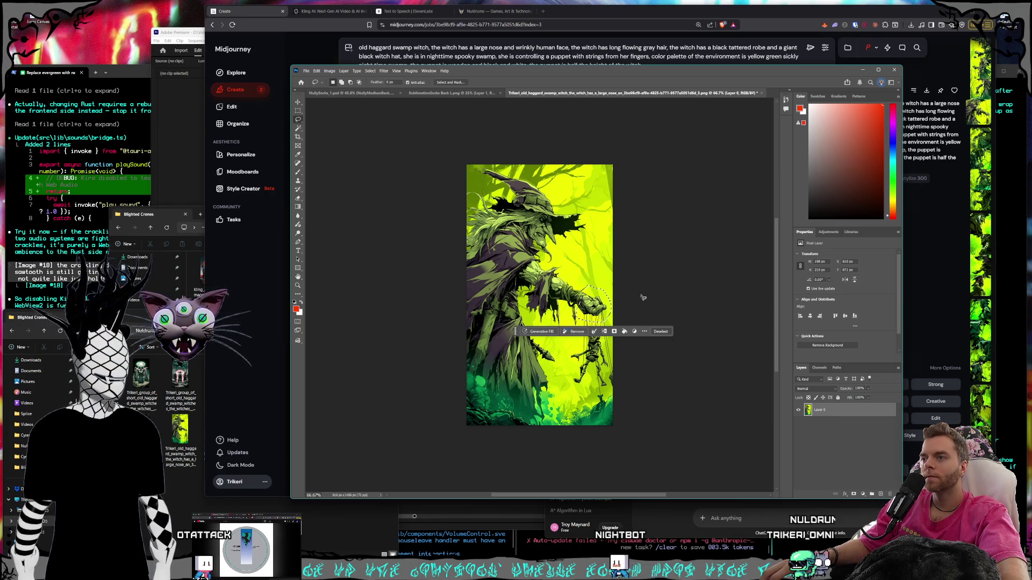
pyautogui.hotkey('ctrl', 'd')
pyautogui.scroll(3, 590, 309)
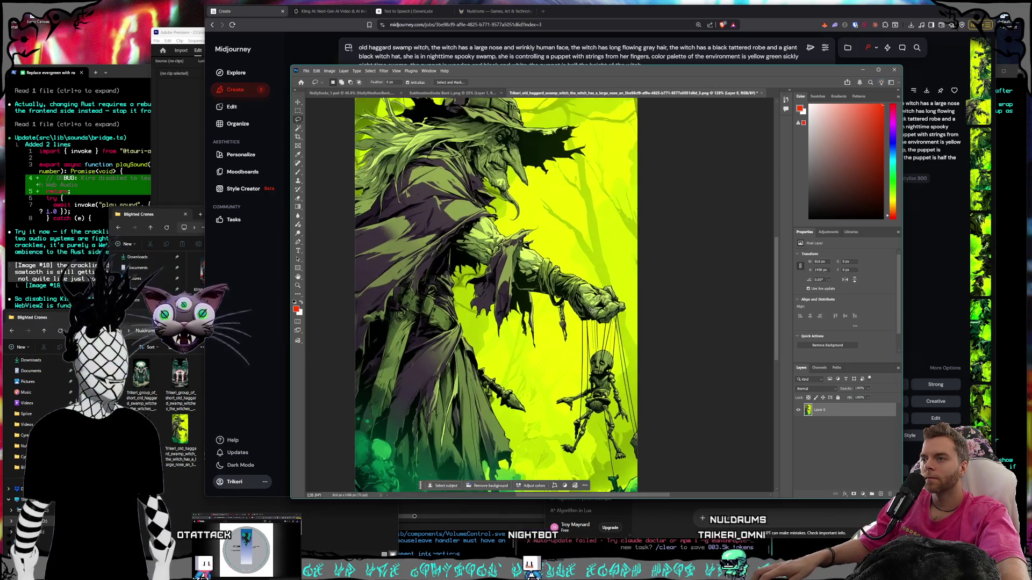
pyautogui.scroll(2, 590, 310)
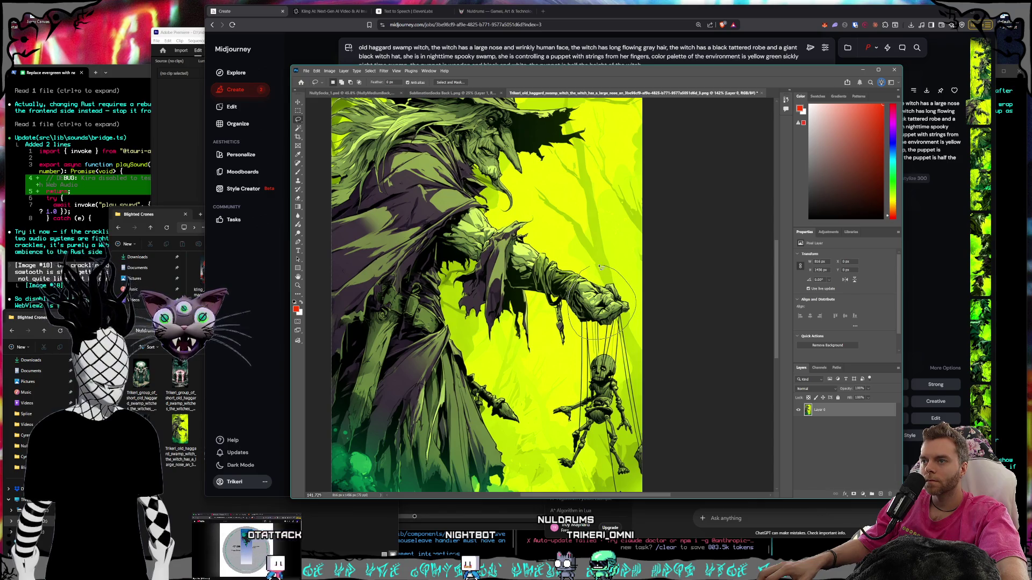
pyautogui.moveTo(582, 275); pyautogui.dragTo(602, 285)
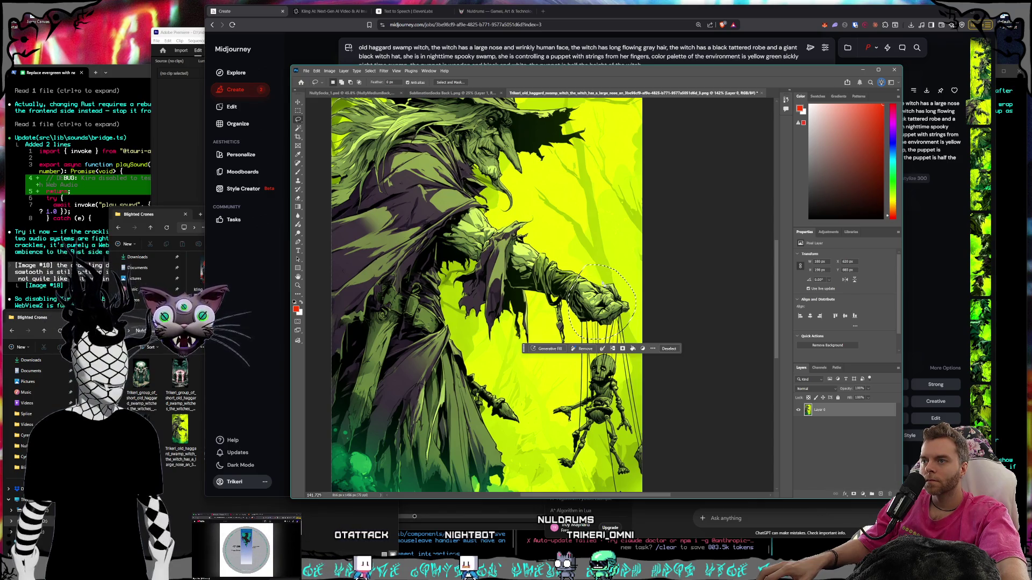
pyautogui.click(577, 291)
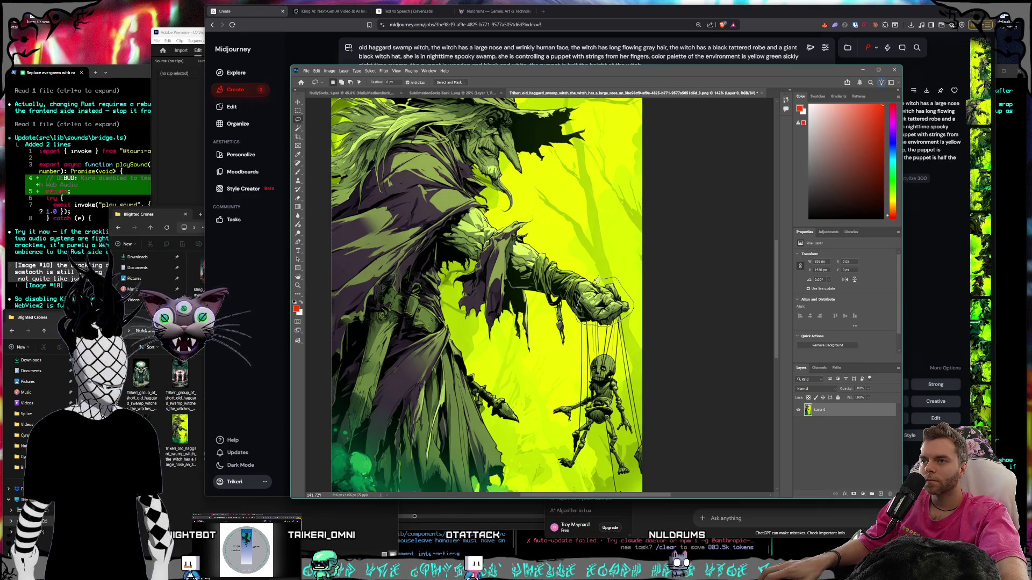
pyautogui.press('Delete')
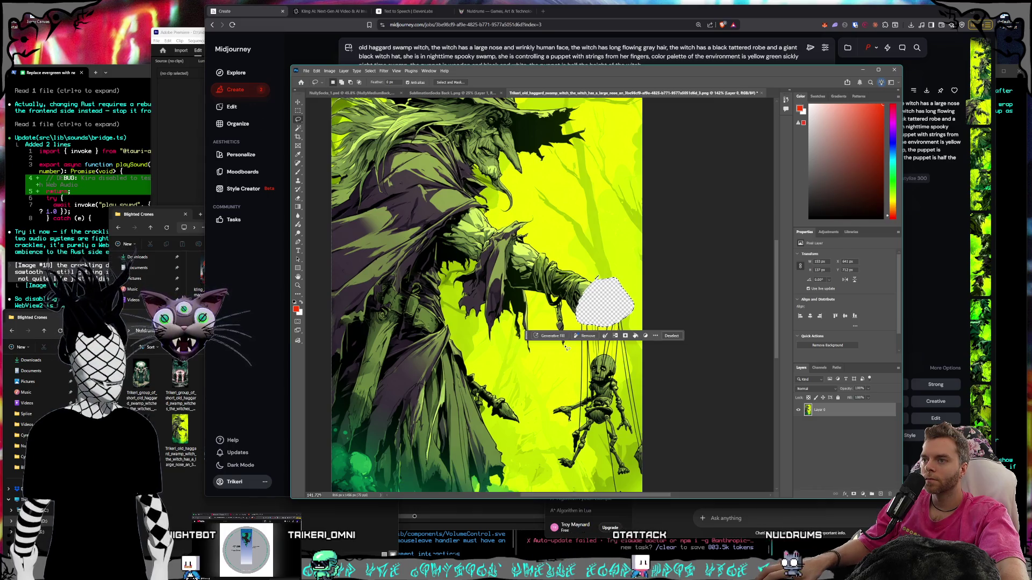
# Cancel Generative Fill and reselect the transparent gap with the strings below it.
pyautogui.click(549, 336)
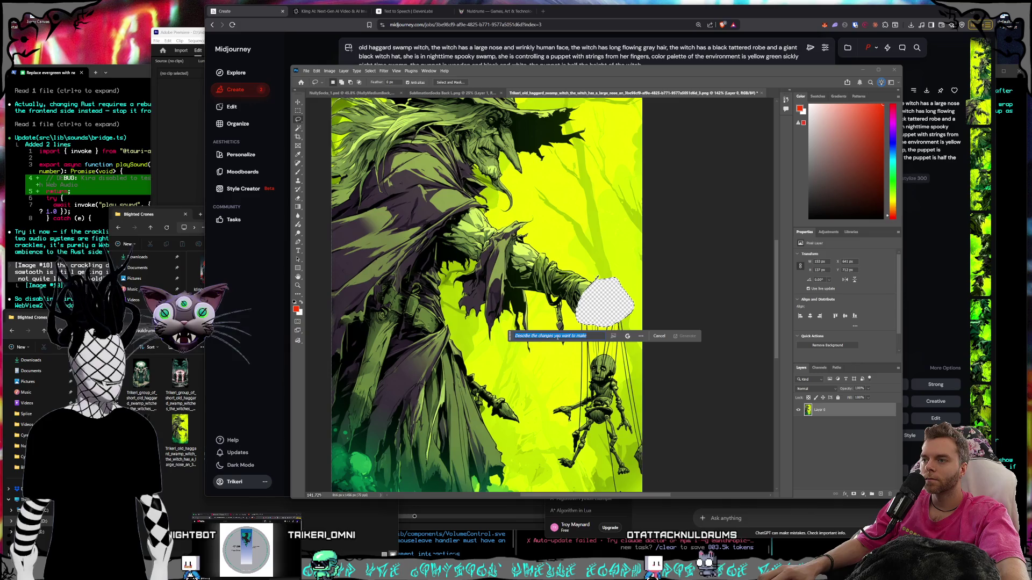
pyautogui.click(590, 278)
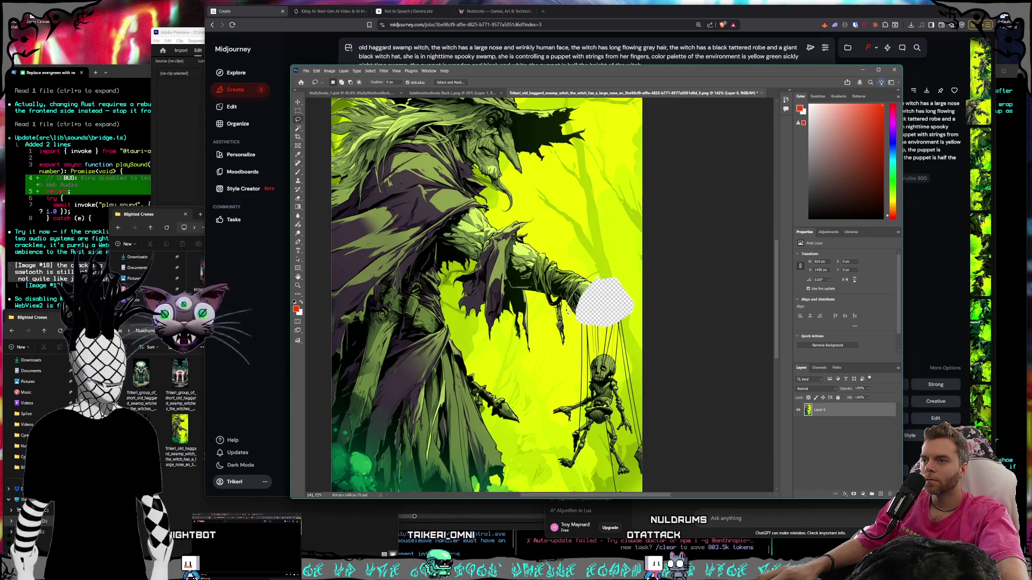
pyautogui.moveTo(575, 326)
pyautogui.mouseDown()
pyautogui.moveTo(633, 322)
pyautogui.moveTo(637, 294)
pyautogui.moveTo(598, 275)
pyautogui.moveTo(571, 324)
pyautogui.mouseUp()
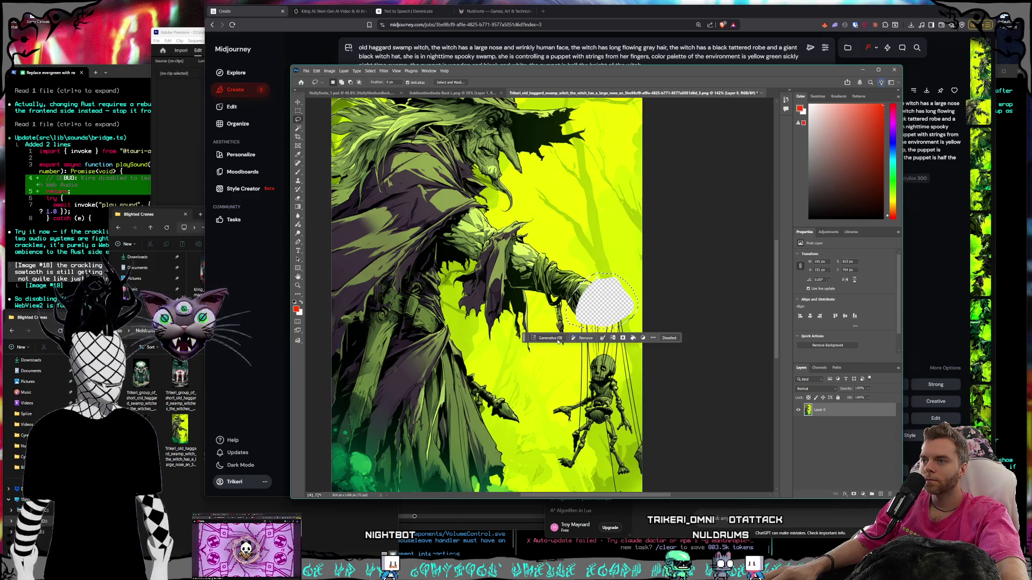
# Generative Fill the gap with a downward-pointing witch hand with strings attached, then fit on screen.
pyautogui.click(553, 340)
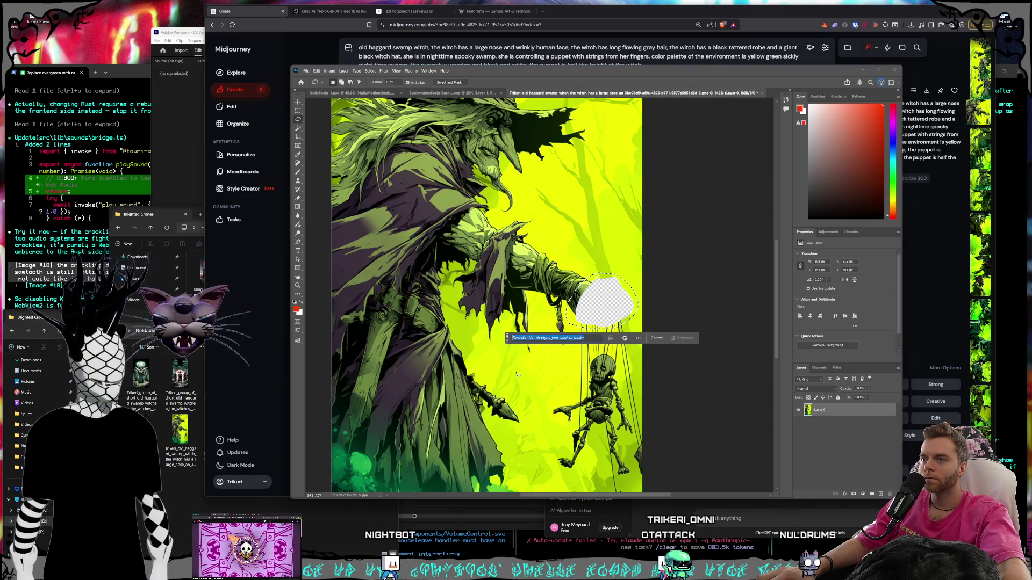
pyautogui.write('witch hand with fingers pointed ')
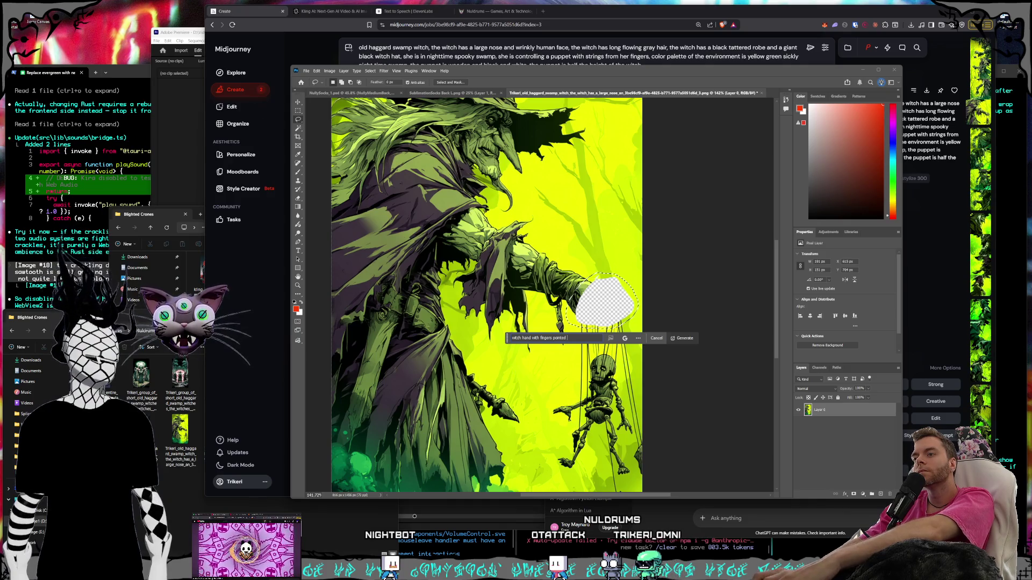
pyautogui.write('down and s')
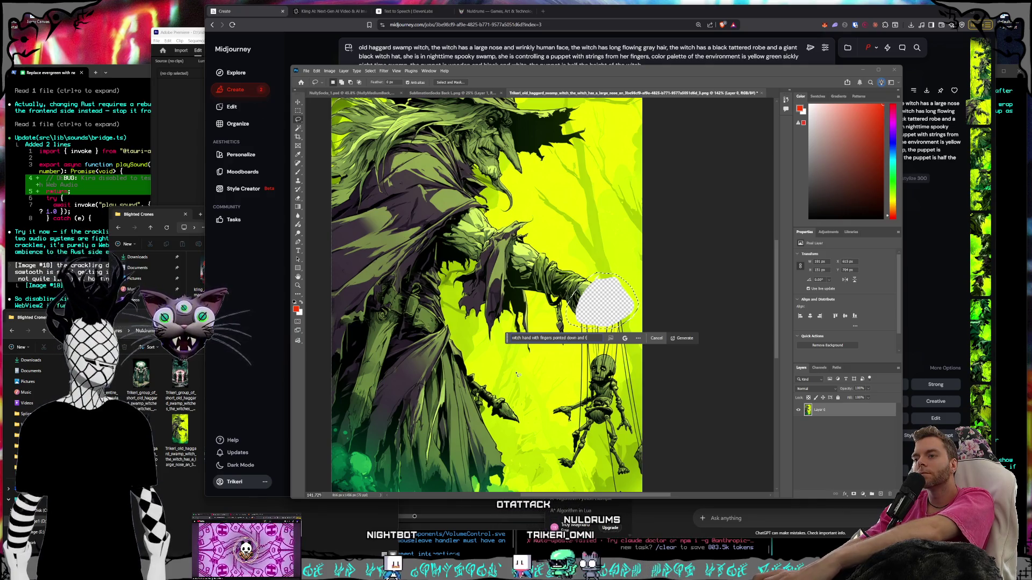
pyautogui.write('trings attac')
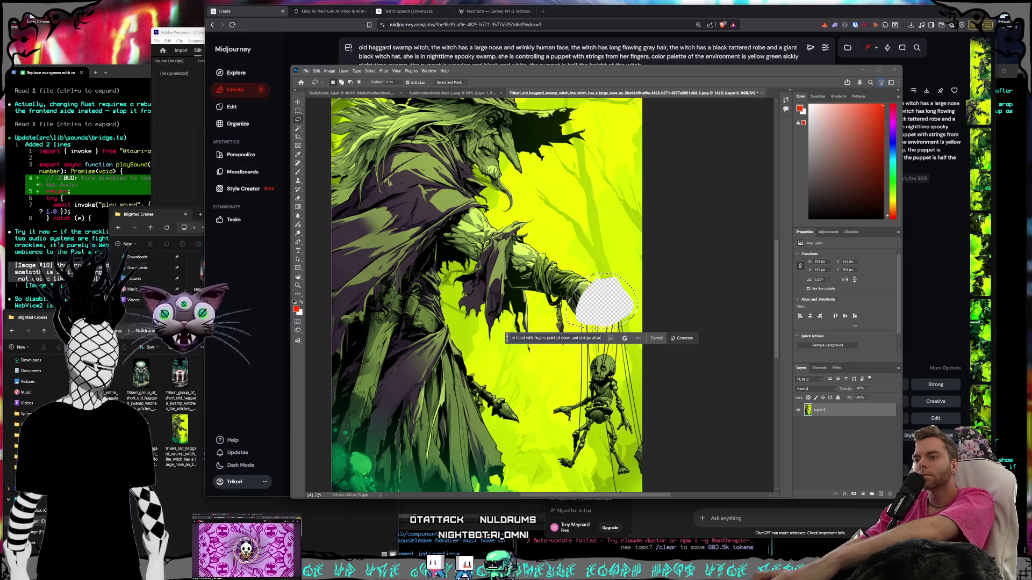
pyautogui.write('hed to her hand')
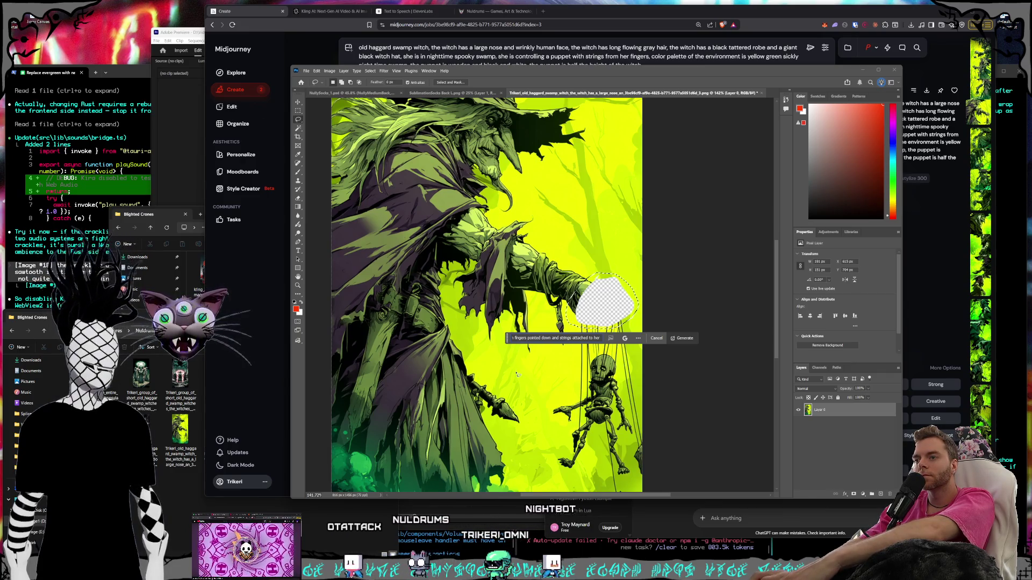
pyautogui.click(688, 339)
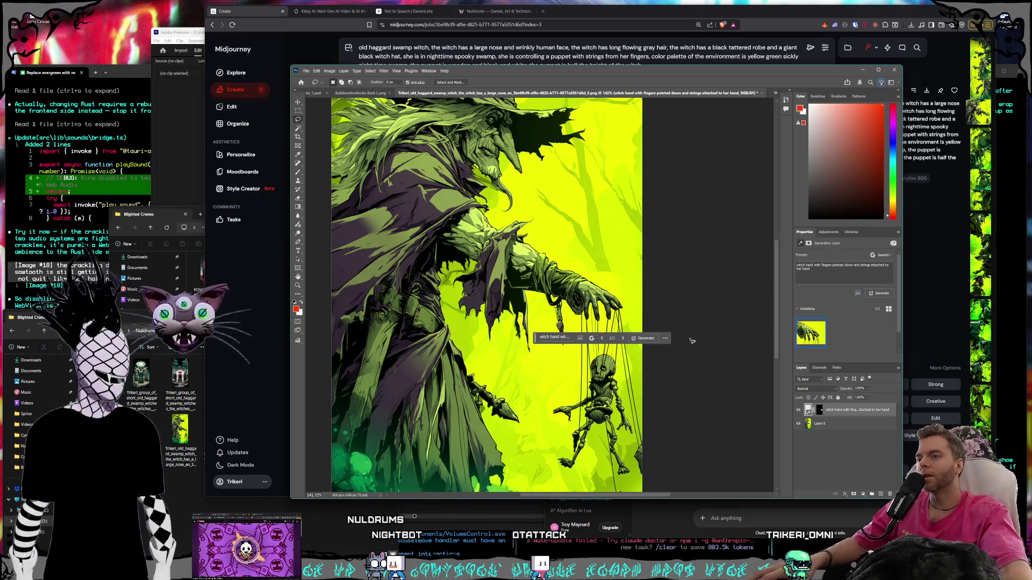
pyautogui.hotkey('ctrl', '0')
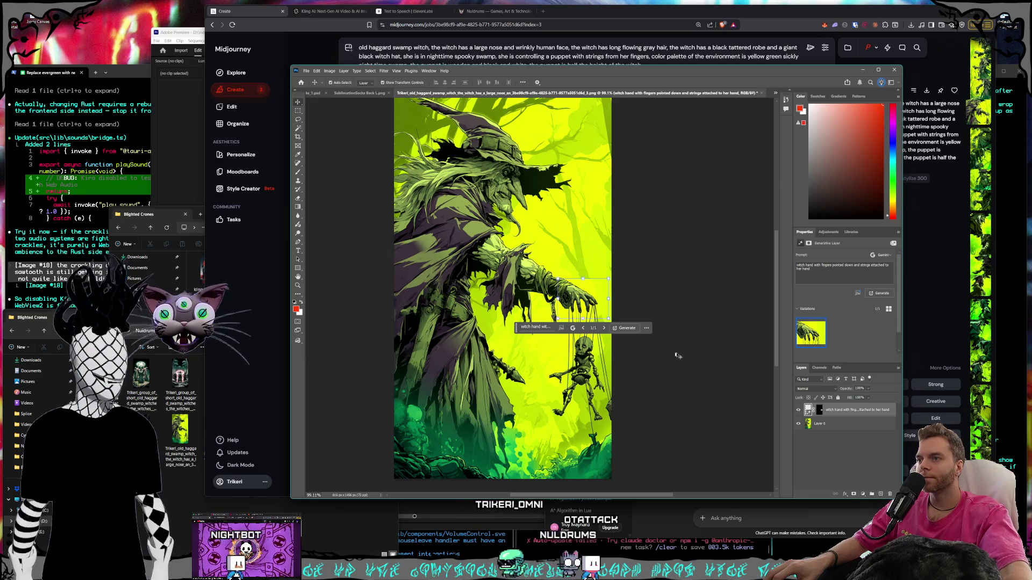
# Undo the generated witch hand layer and deselect the gap.
pyautogui.press('v')
pyautogui.click(700, 373)
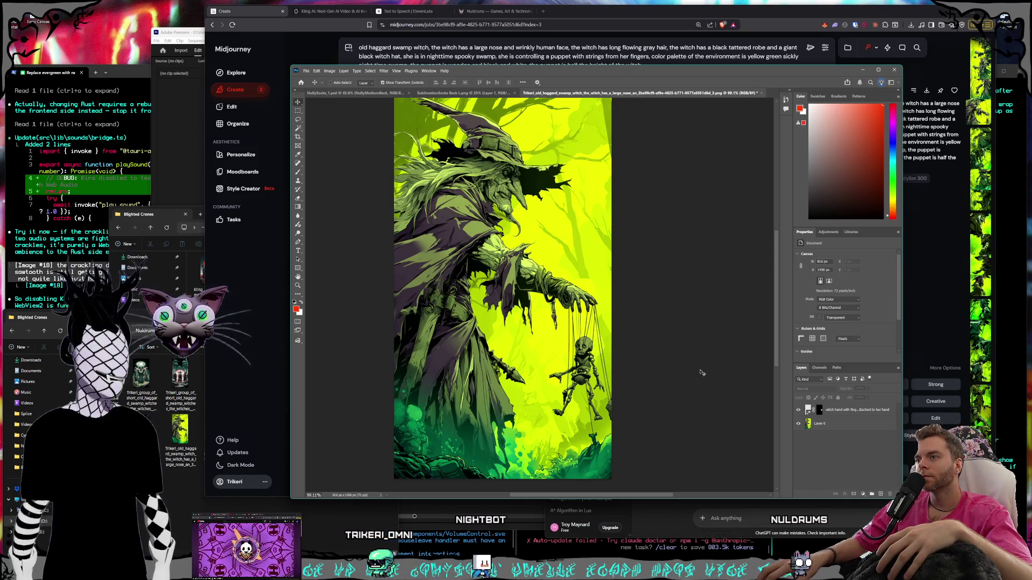
pyautogui.hotkey('ctrl', 'z')
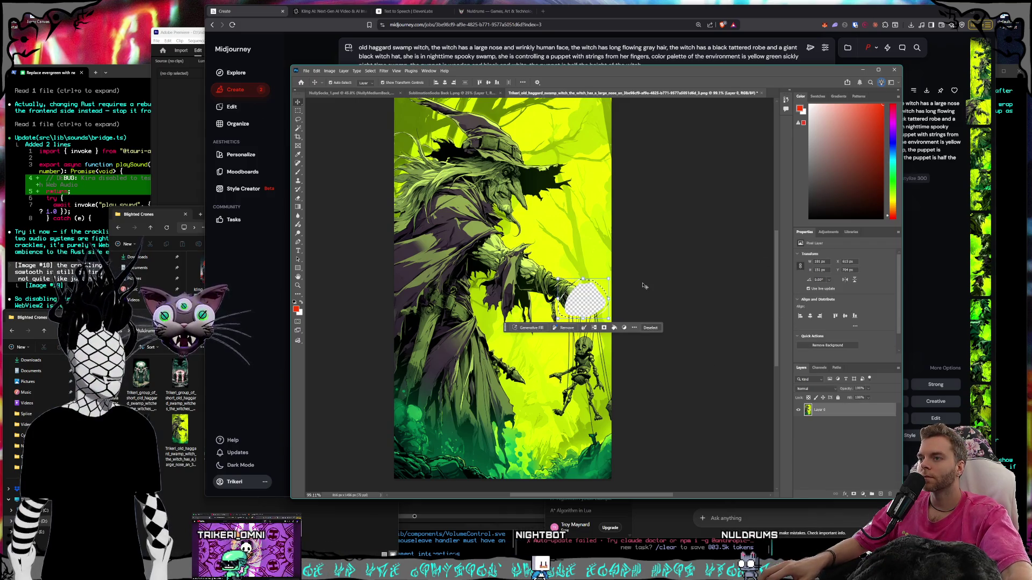
pyautogui.hotkey('ctrl', 'd')
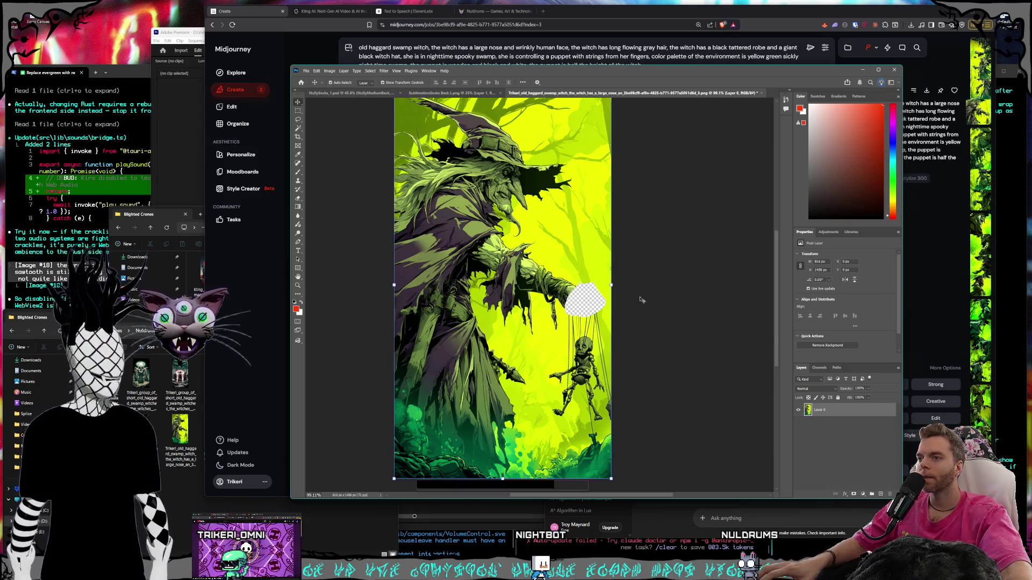
# Zoom in on the gap and toggle CMYK proof colours, leaving them on.
pyautogui.hotkey('ctrl', '+')
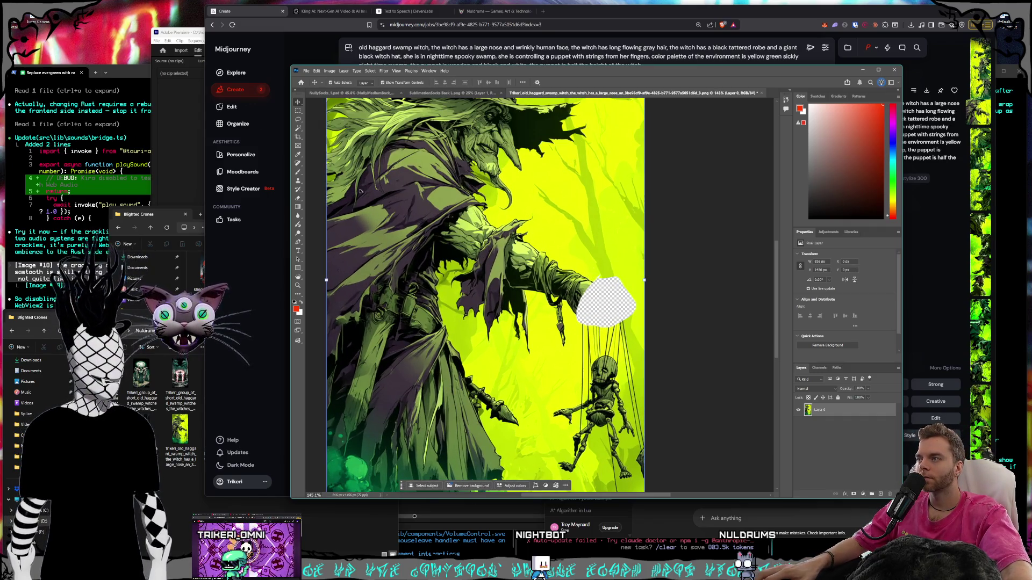
pyautogui.hotkey('ctrl', 'y')
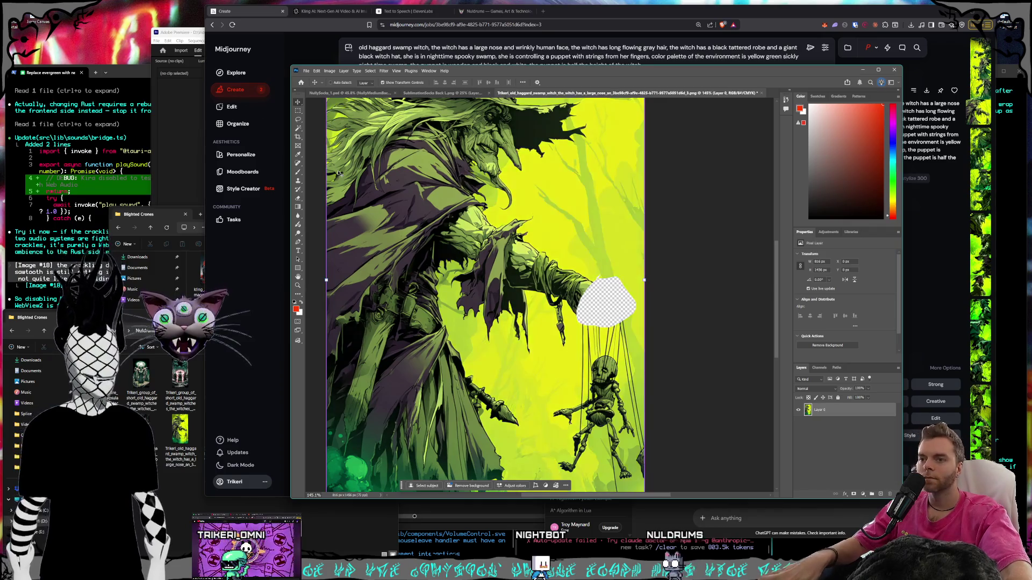
pyautogui.hotkey('ctrl', 'y')
pyautogui.hotkey('ctrl', 'y')
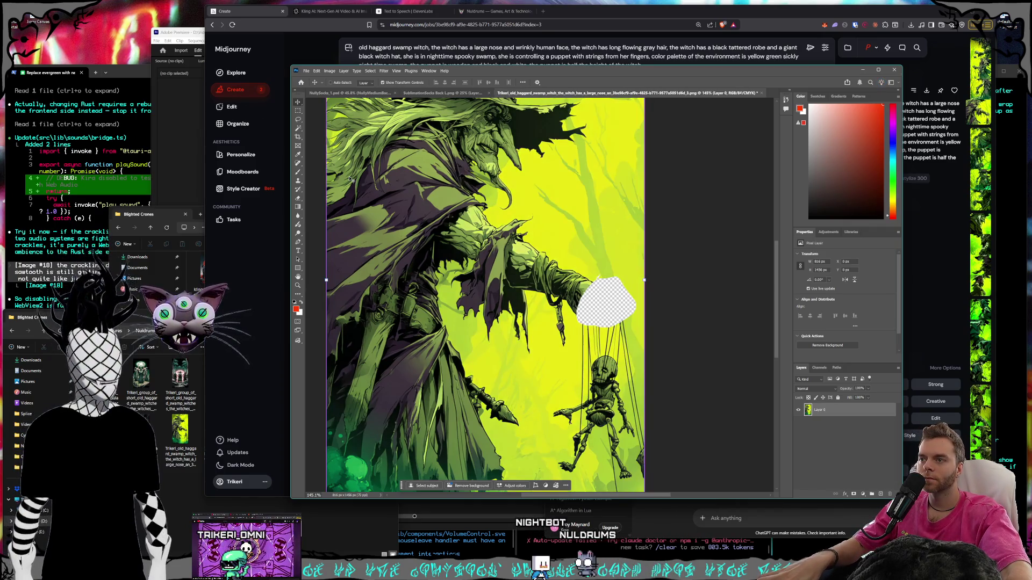
pyautogui.hotkey('ctrl', 'y')
pyautogui.hotkey('ctrl', 'y')
pyautogui.hotkey('ctrl', 'y')
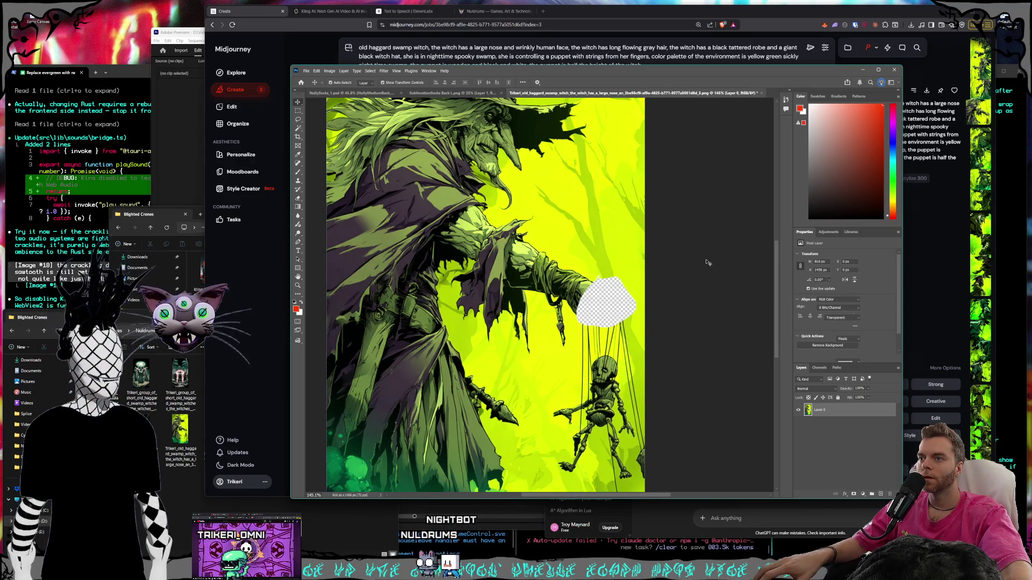
# Reselect the transparent patch and Generative Fill it with a downward-pointing hand trailing strings.
pyautogui.click(703, 260)
pyautogui.scroll(-2, 699, 263)
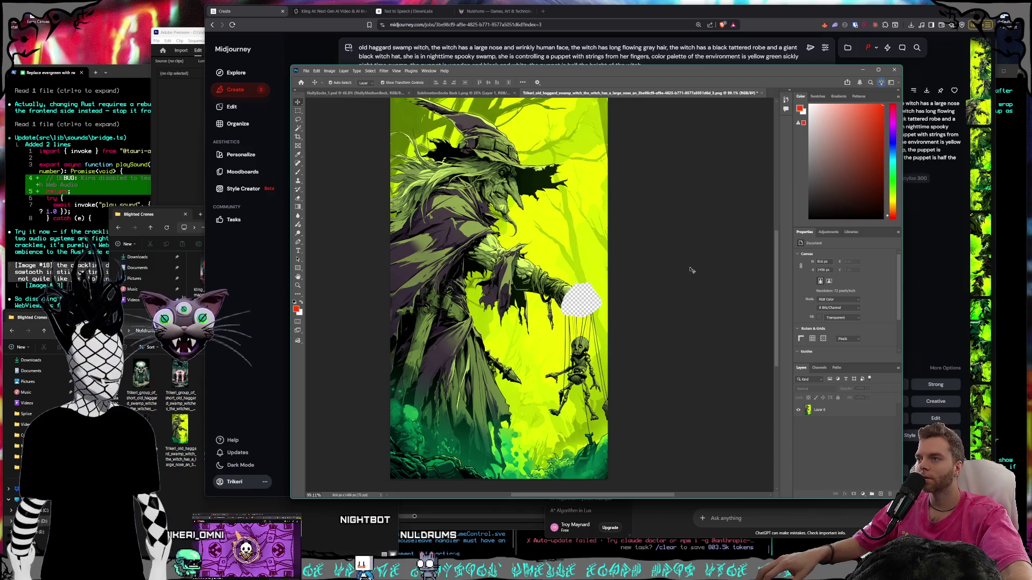
pyautogui.hotkey('ctrl', 'shift', 'd')
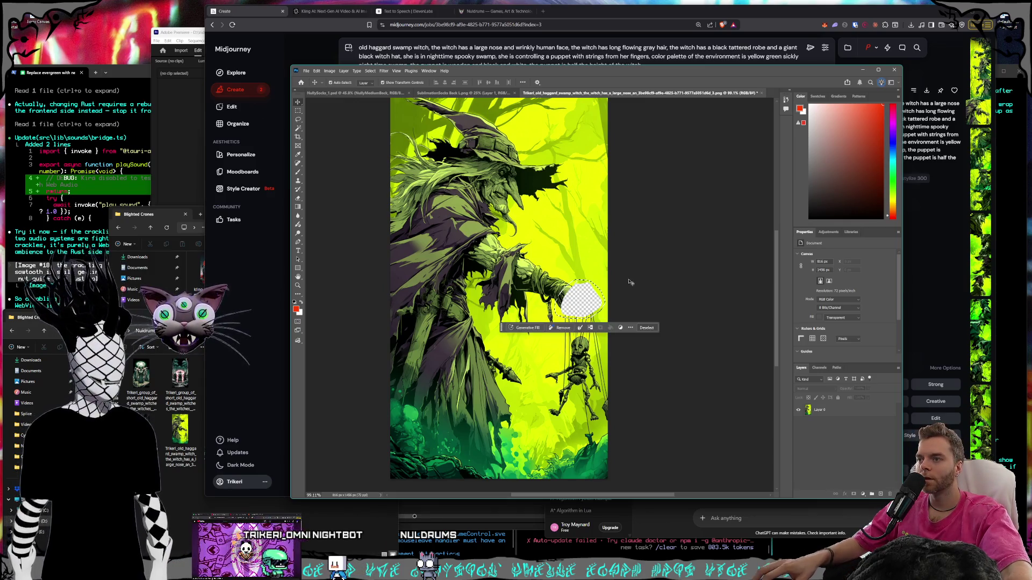
pyautogui.scroll(3, 591, 274)
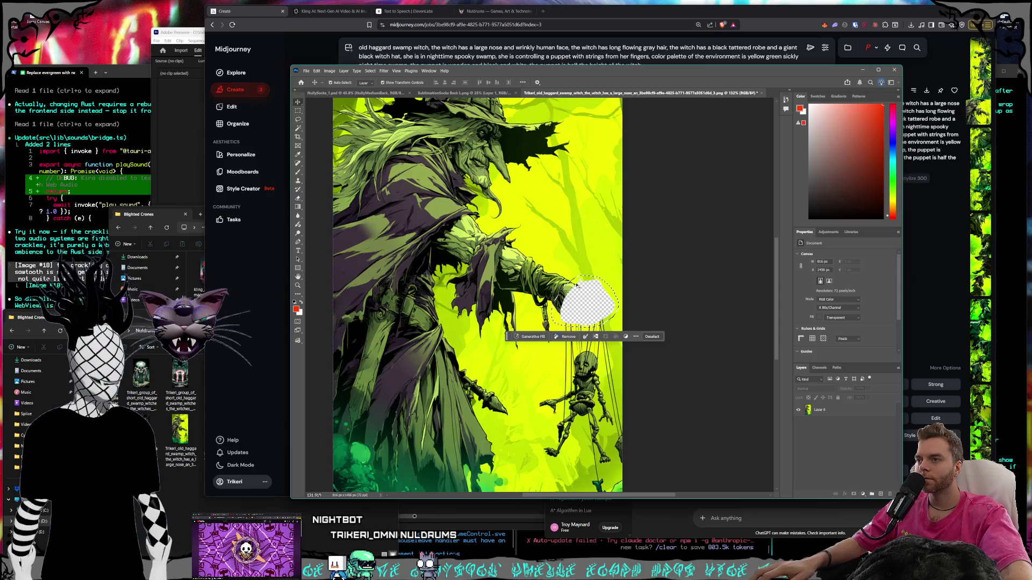
pyautogui.press('l')
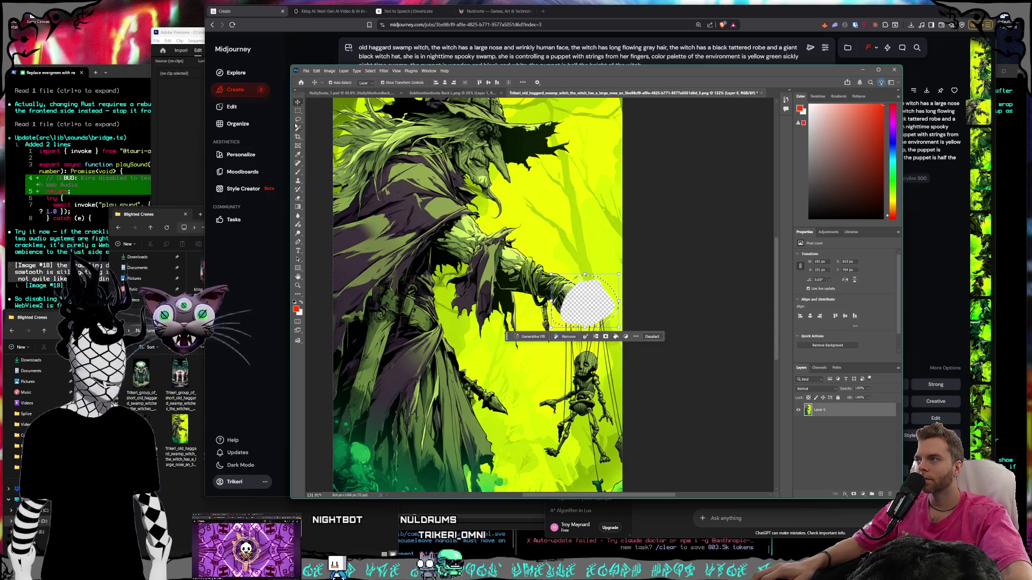
pyautogui.hotkey('ctrl', 'd')
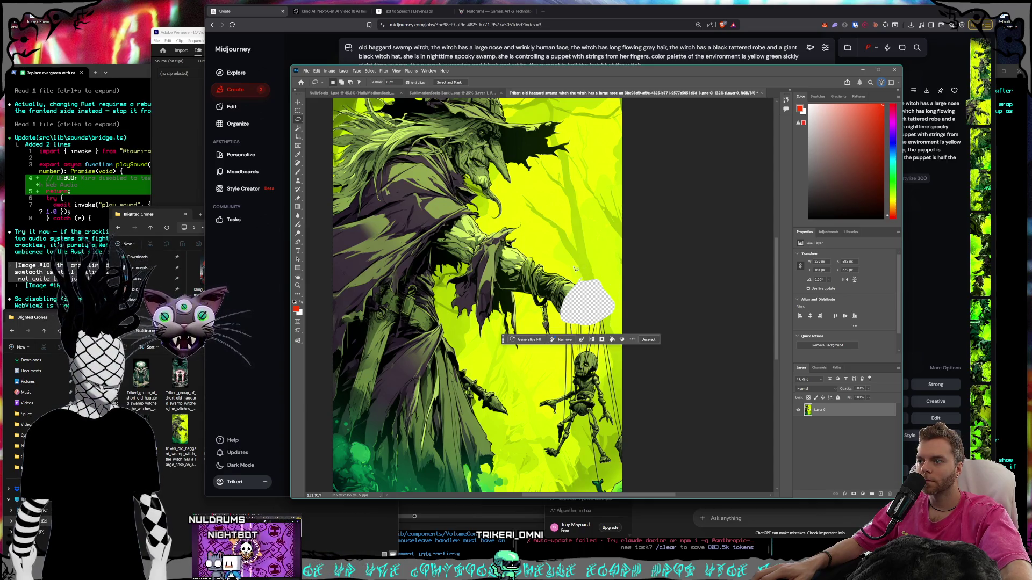
pyautogui.click(526, 340)
pyautogui.write('wrist and hand of a witch with fingers pi')
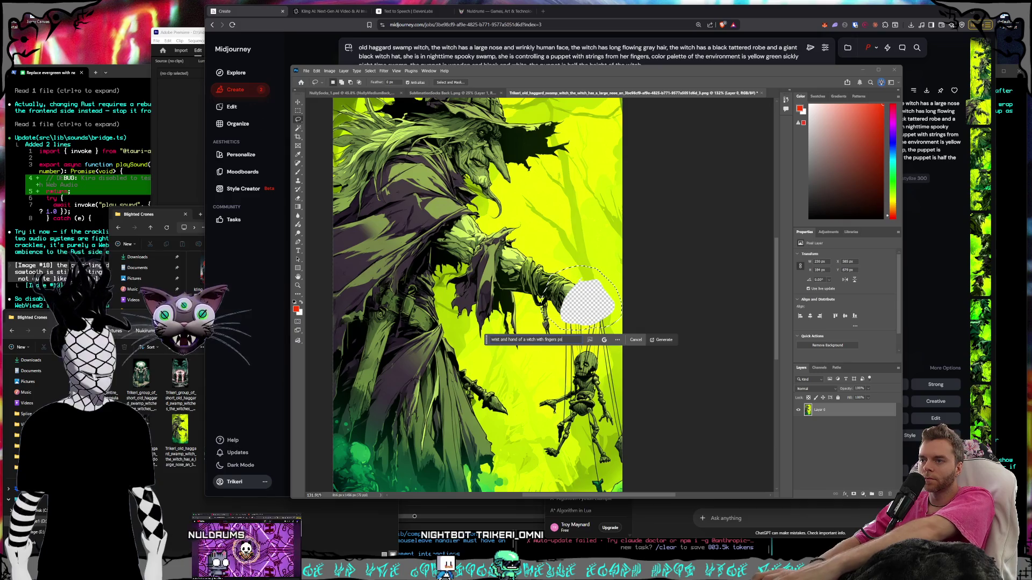
pyautogui.write('nted down, the')
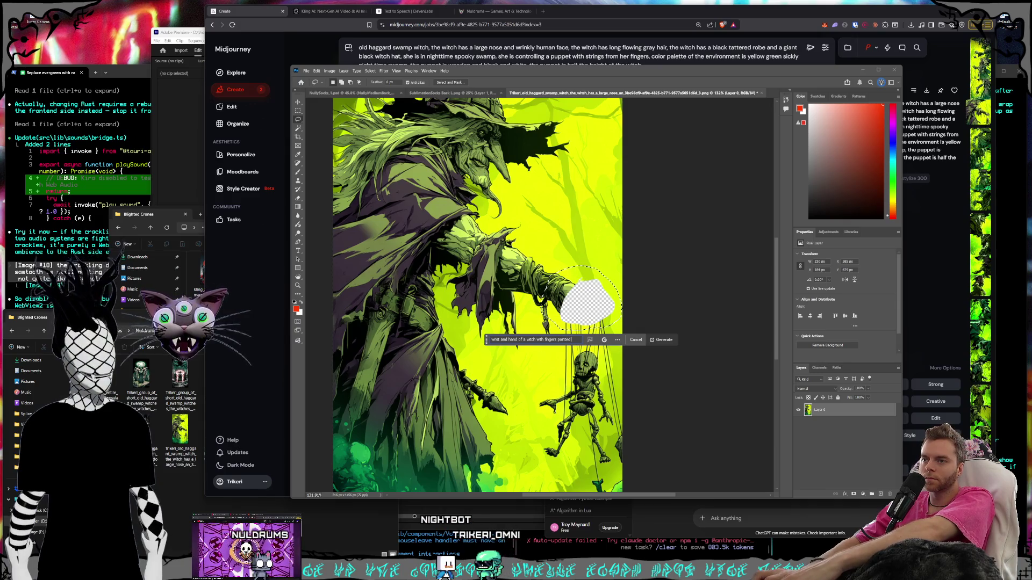
pyautogui.write('re are strings coming off')
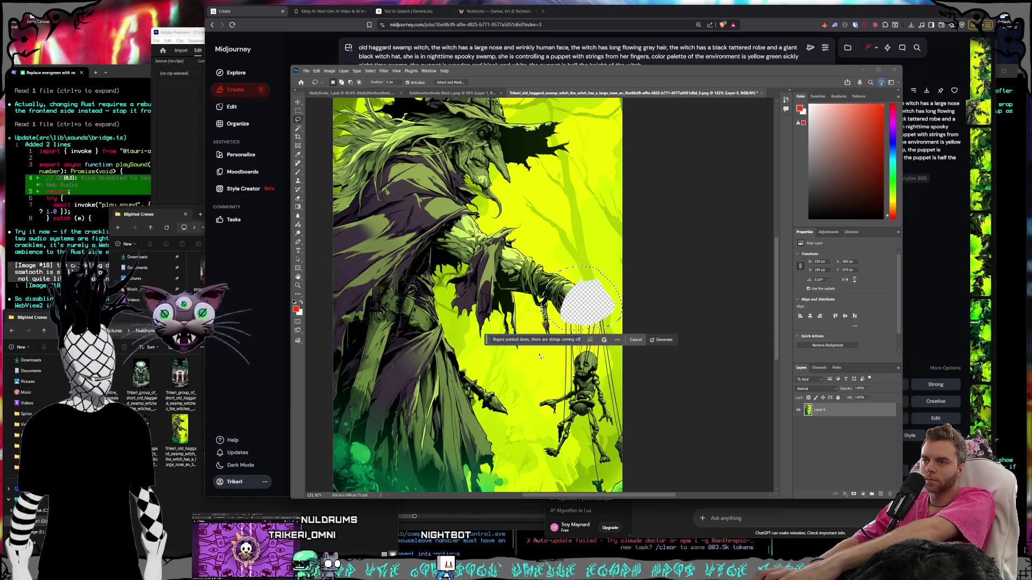
pyautogui.write('nd')
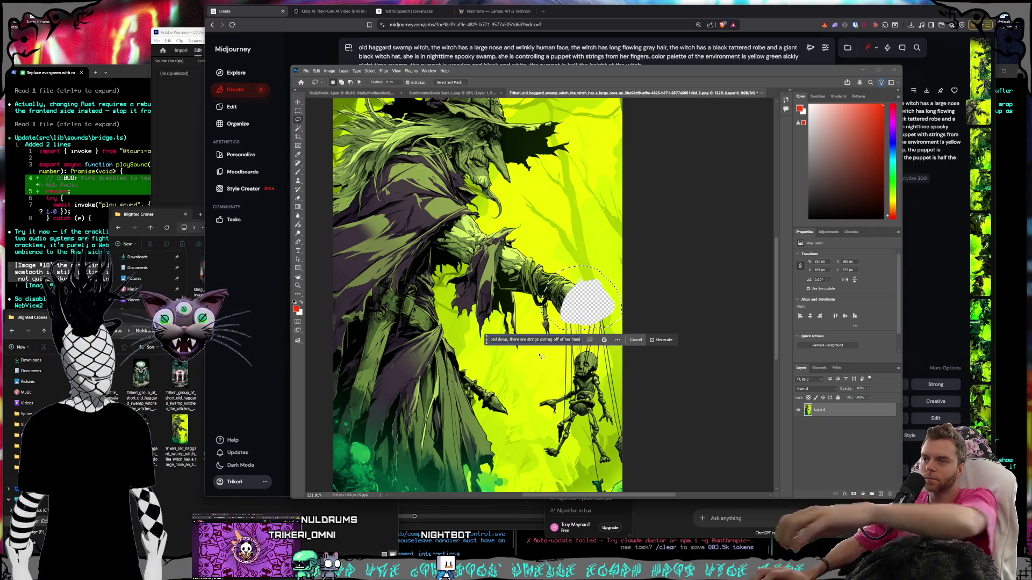
pyautogui.click(664, 340)
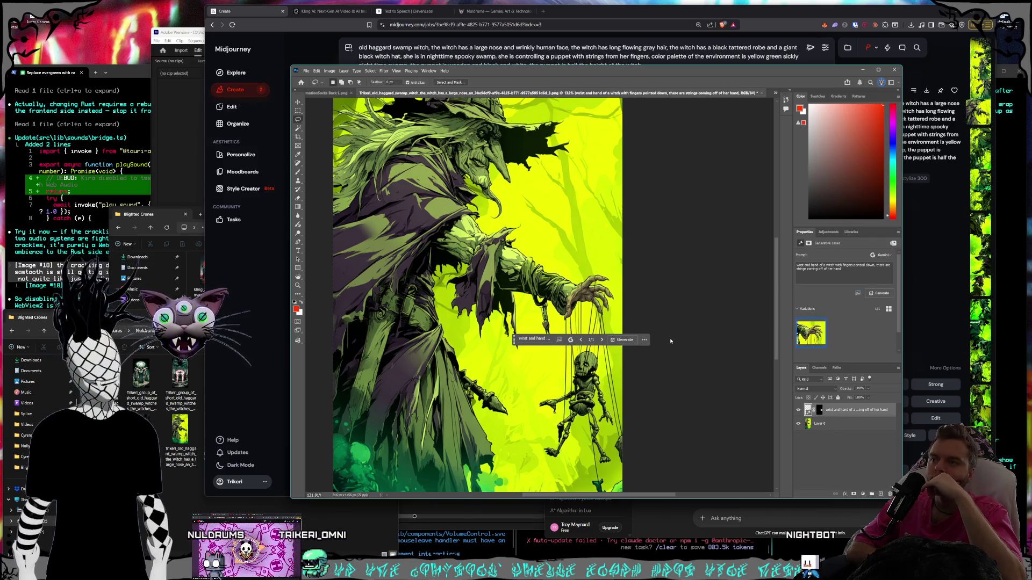
# Compare the generated hand via undo/redo, turn on proof colours, deselect, and re-outline the hand area.
pyautogui.scroll(-3, 687, 329)
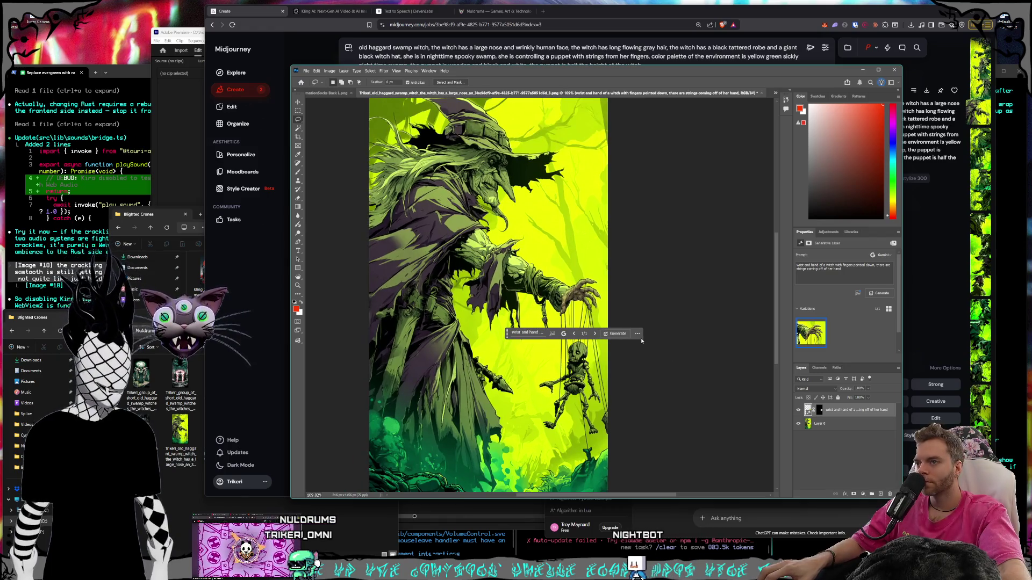
pyautogui.hotkey('ctrl', 'z')
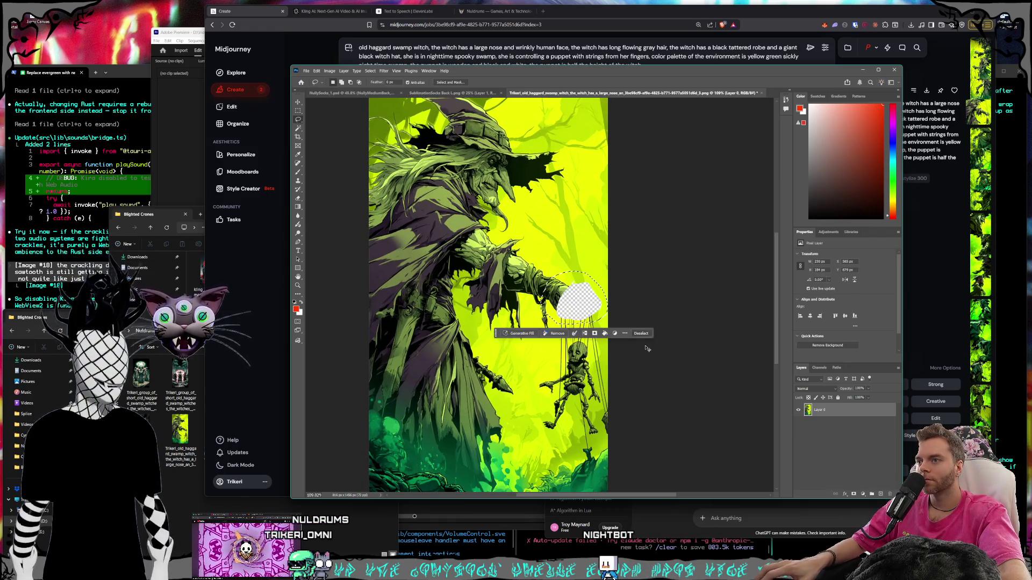
pyautogui.hotkey('ctrl', 'z')
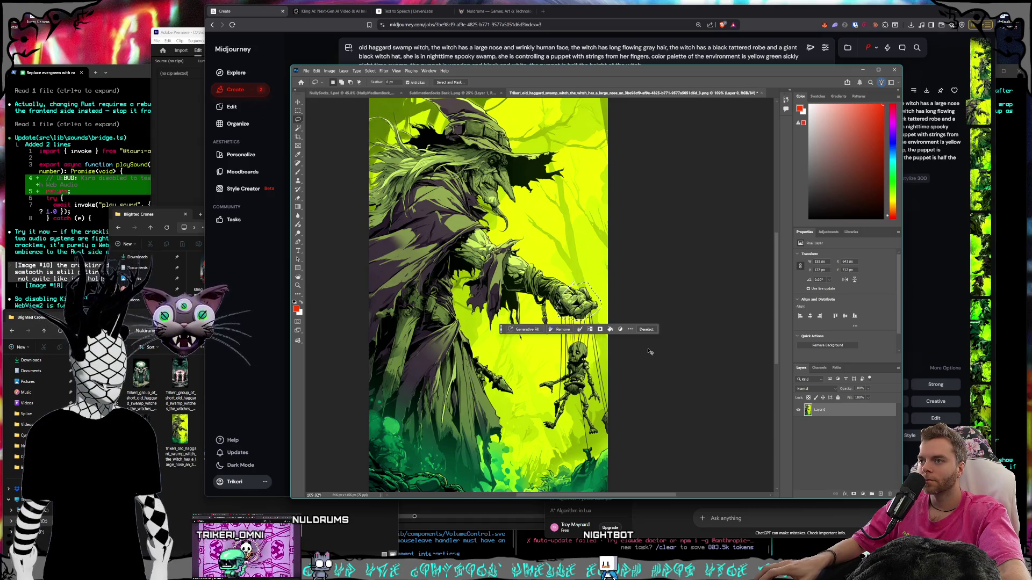
pyautogui.hotkey('ctrl', 'y')
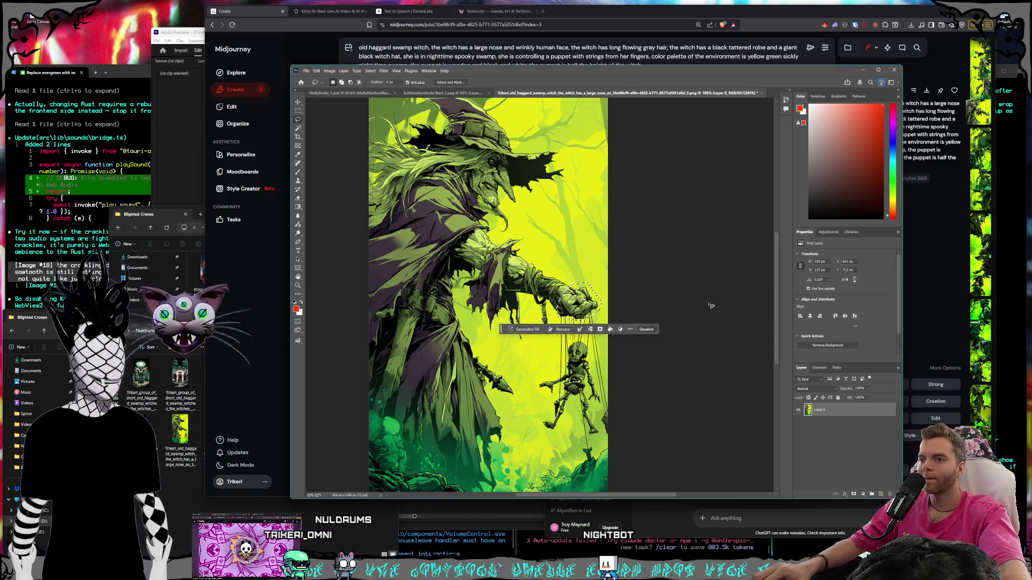
pyautogui.hotkey('ctrl', 'd')
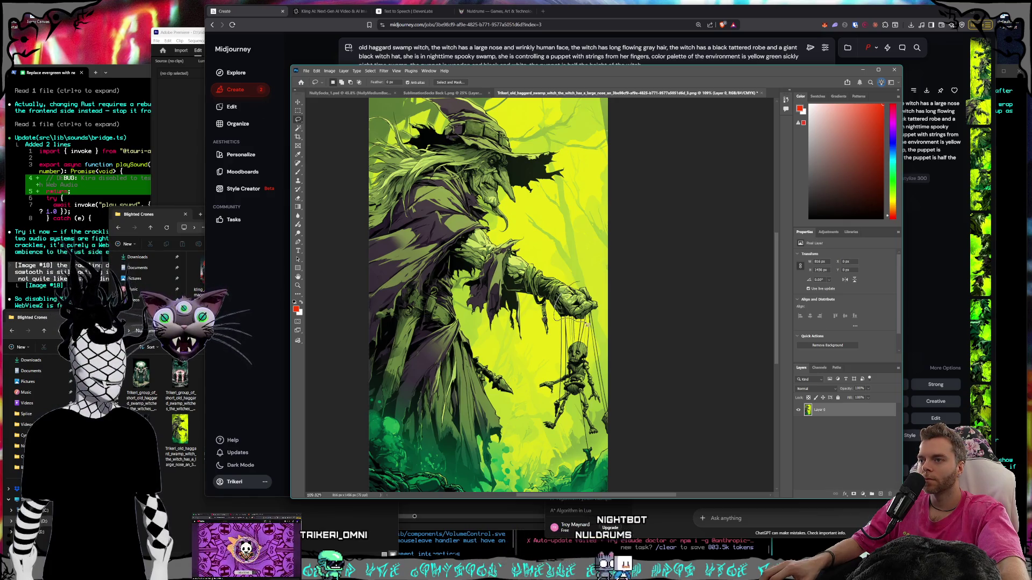
pyautogui.moveTo(597, 315)
pyautogui.mouseDown()
pyautogui.moveTo(581, 283)
pyautogui.moveTo(556, 318)
pyautogui.mouseUp()
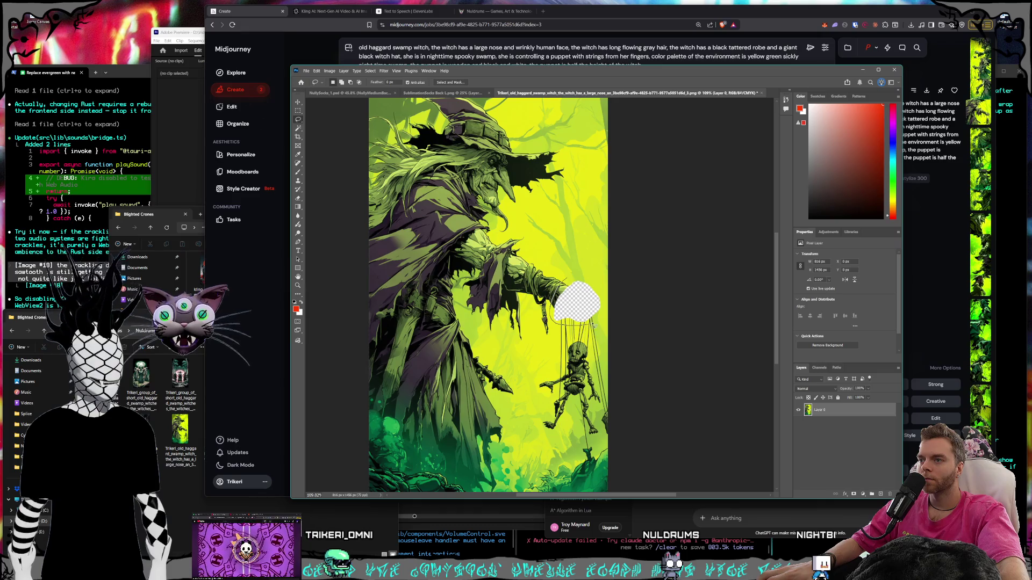
# Lasso the empty patch and generate a right witch hand with fingers pointed down and strings.
pyautogui.moveTo(606, 300)
pyautogui.mouseDown()
pyautogui.moveTo(580, 279)
pyautogui.moveTo(554, 301)
pyautogui.moveTo(575, 325)
pyautogui.moveTo(604, 302)
pyautogui.mouseUp()
pyautogui.click(521, 334)
pyautogui.write('w')
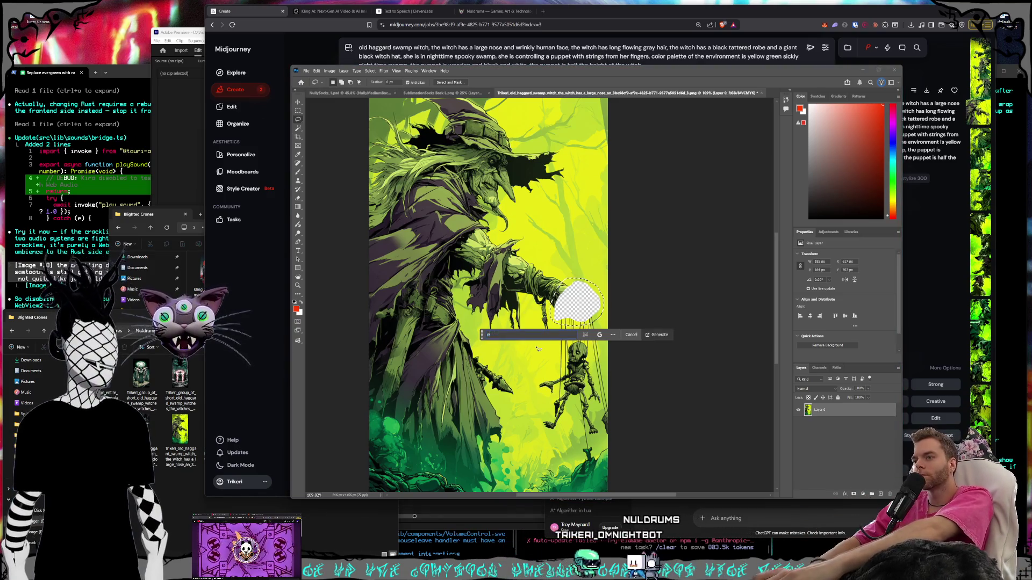
pyautogui.write('itch hand with ')
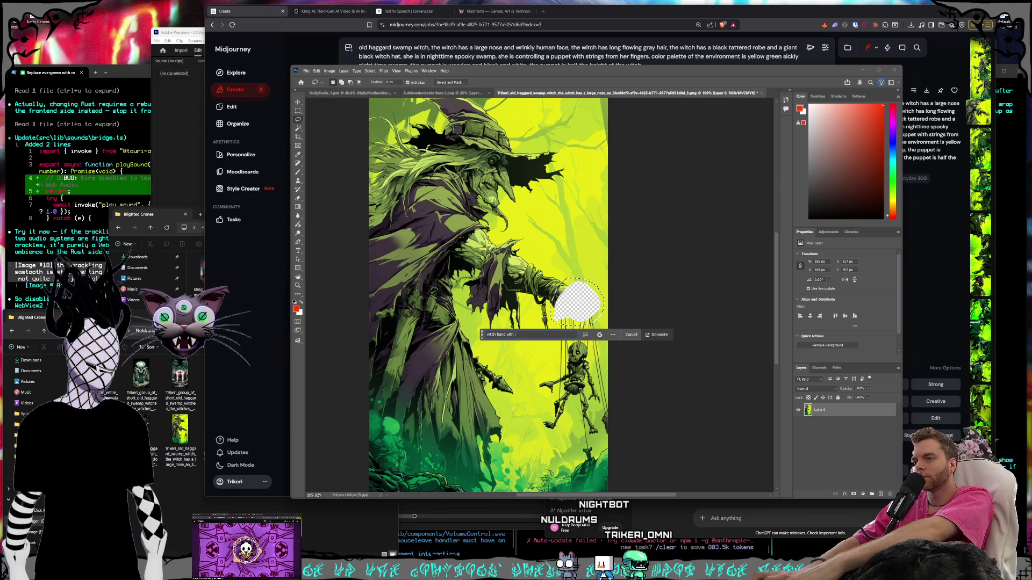
pyautogui.write('fingers pointed down and strings con')
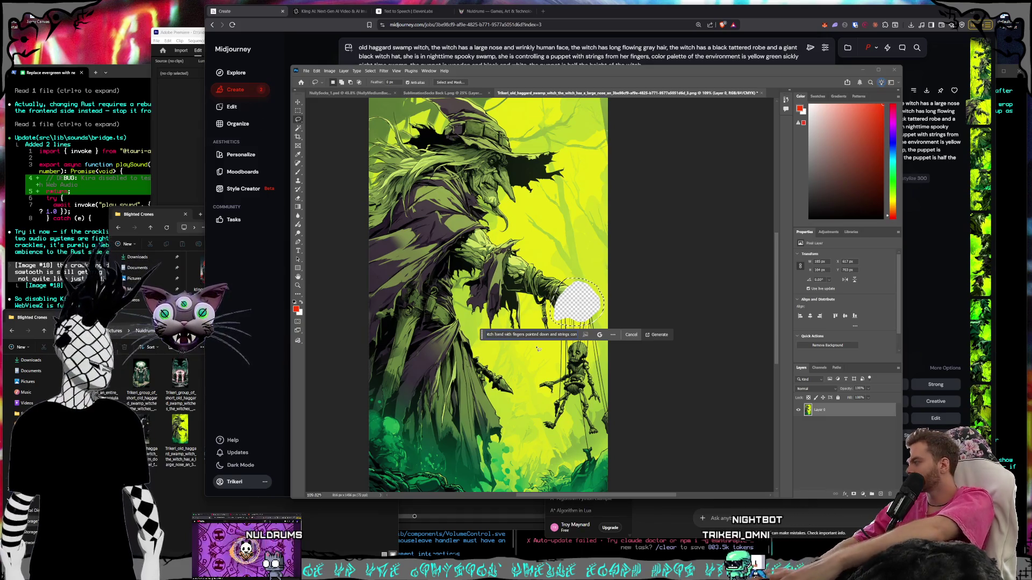
pyautogui.write('right')
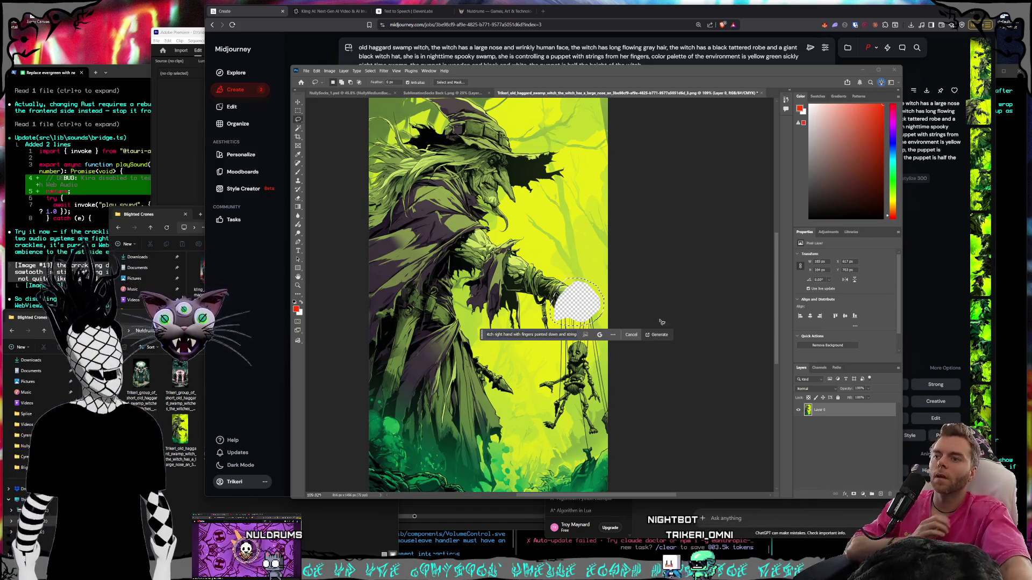
pyautogui.click(657, 334)
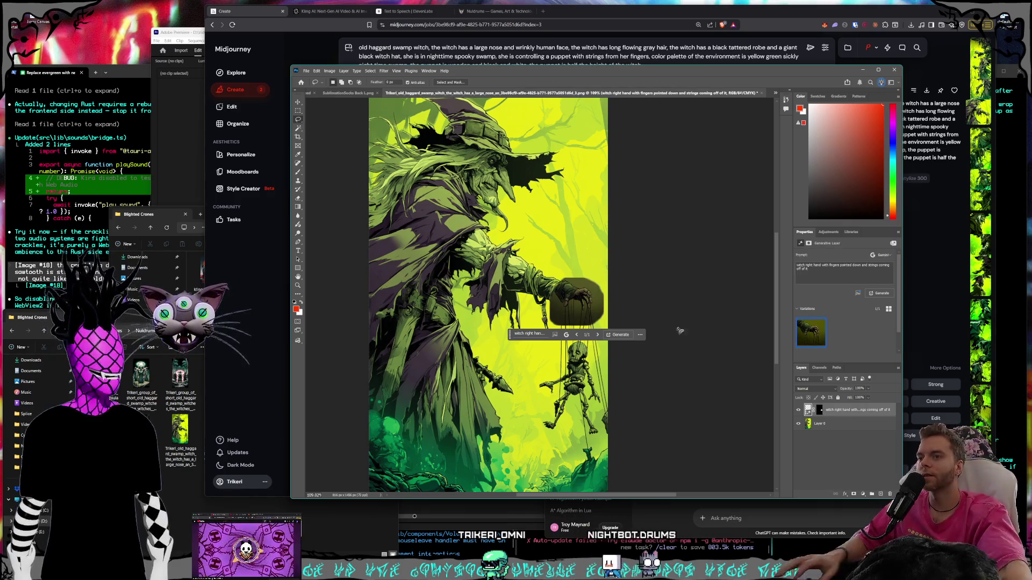
# Compare the generative layer against Layer 0, then delete the dark generated hand layer.
pyautogui.click(842, 424)
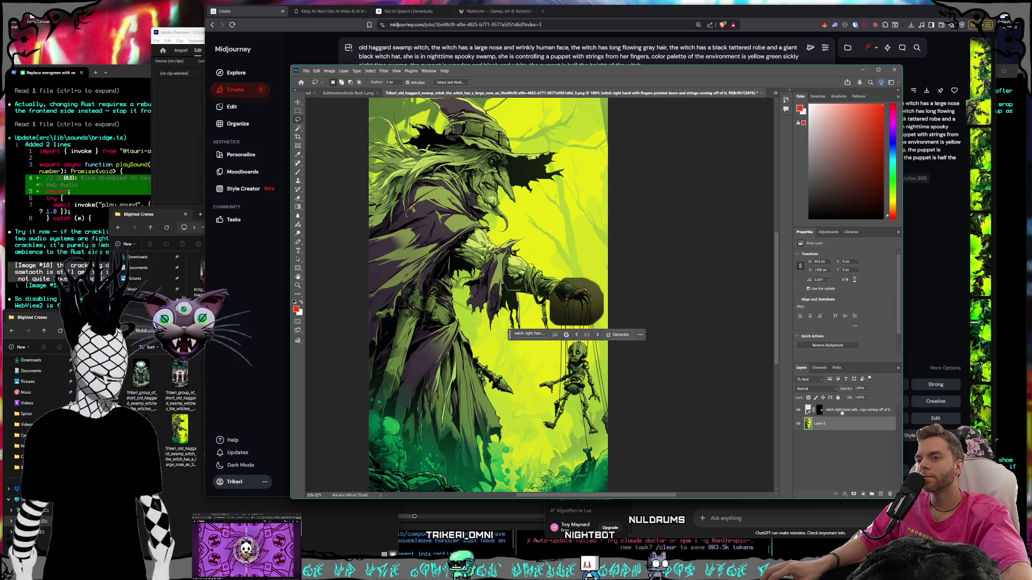
pyautogui.click(842, 410)
pyautogui.press('Delete')
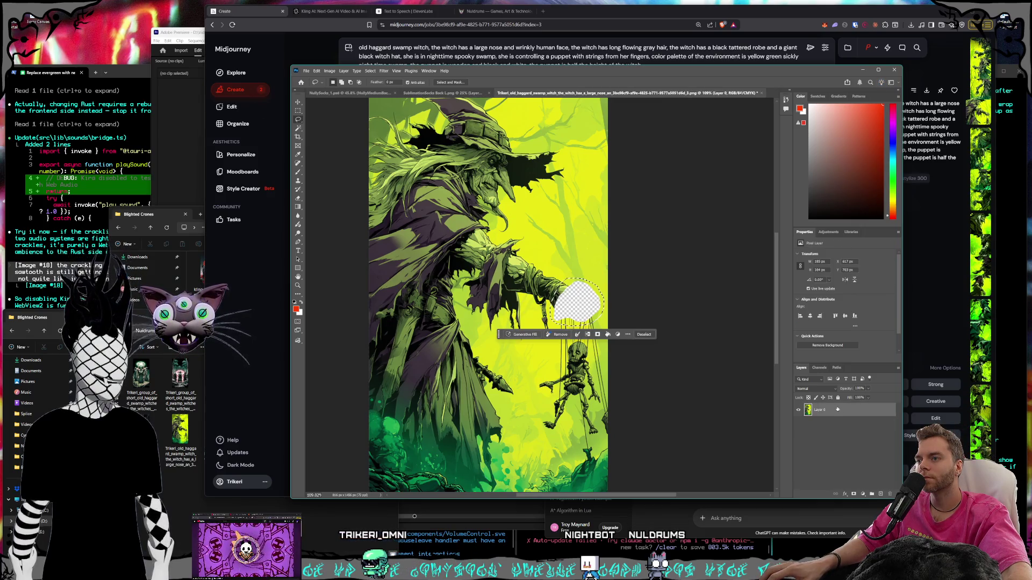
# Generate a hand with fingers down, strings attached, matching colours and thumb turned away.
pyautogui.click(523, 335)
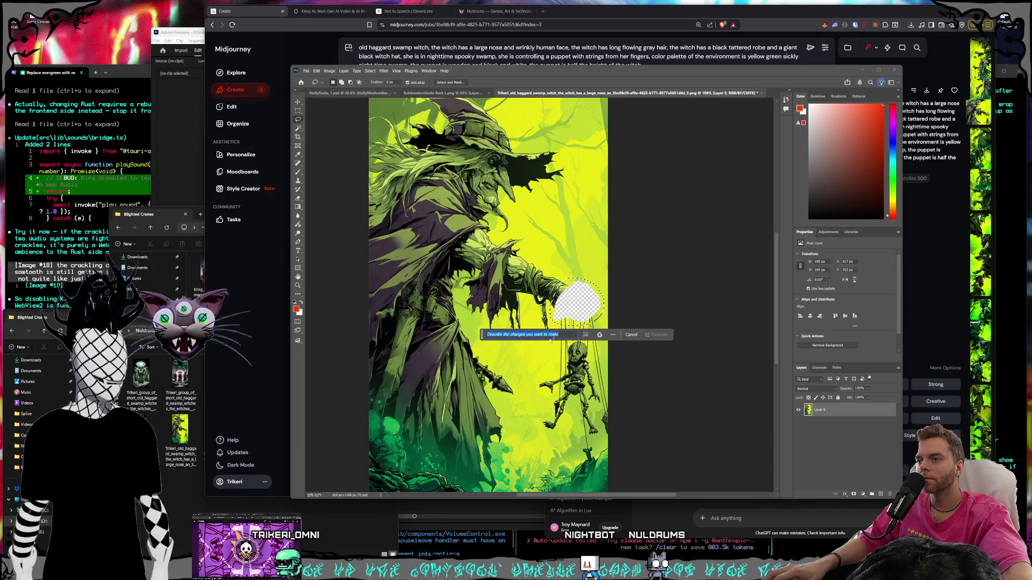
pyautogui.write('witches hadn')
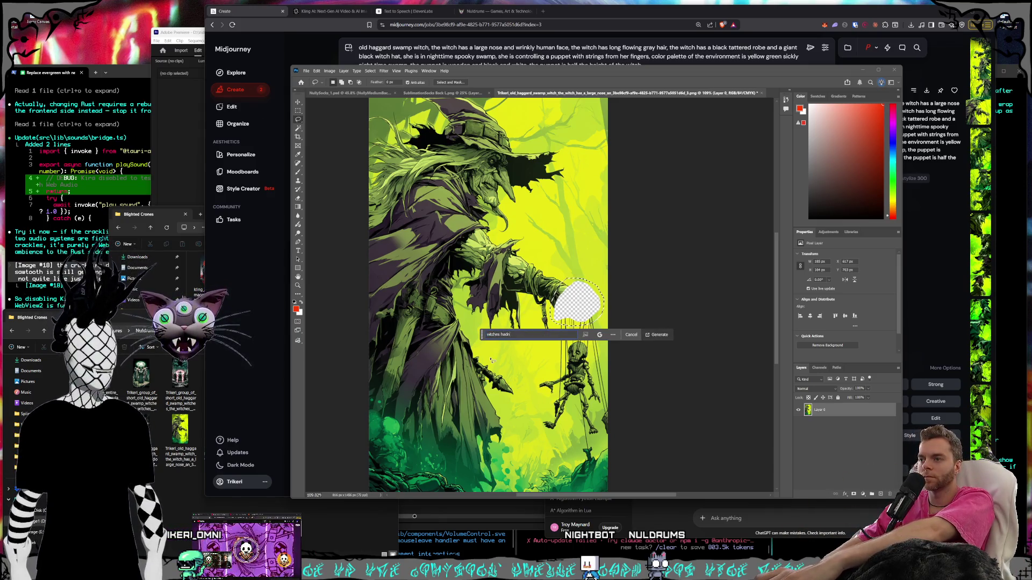
pyautogui.press('BackSpace')
pyautogui.press('BackSpace')
pyautogui.write('nd with fingers')
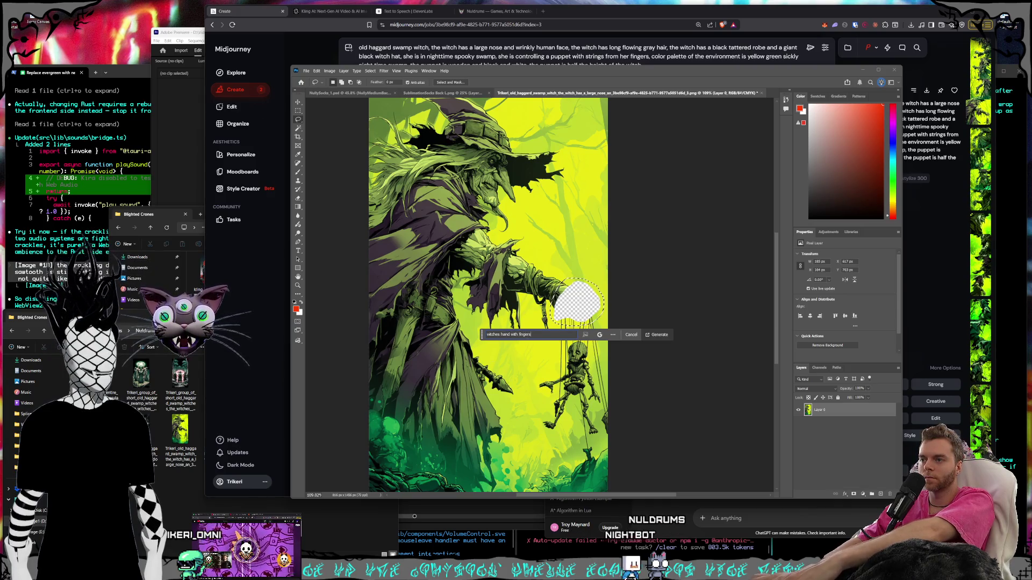
pyautogui.write('and strings coming off of it')
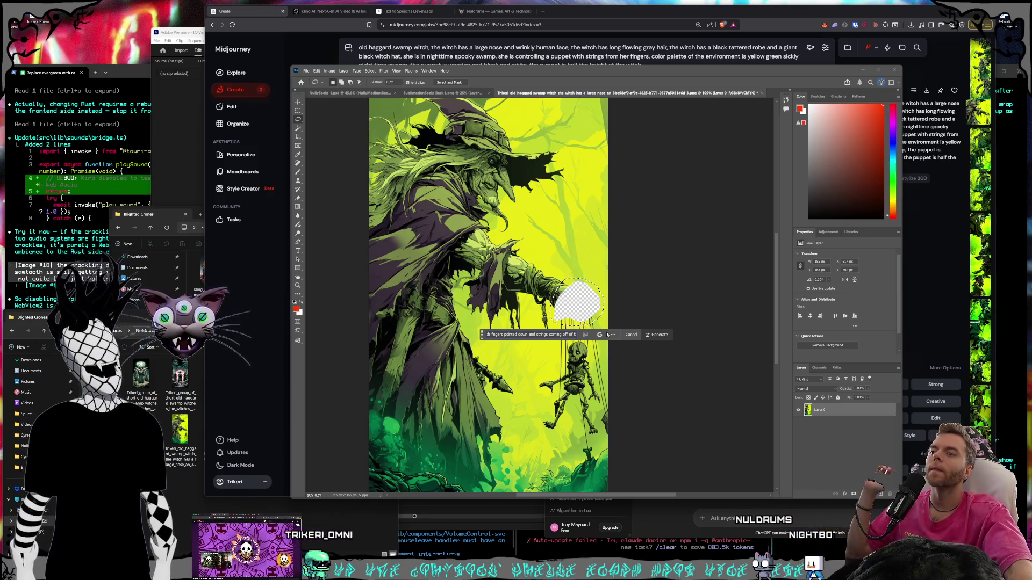
pyautogui.write(',')
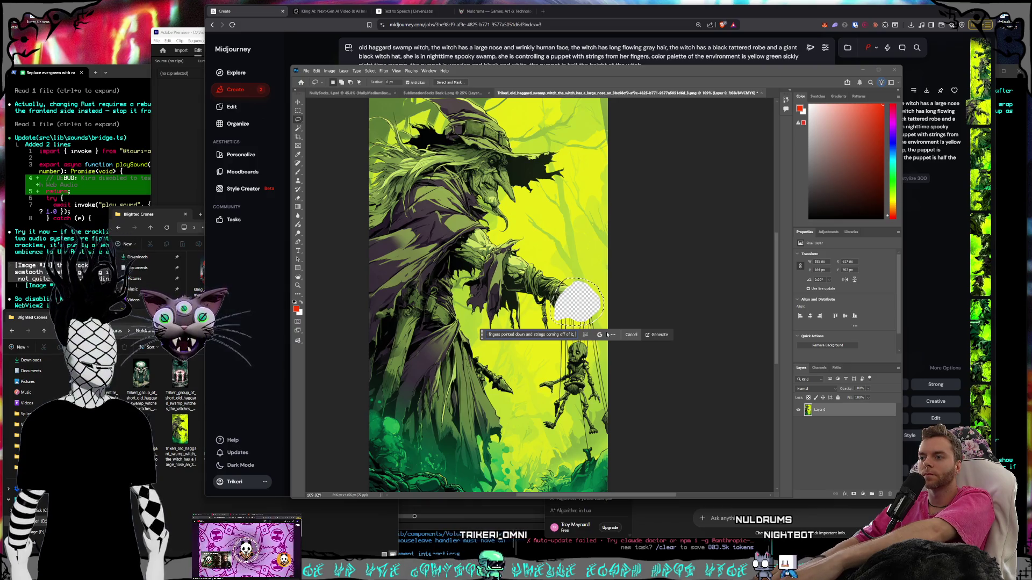
pyautogui.write(' match the')
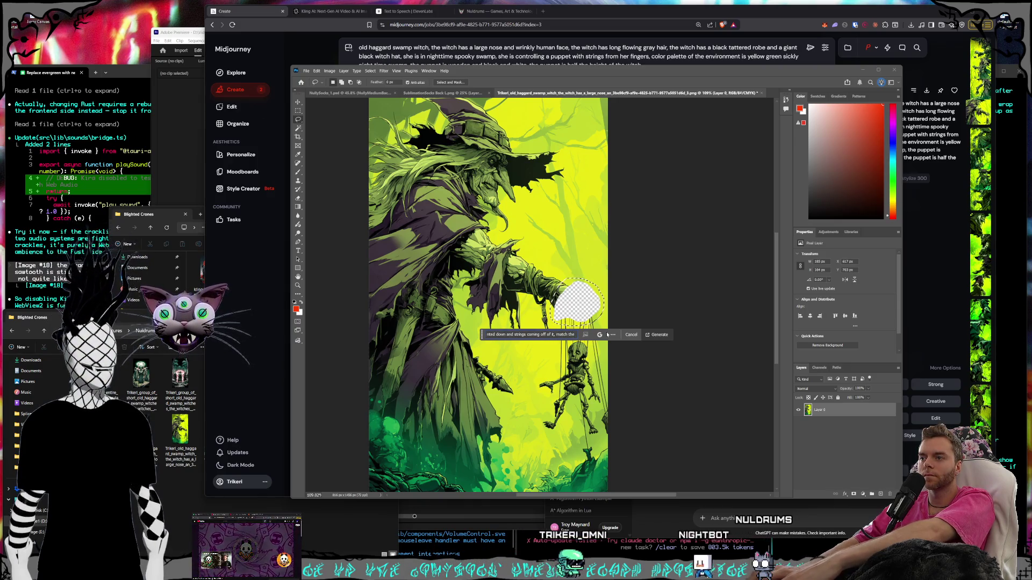
pyautogui.write(' co')
pyautogui.write('r')
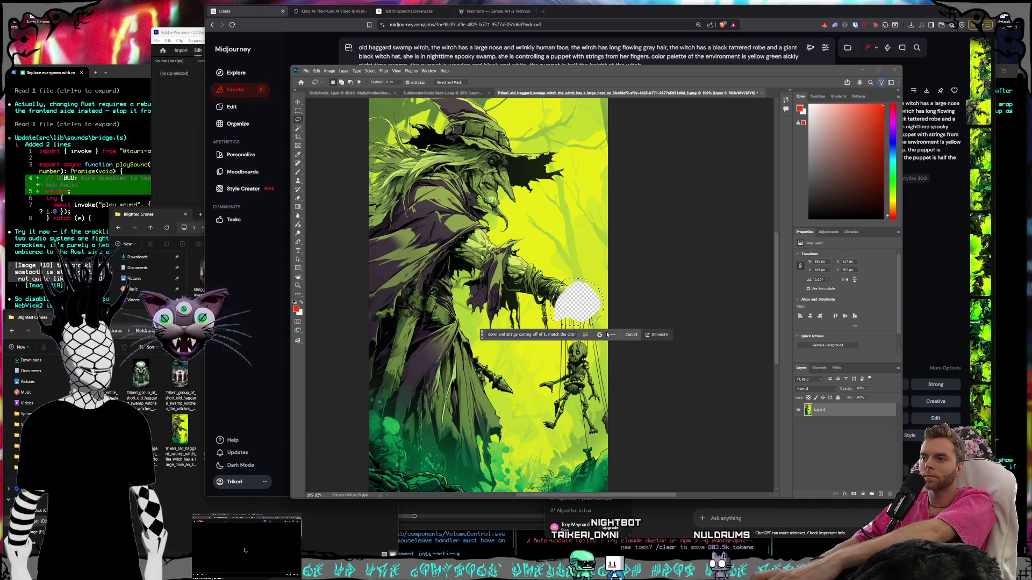
pyautogui.write('s')
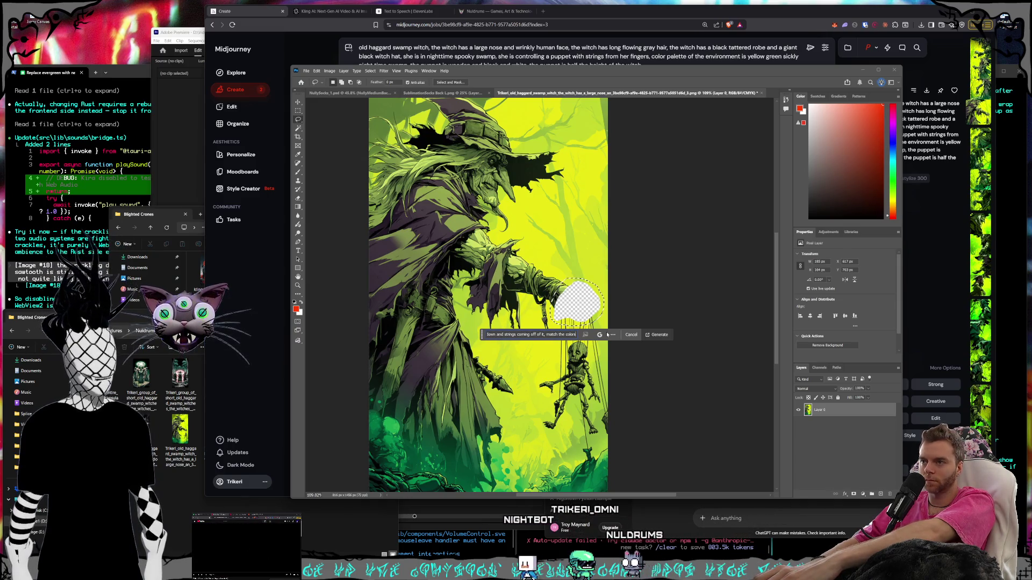
pyautogui.write(' in the')
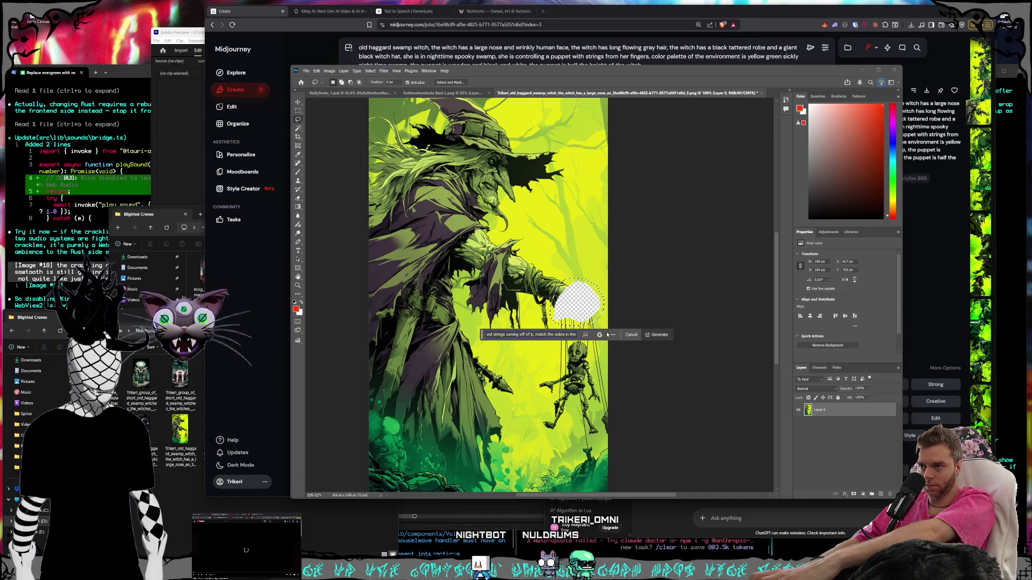
pyautogui.write(' outer selected area, make sure her hand')
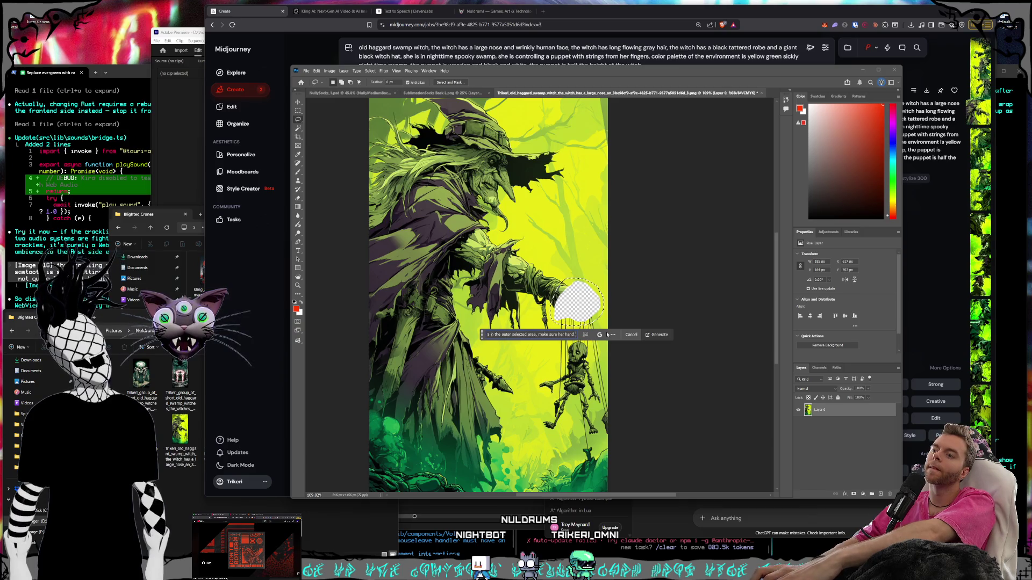
pyautogui.write('  enough to')
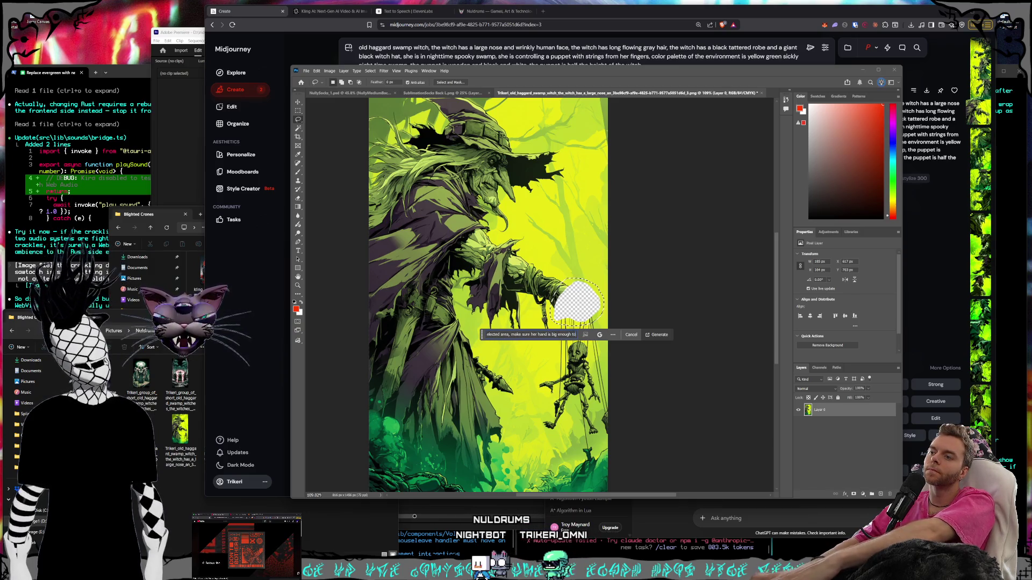
pyautogui.write(' fit the')
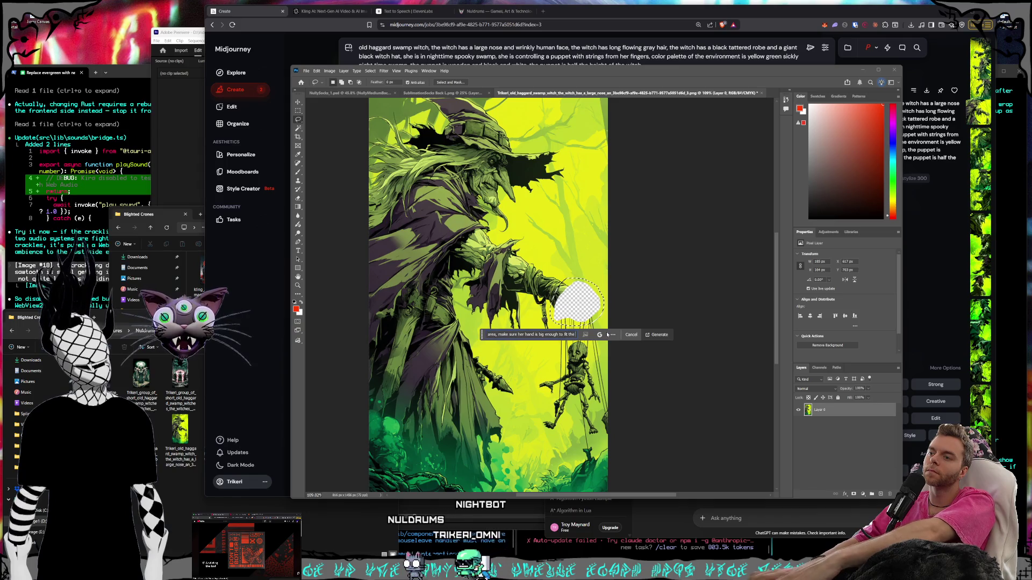
pyautogui.write(' size of')
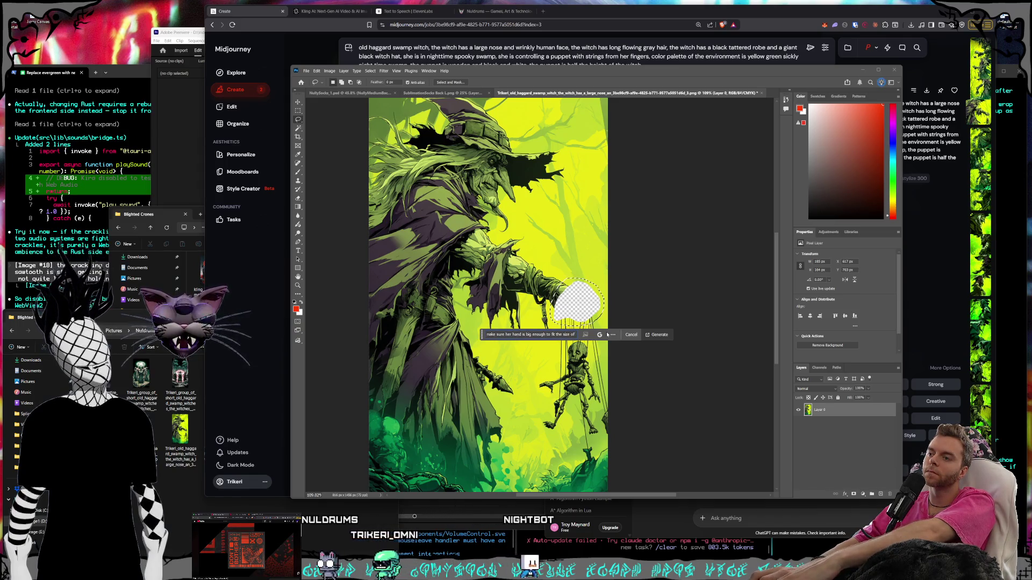
pyautogui.write(' her wrists on the left of the selected area, this is her')
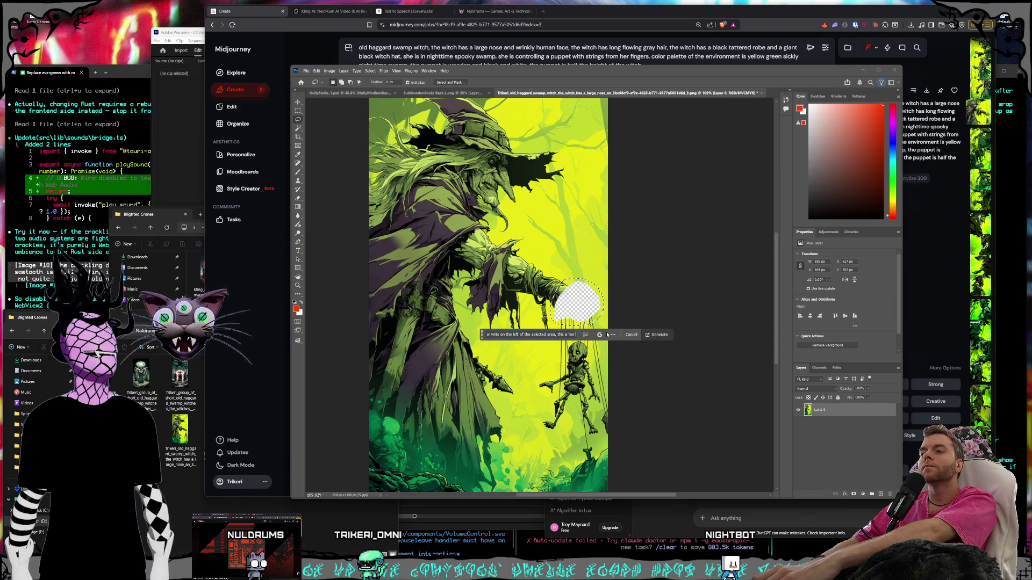
pyautogui.press('BackSpace')
pyautogui.press('BackSpace')
pyautogui.press('BackSpace')
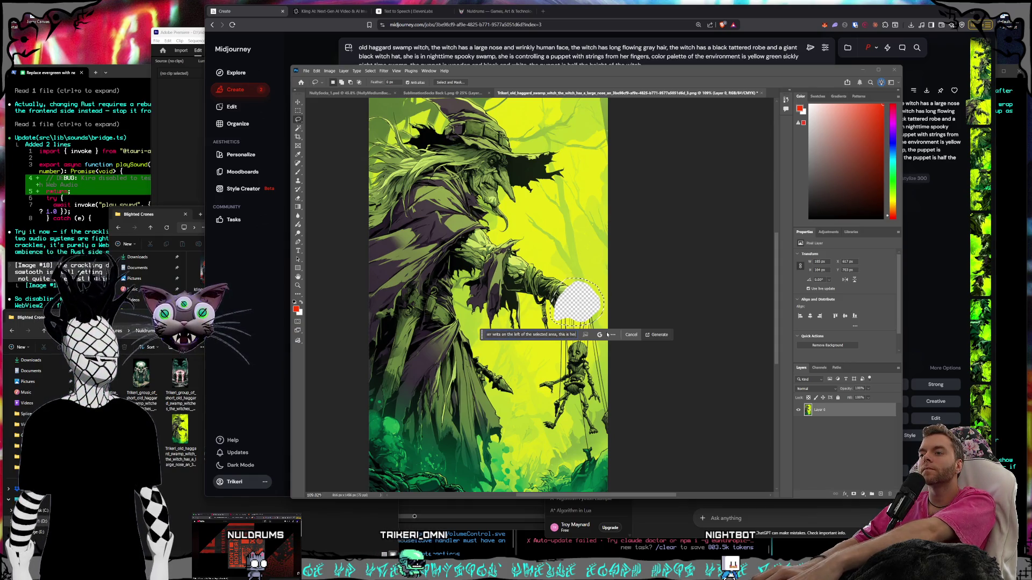
pyautogui.write('er them')
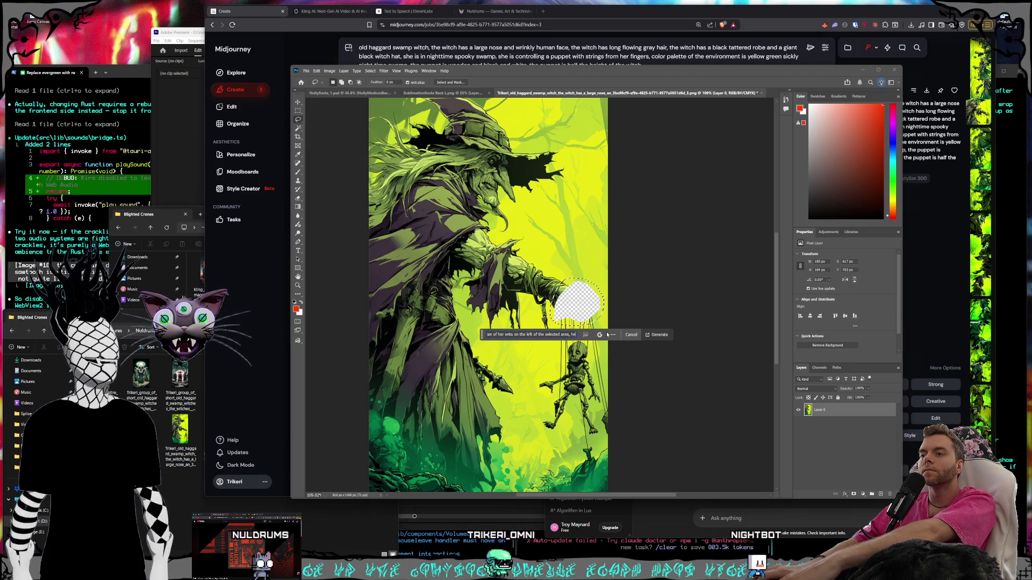
pyautogui.press('BackSpace')
pyautogui.press('BackSpace')
pyautogui.write('umb is on the inside away from us so we can')
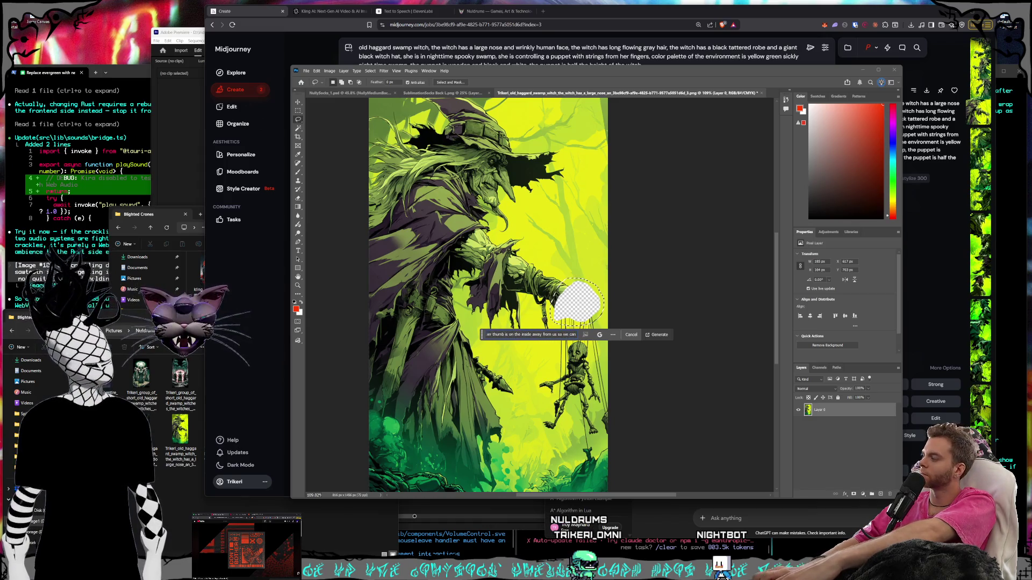
pyautogui.write('it clearly')
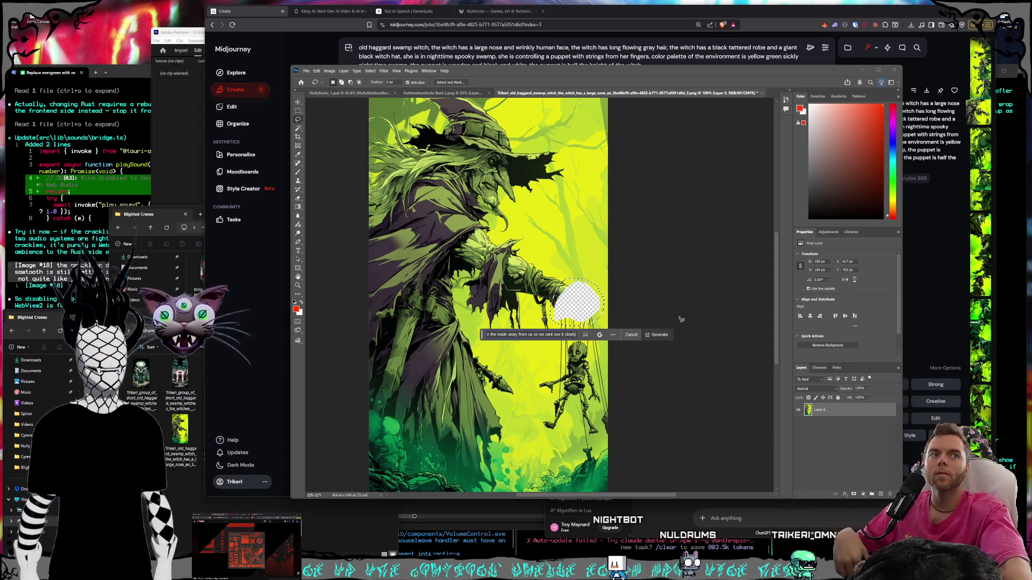
pyautogui.click(658, 335)
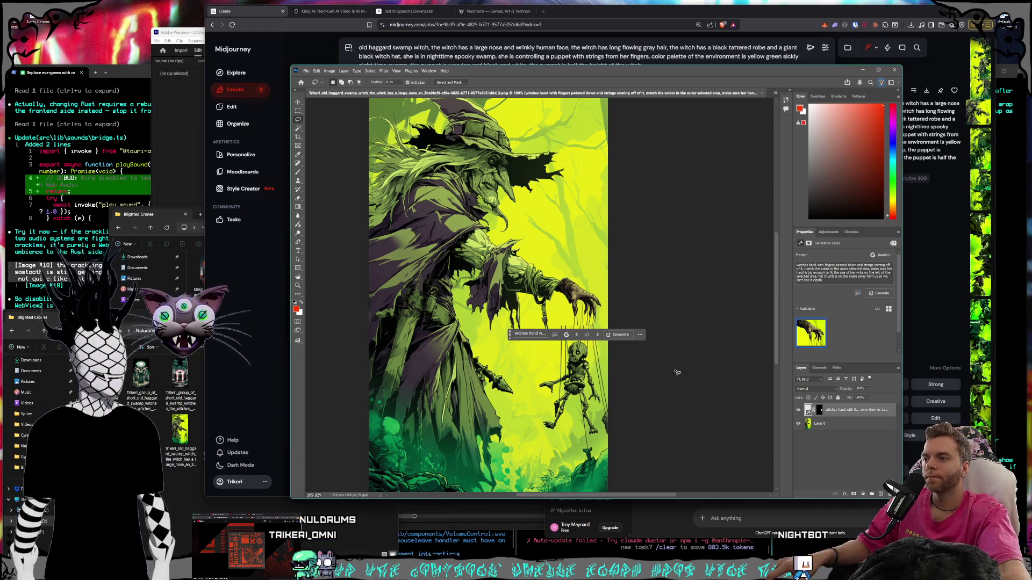
# Undo the newly generated clawed hand layer, restoring the transparent gap.
pyautogui.hotkey('ctrl', 'z')
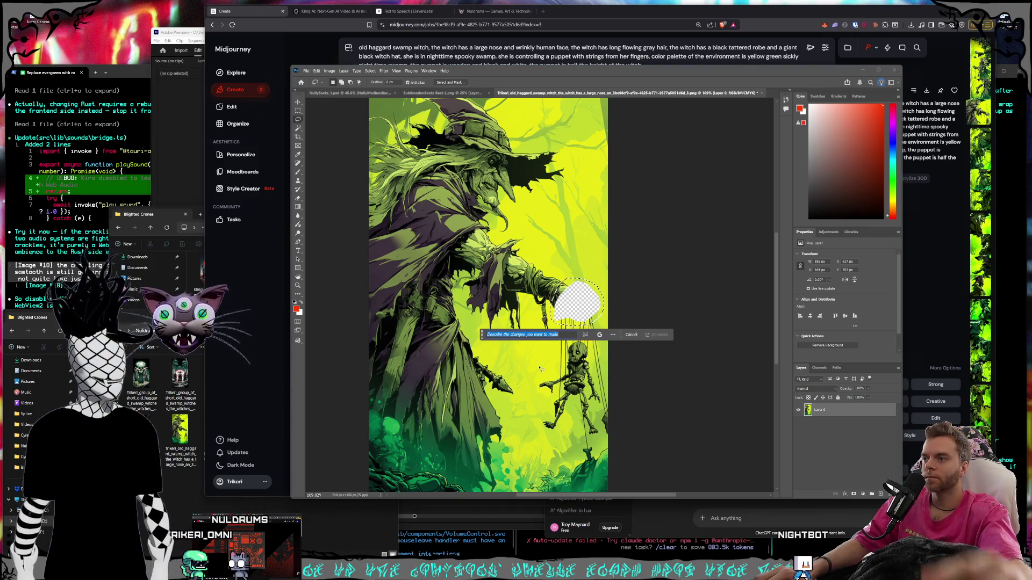
# Generate a new hand with the shorter prompt 'witches hand with fingers pointed down and strings coming off of it'.
pyautogui.write('w')
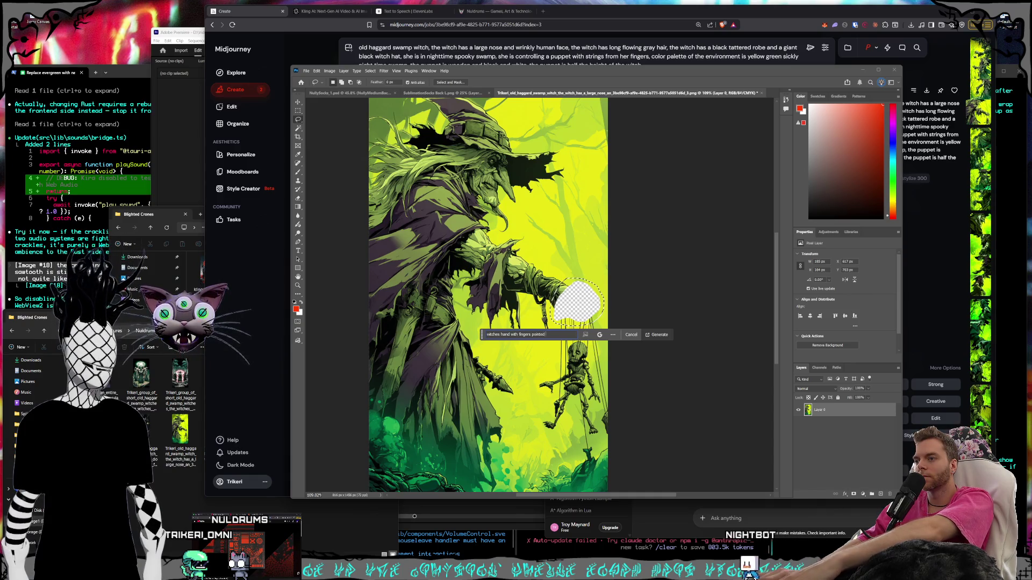
pyautogui.write('own and strin')
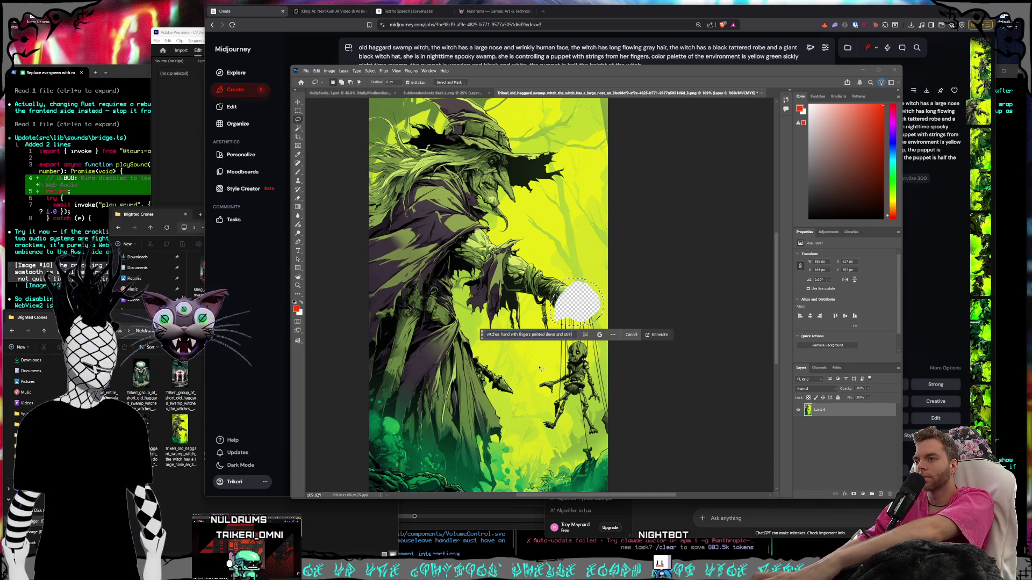
pyautogui.write('gs coming off ot')
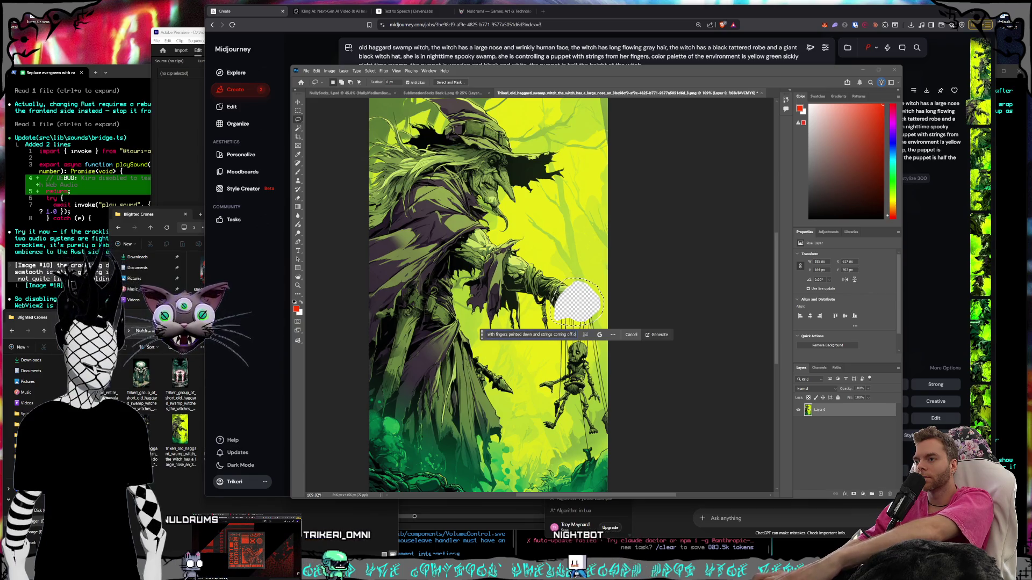
pyautogui.press('BackSpace')
pyautogui.write('f it')
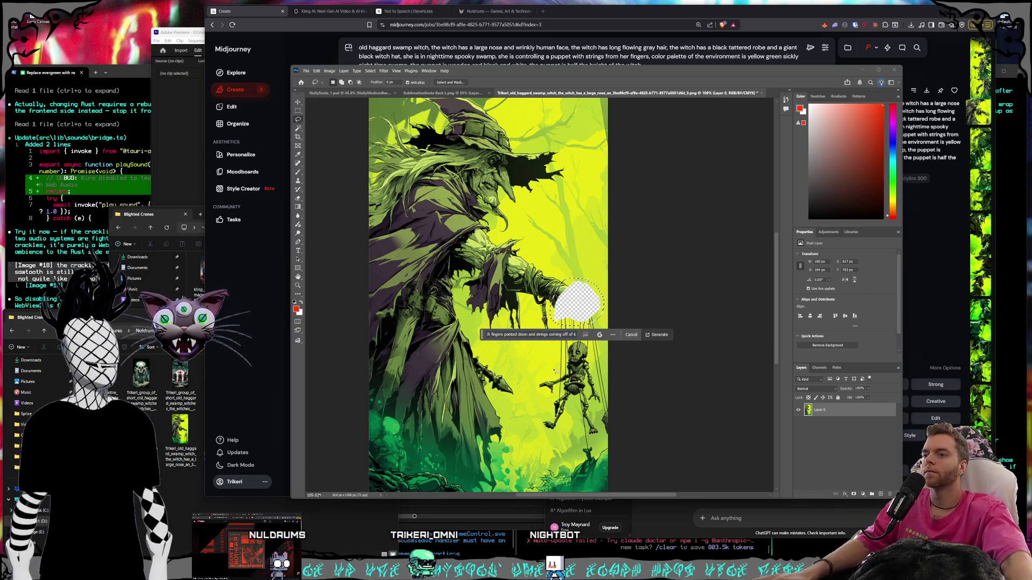
pyautogui.press('Return')
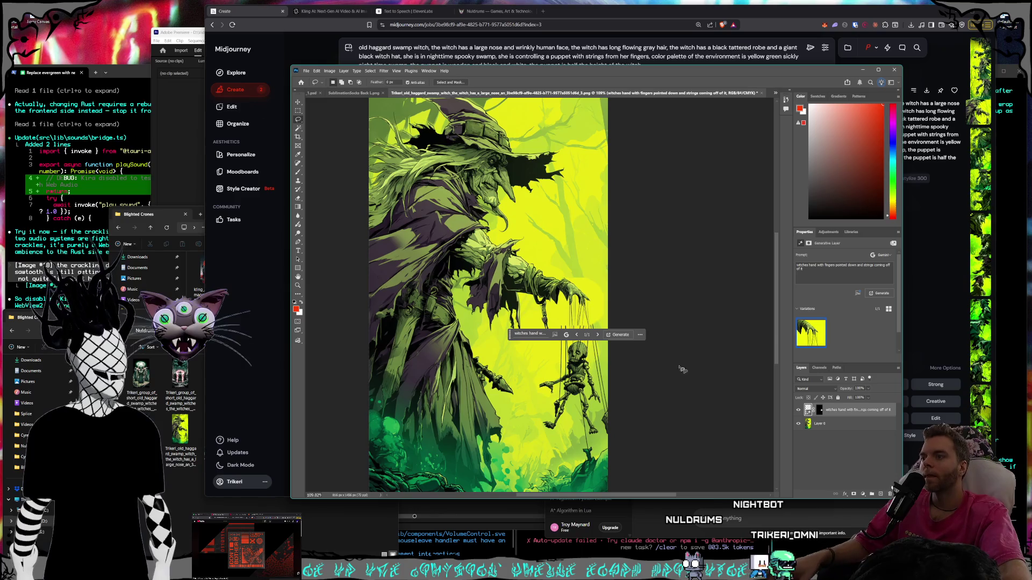
# Remove the second generated hand, restore the original hand, then abandon the new prompt and deselect.
pyautogui.press('Delete')
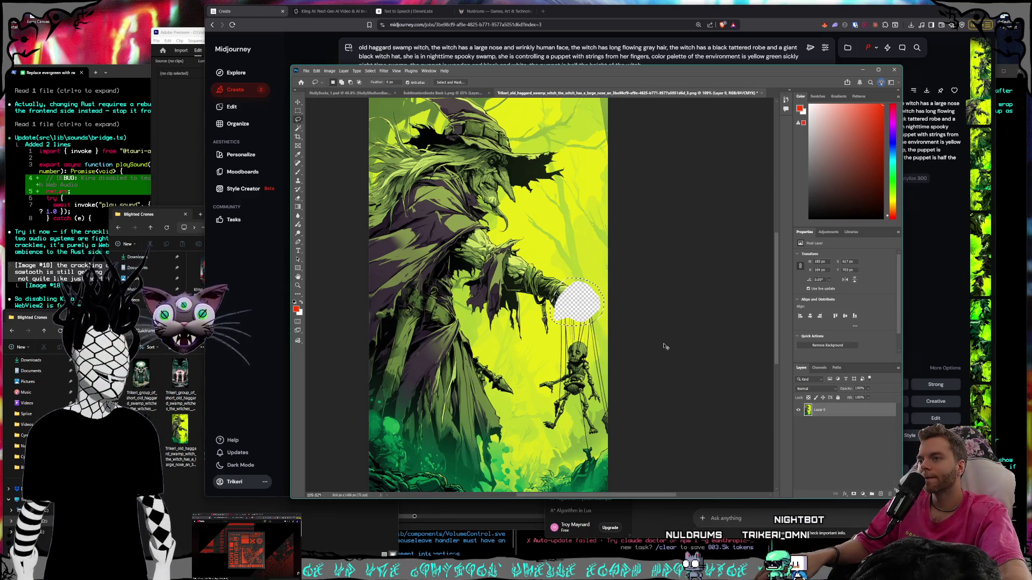
pyautogui.hotkey('ctrl', 'z')
pyautogui.hotkey('ctrl', 'z')
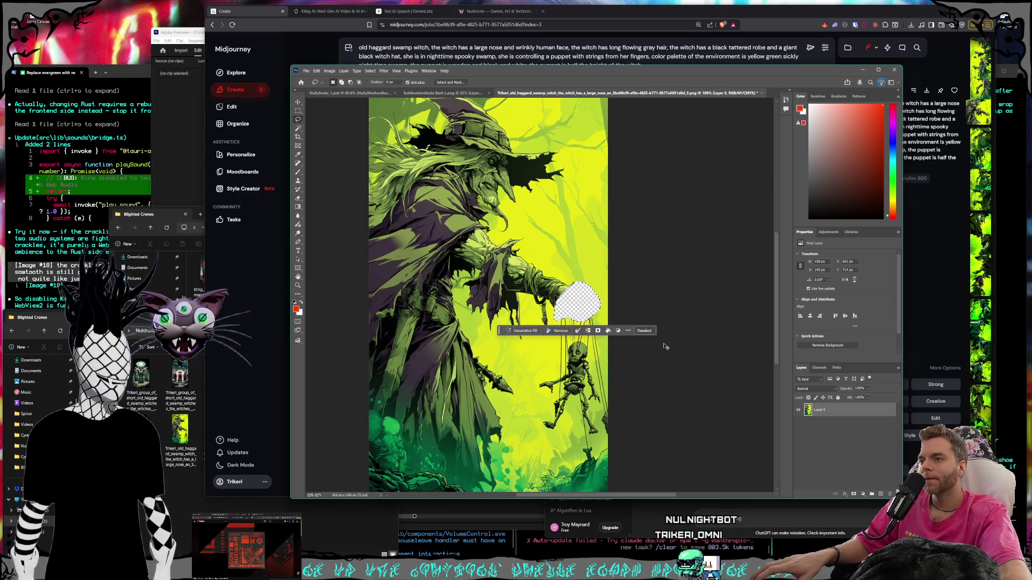
pyautogui.click(524, 331)
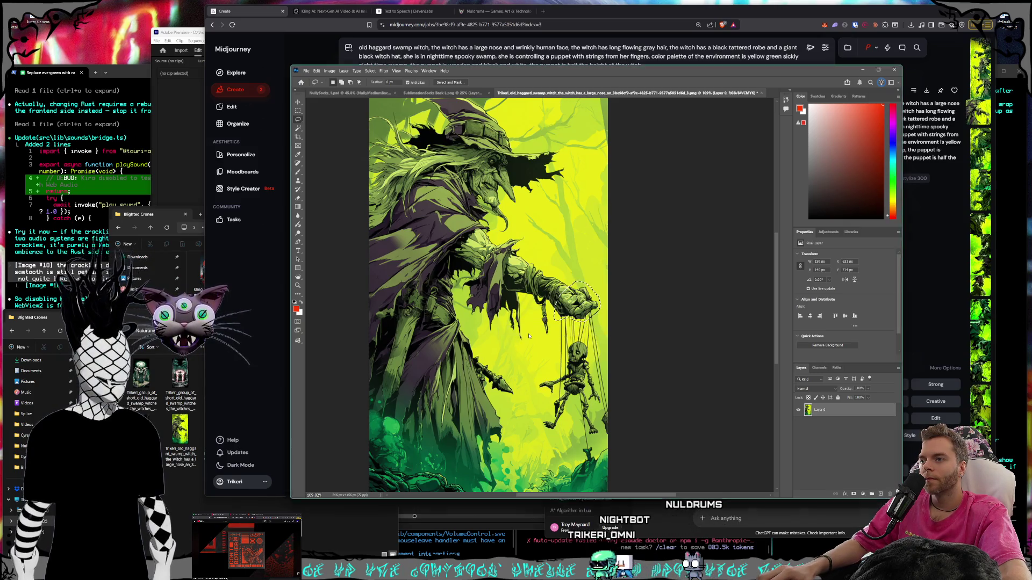
pyautogui.write('fix the ful')
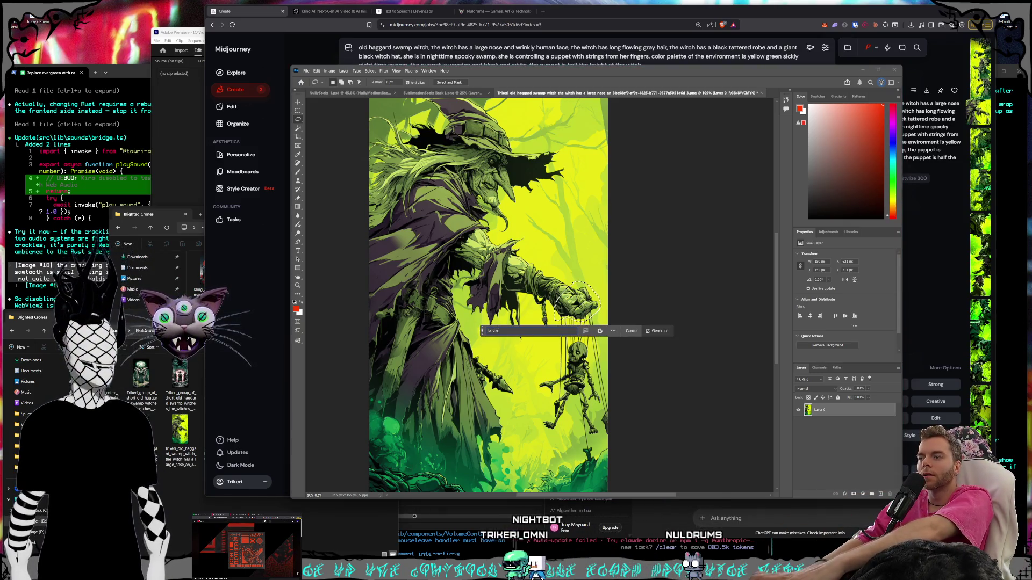
pyautogui.press('BackSpace')
pyautogui.press('BackSpace')
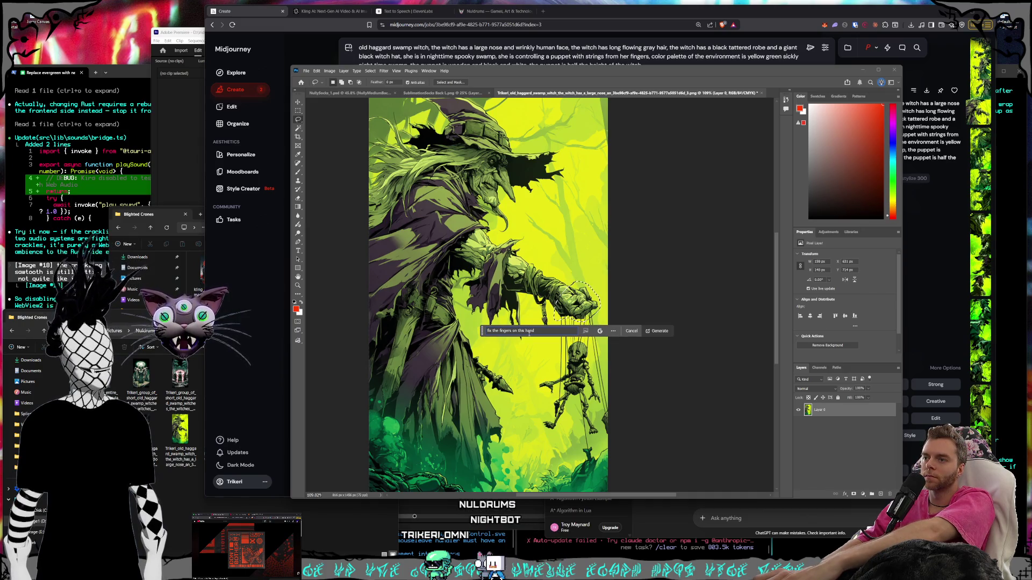
pyautogui.click(669, 297)
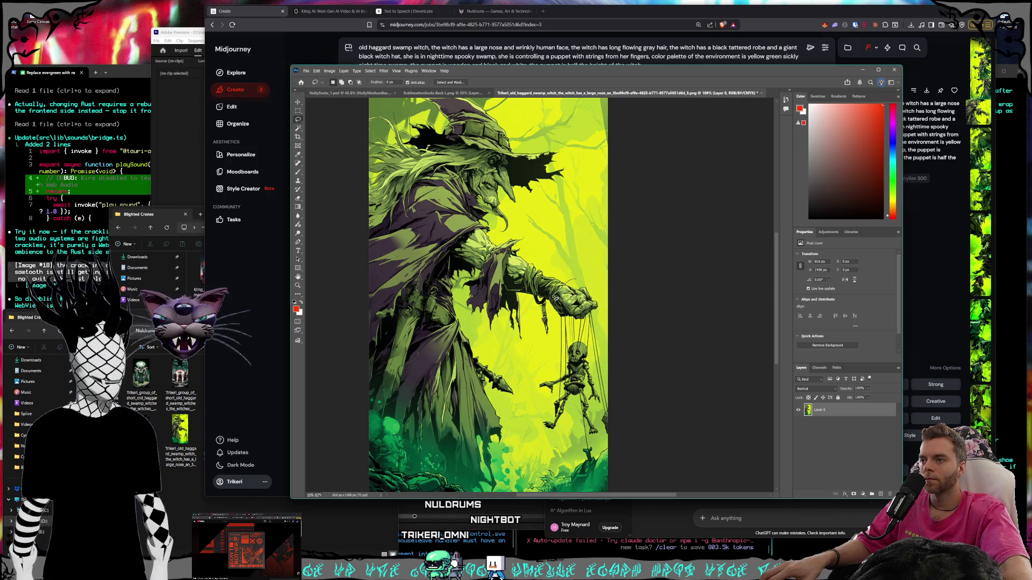
# Lasso the hand and generate a fix with fingers pointing down, back of the hand showing and thumb hidden.
pyautogui.moveTo(608, 310); pyautogui.dragTo(606, 312)
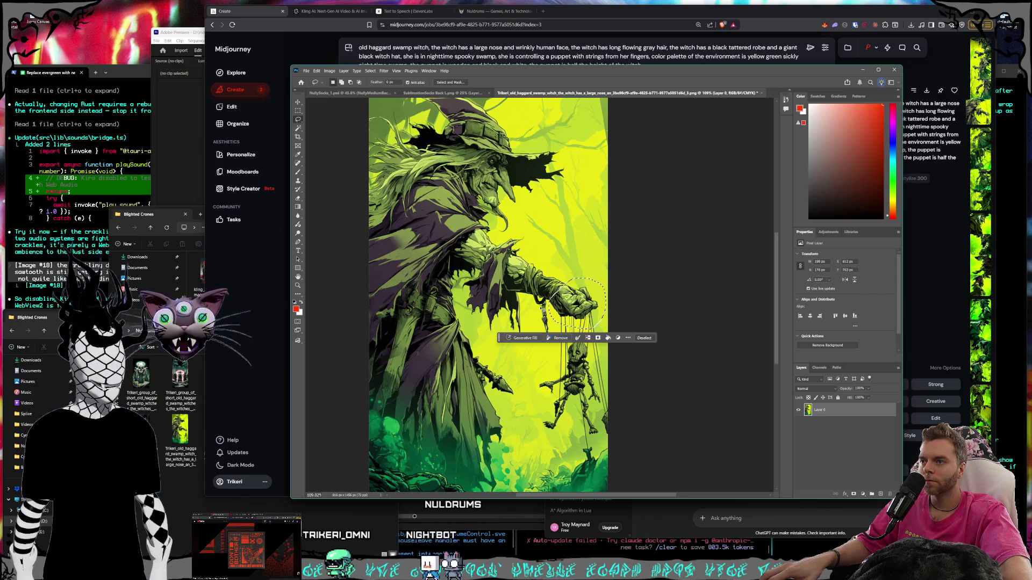
pyautogui.click(524, 338)
pyautogui.write('ix the fingers on this hand so ')
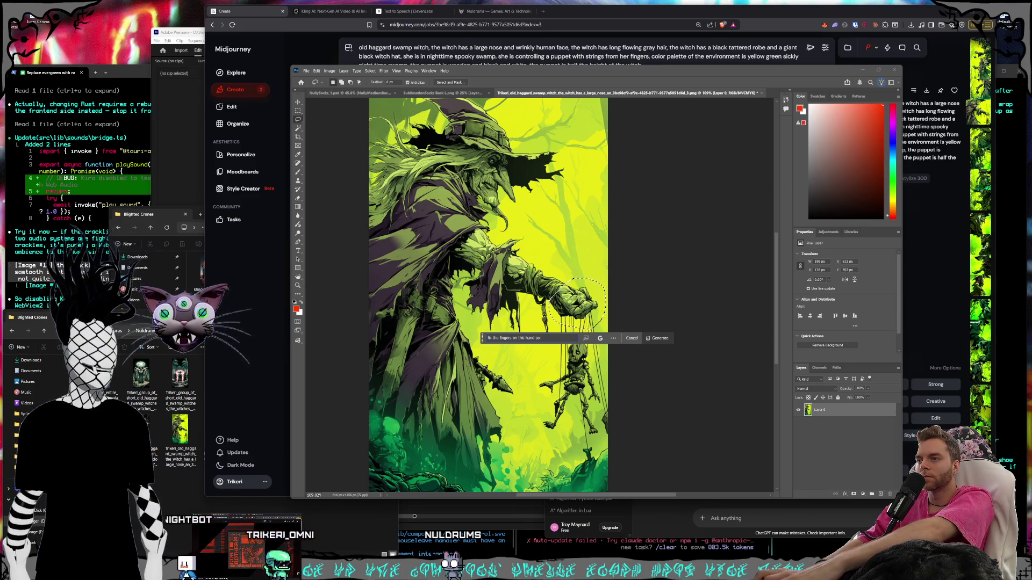
pyautogui.write('that they a')
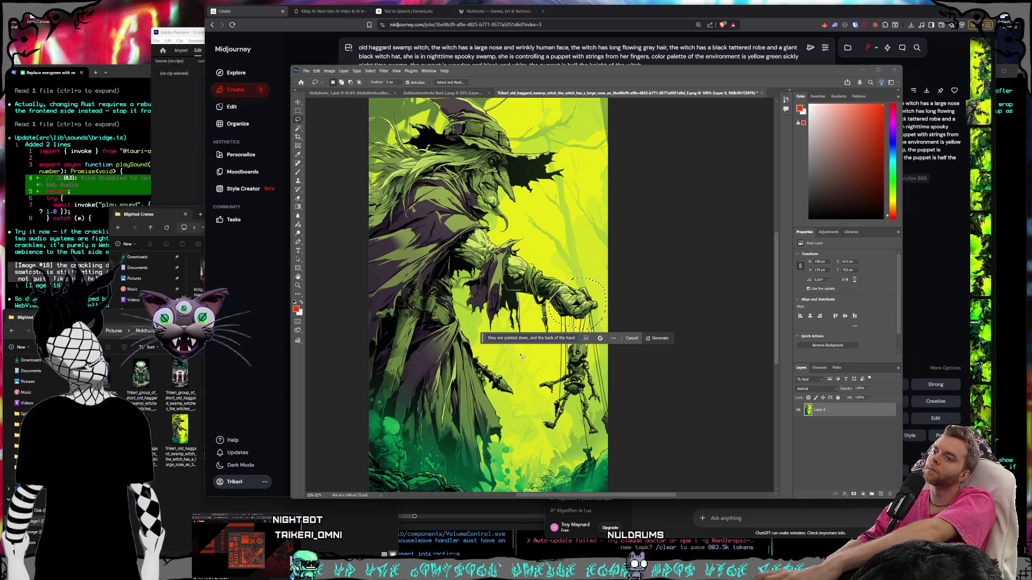
pyautogui.write('t we s')
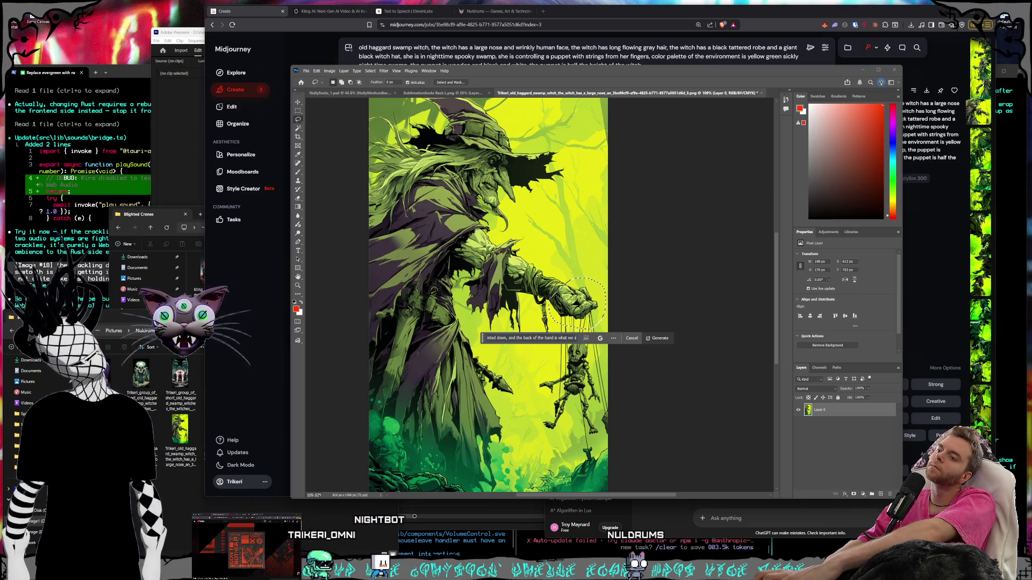
pyautogui.write('ee, the thumb is hid')
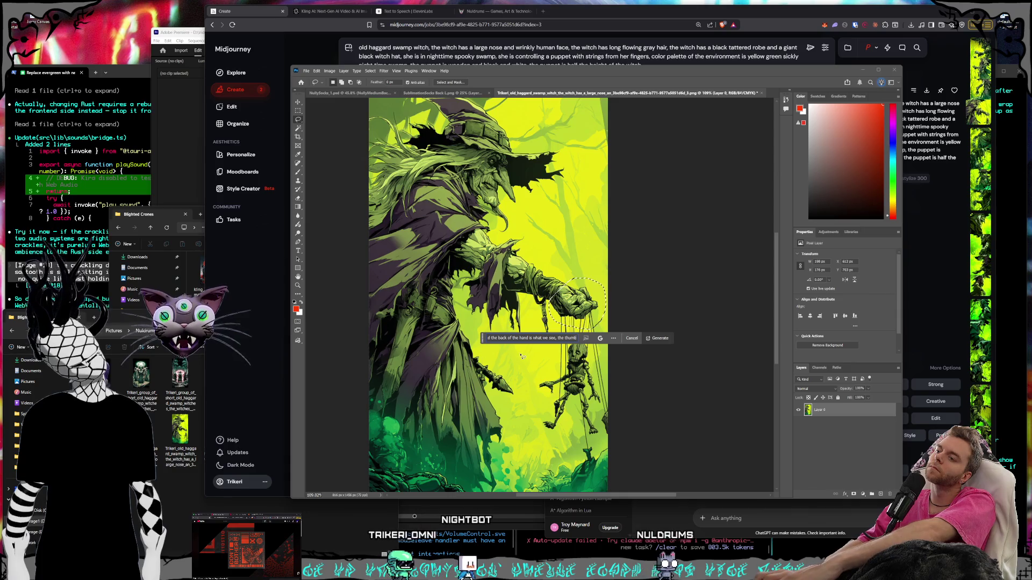
pyautogui.press('BackSpace')
pyautogui.press('BackSpace')
pyautogui.press('BackSpace')
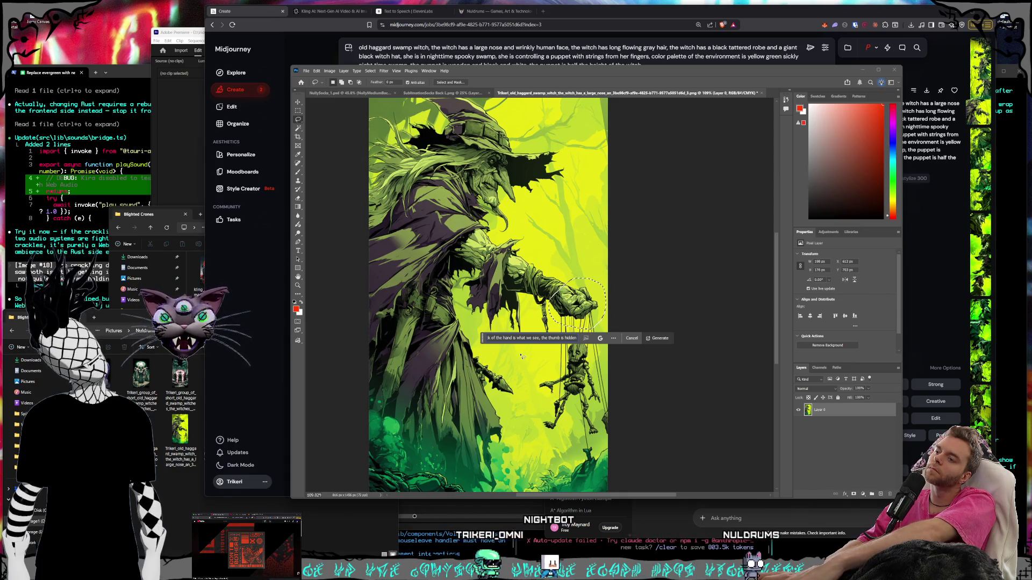
pyautogui.press('BackSpace')
pyautogui.write('ay from us')
pyautogui.click(661, 339)
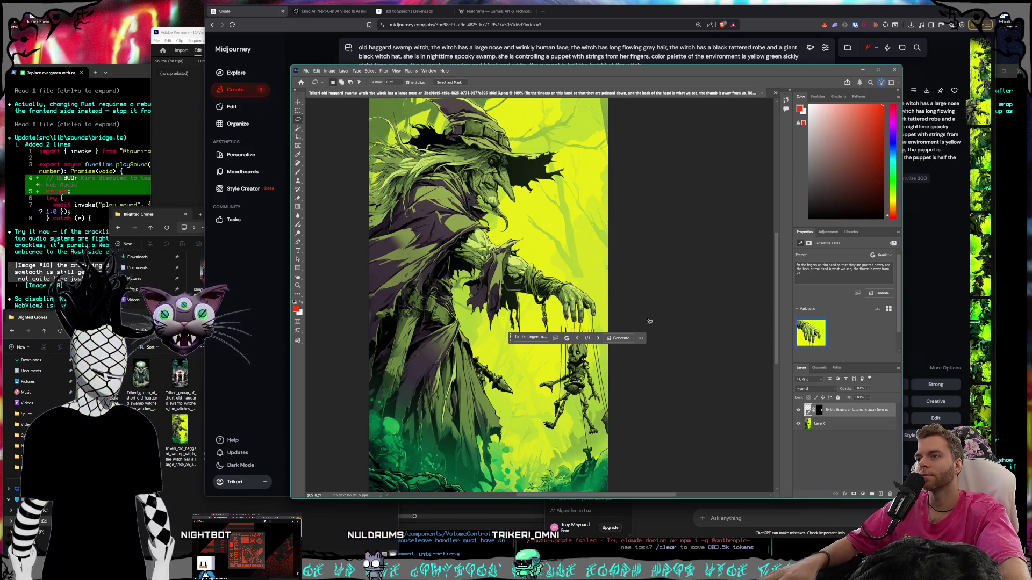
pyautogui.click(848, 426)
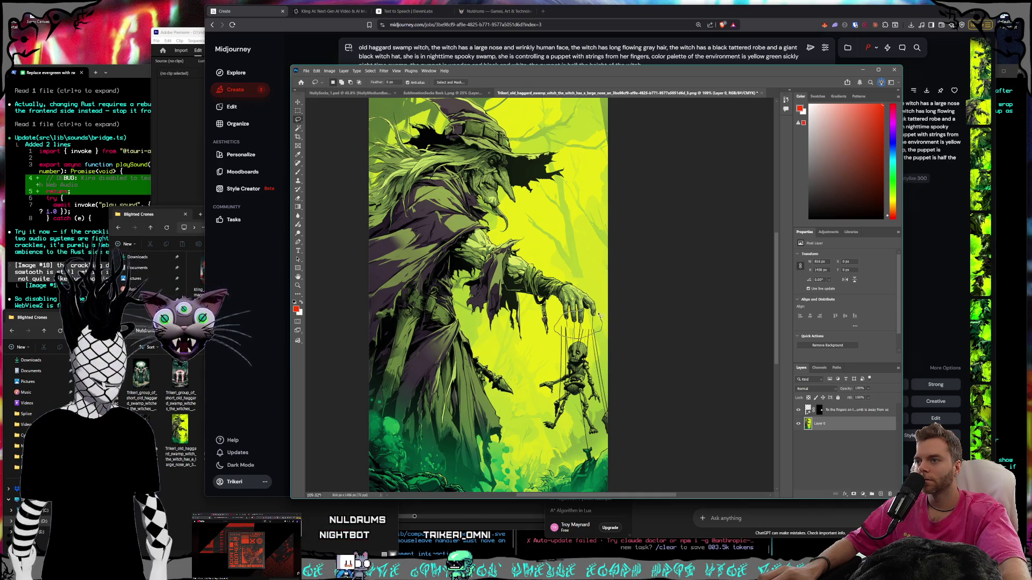
# Lasso the hand and puppet strings on Layer 0, then choose File > Save As.
pyautogui.moveTo(594, 329); pyautogui.dragTo(590, 332)
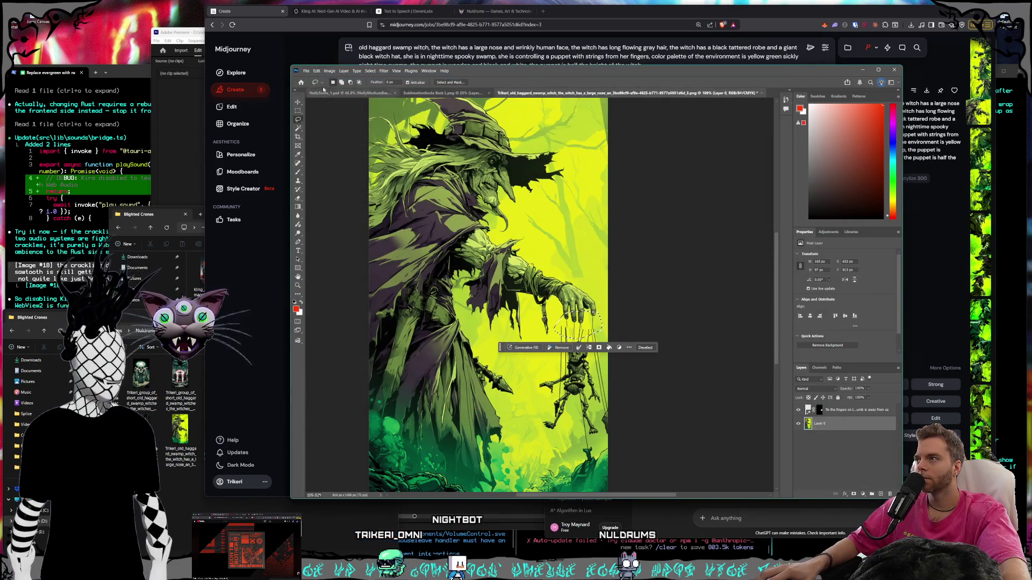
pyautogui.click(306, 71)
pyautogui.click(321, 150)
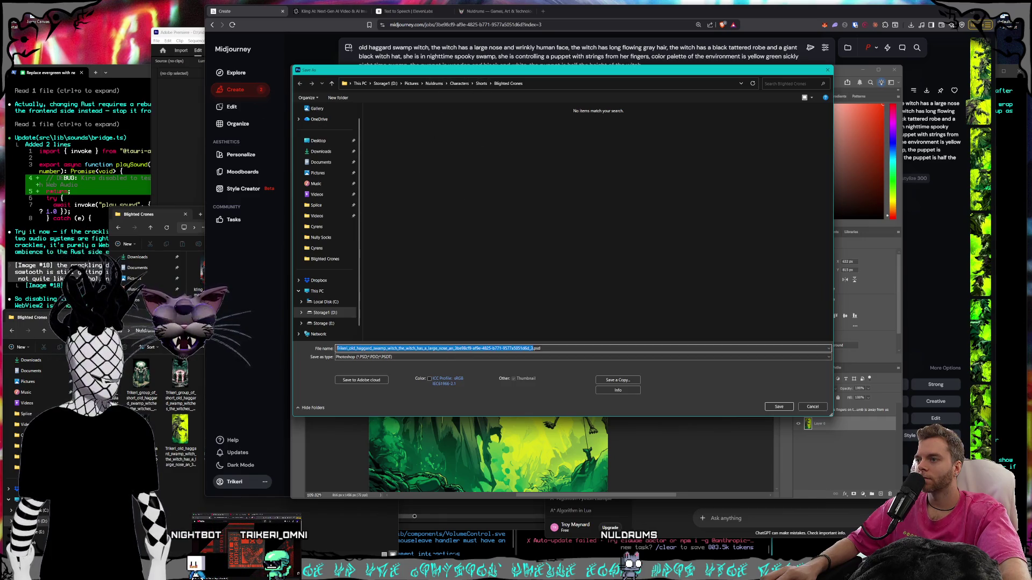
# Save the document as puppethandfix.psd, accept Maximize Compatibility, and clear the selection.
pyautogui.write('puppethandfix')
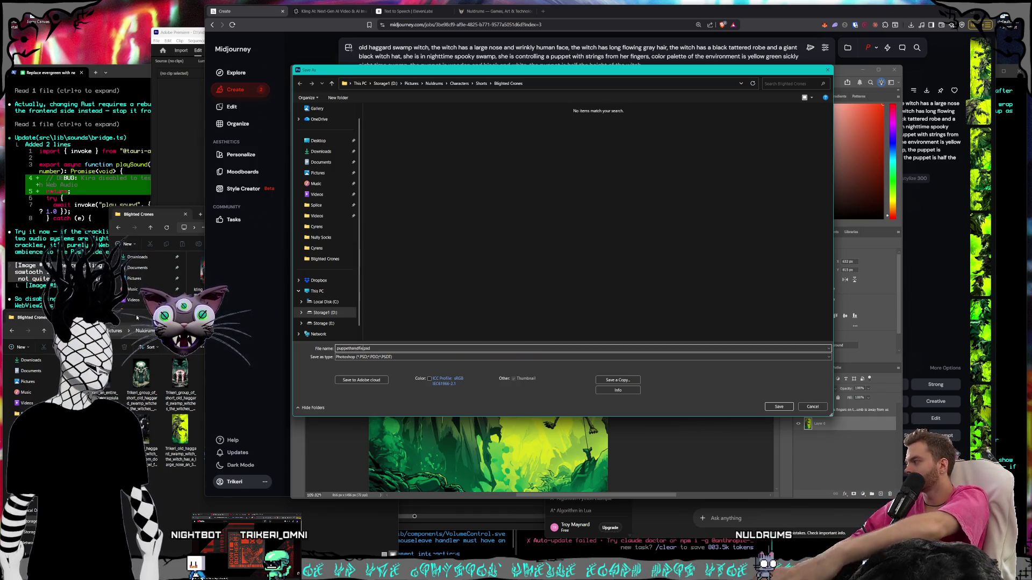
pyautogui.press('Return')
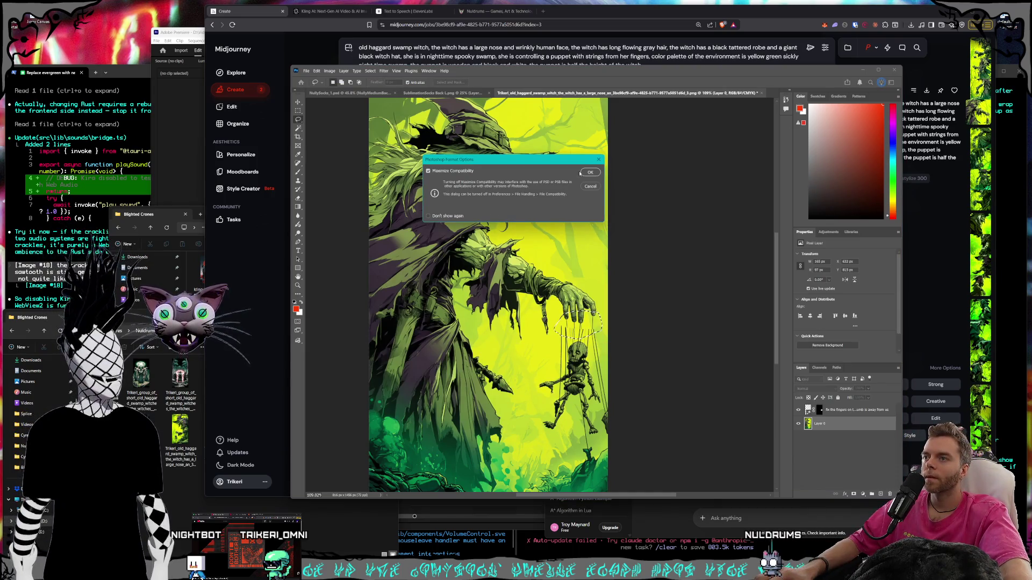
pyautogui.click(594, 173)
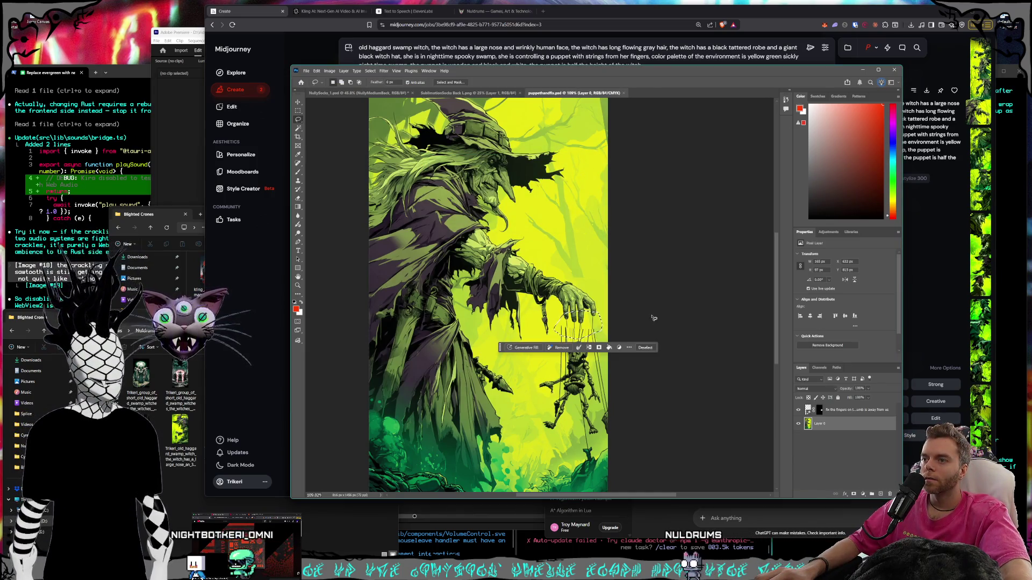
pyautogui.click(557, 338)
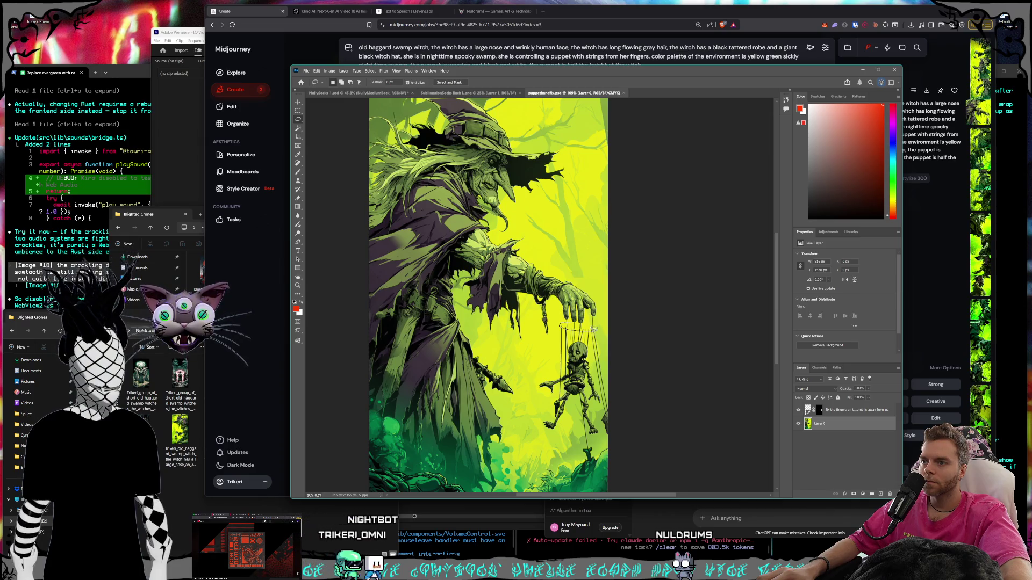
pyautogui.moveTo(573, 326); pyautogui.dragTo(571, 327)
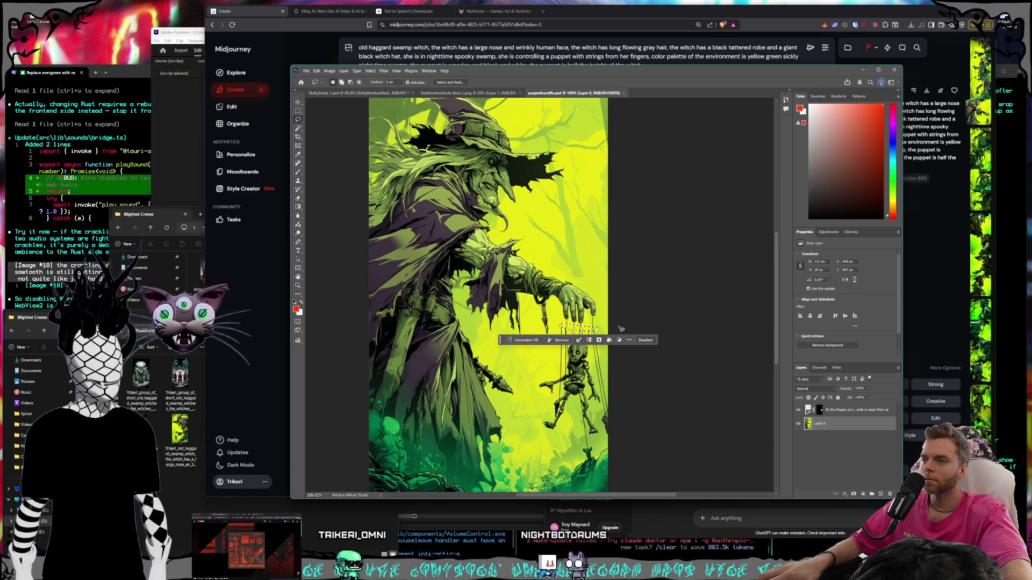
pyautogui.click(588, 333)
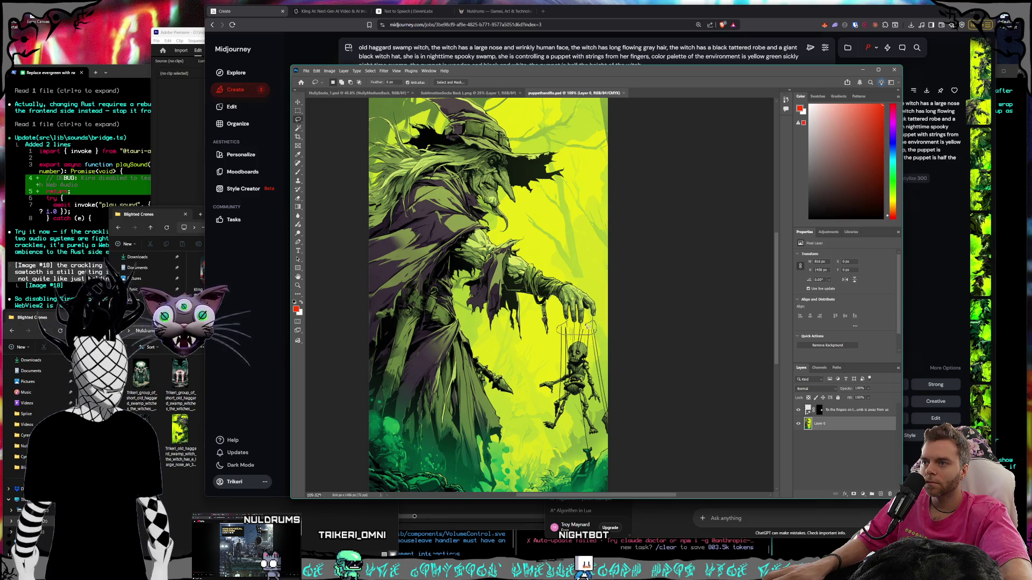
pyautogui.moveTo(574, 326)
pyautogui.mouseDown()
pyautogui.moveTo(584, 329)
pyautogui.moveTo(570, 328)
pyautogui.mouseUp()
pyautogui.click(531, 345)
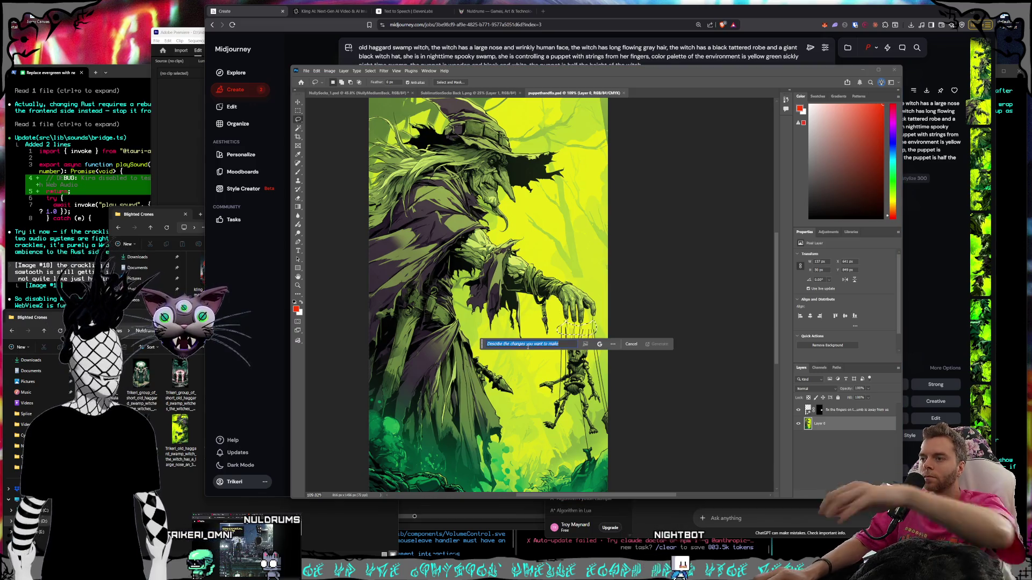
pyautogui.write('fix thes')
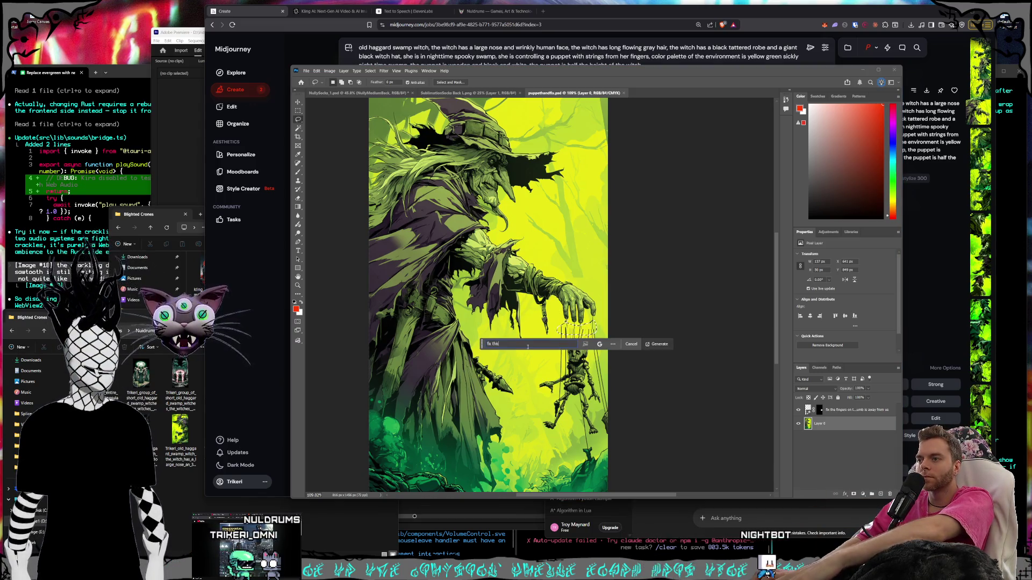
pyautogui.write('e offset string connections so')
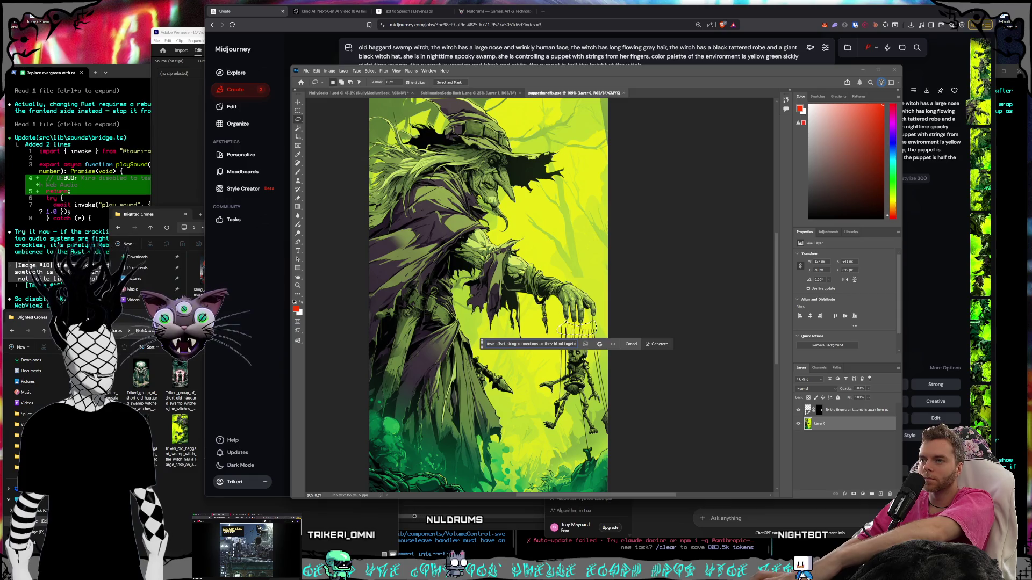
pyautogui.press('BackSpace')
pyautogui.write('ther')
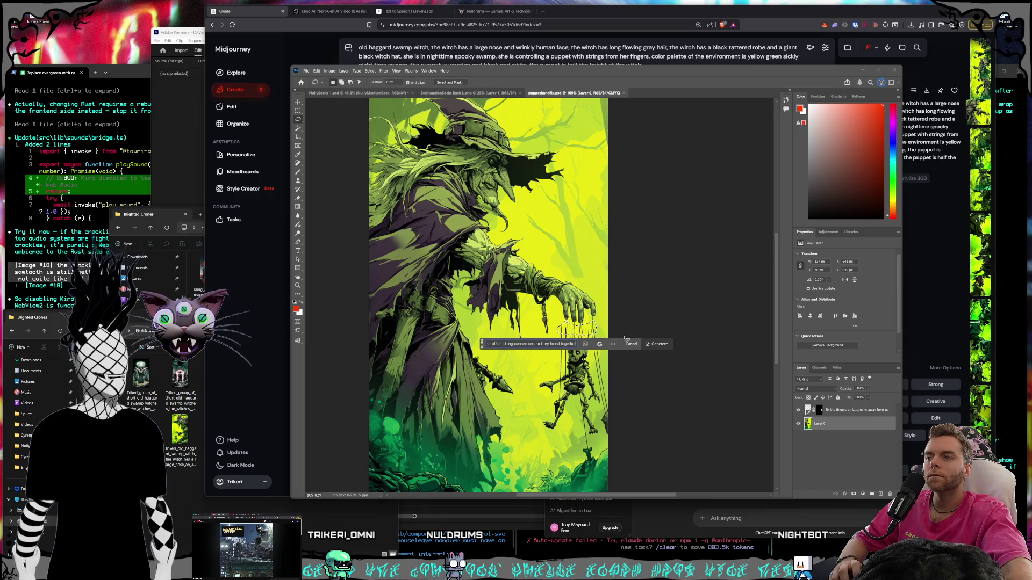
pyautogui.click(658, 344)
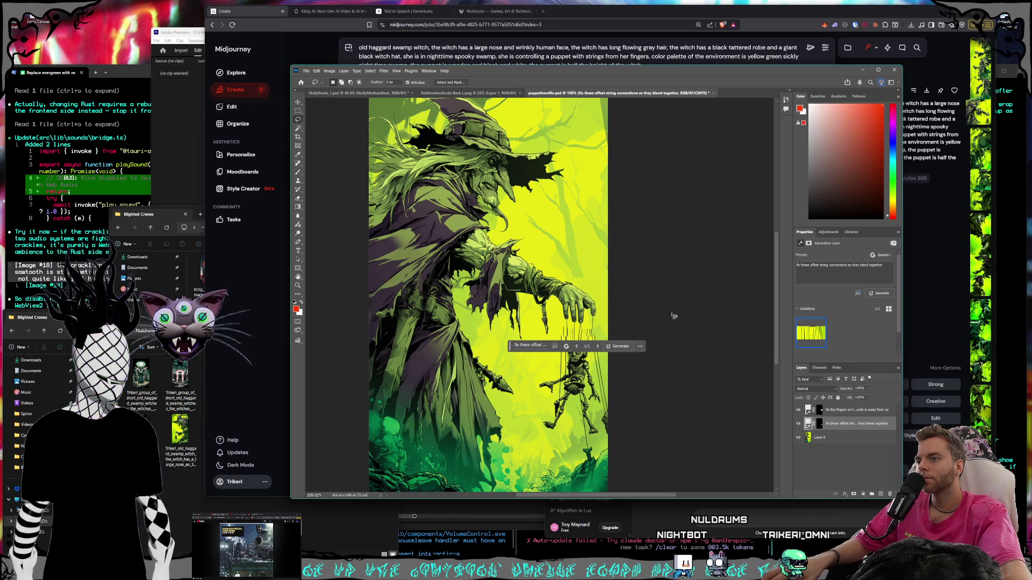
pyautogui.hotkey('ctrl', 'z')
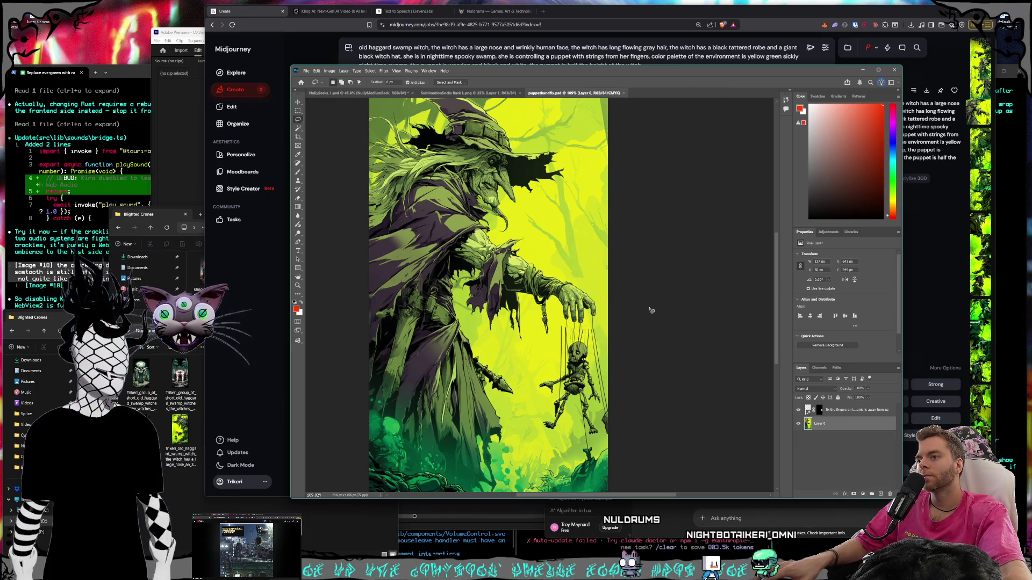
# Switch to the Brush tool and set its size to 3 px.
pyautogui.scroll(5, 598, 340)
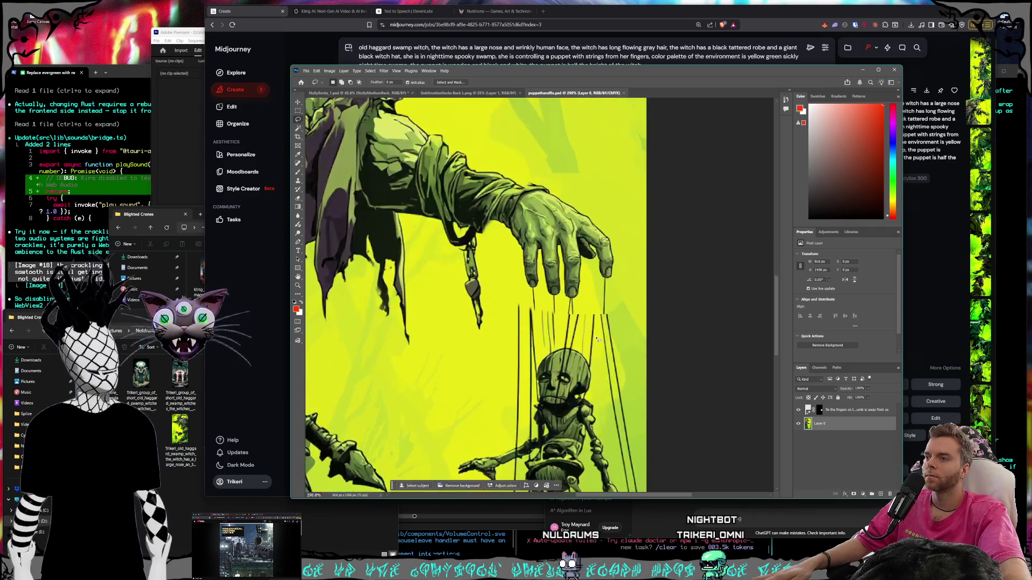
pyautogui.scroll(2, 598, 340)
pyautogui.scroll(1, 583, 331)
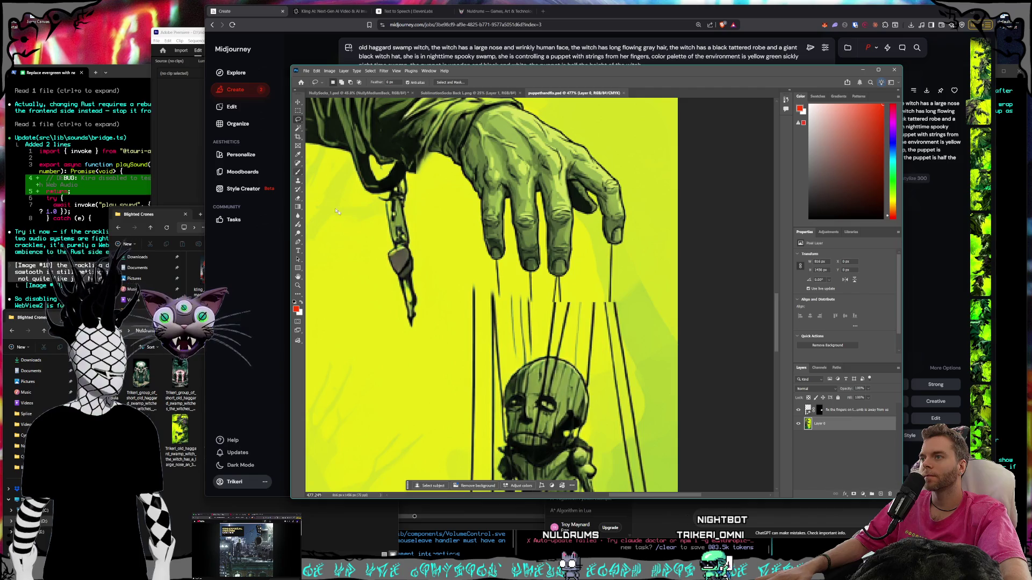
pyautogui.press('b')
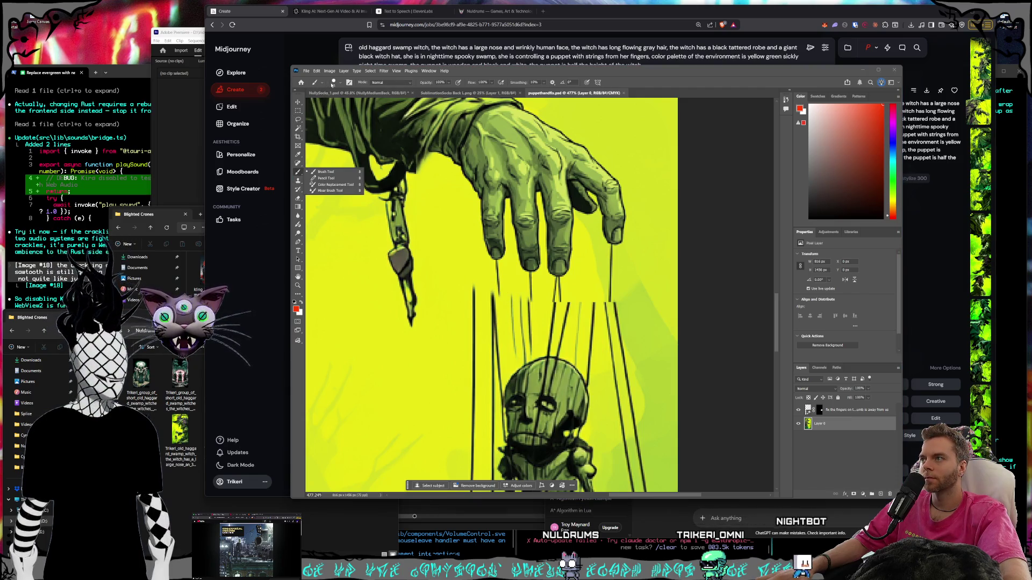
pyautogui.click(333, 83)
pyautogui.moveTo(334, 103); pyautogui.dragTo(330, 104)
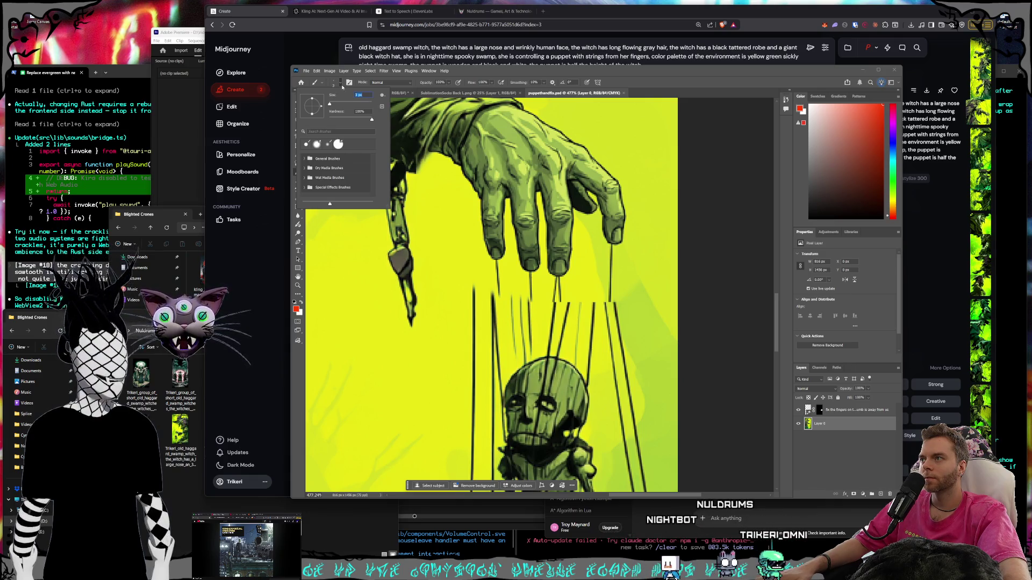
pyautogui.press('Return')
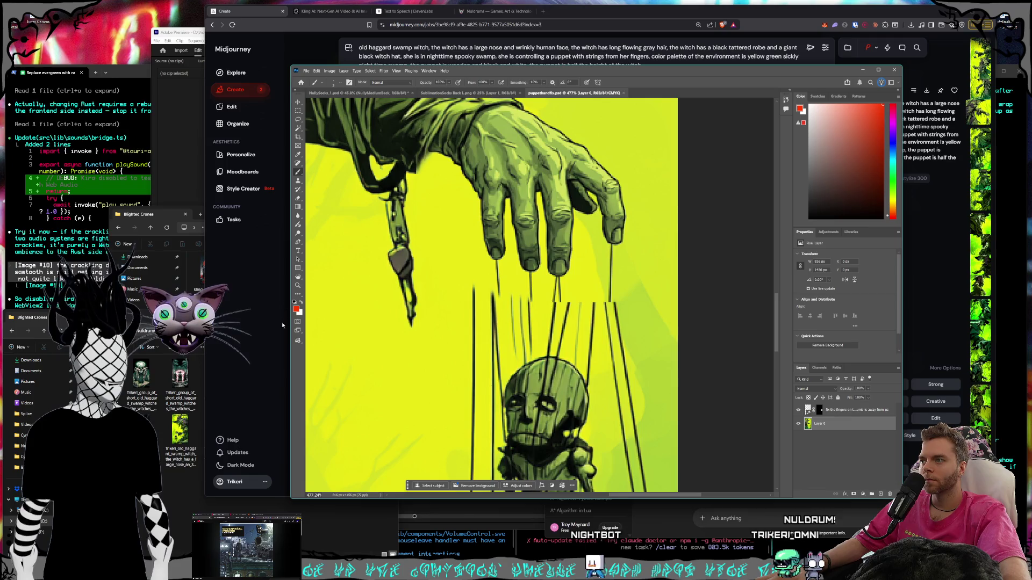
# Set the foreground colour to black, 000000.
pyautogui.click(295, 309)
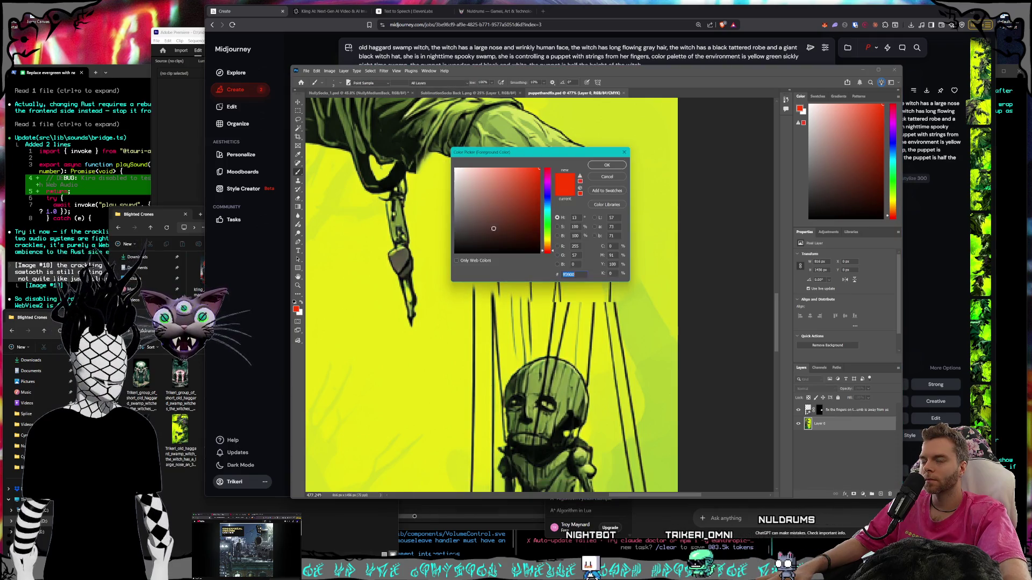
pyautogui.write('000000')
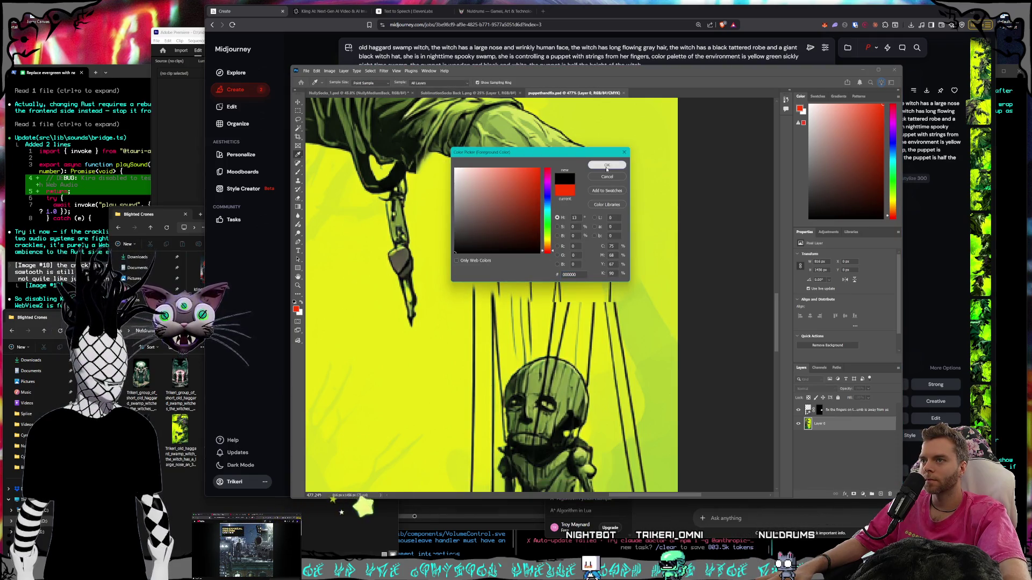
pyautogui.click(606, 165)
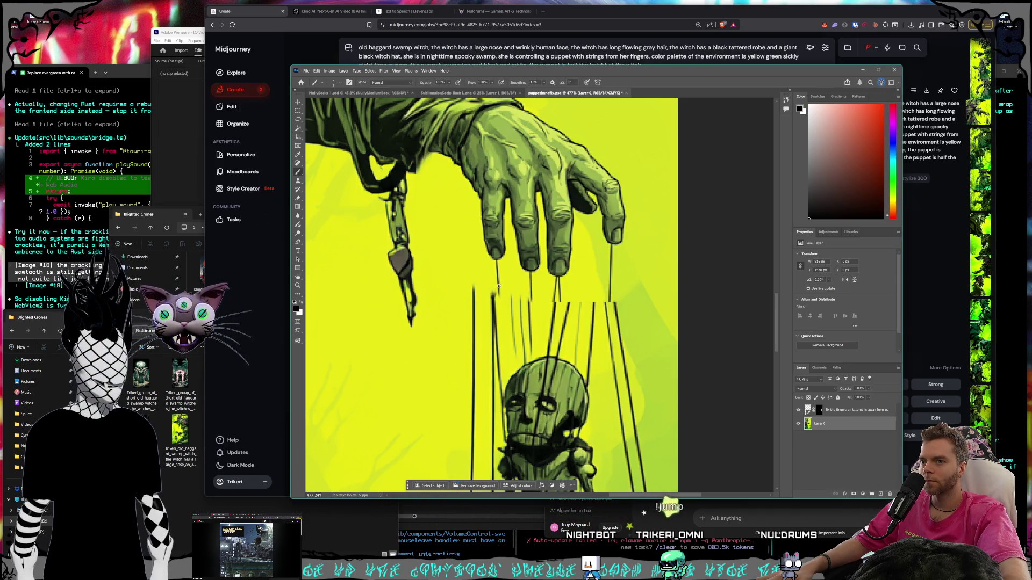
pyautogui.click(338, 84)
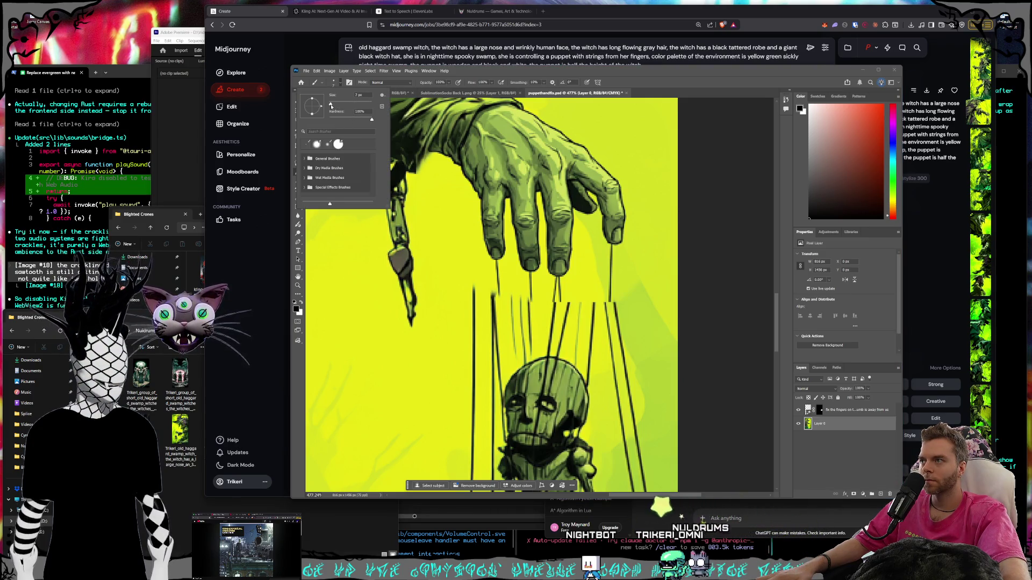
pyautogui.press('Return')
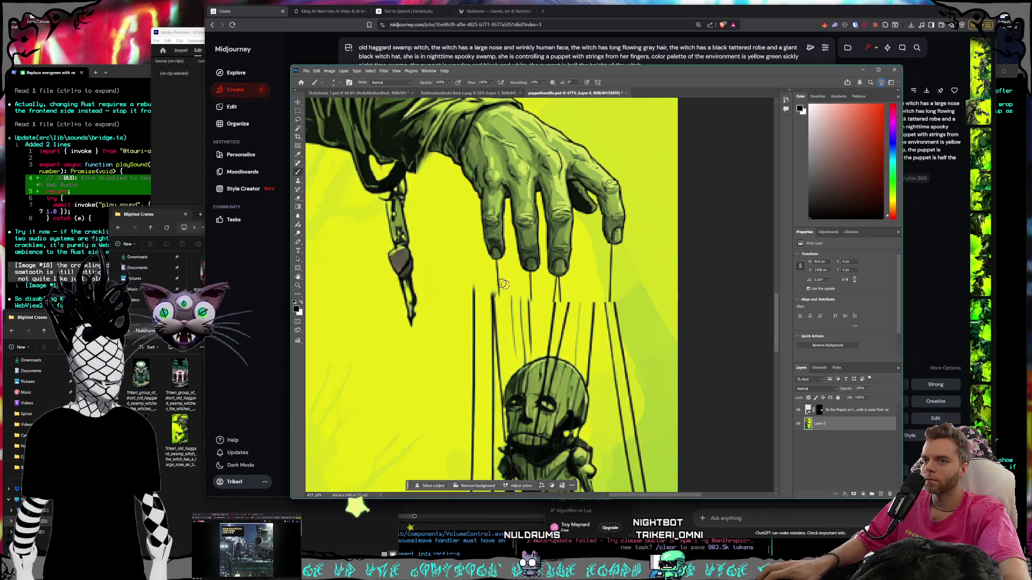
# Duplicate the Layer 0 artwork as a backup, move it below Layer 0, then hide and lock it.
pyautogui.keyDown('ctrl'); pyautogui.click(839, 426); pyautogui.keyUp('ctrl')
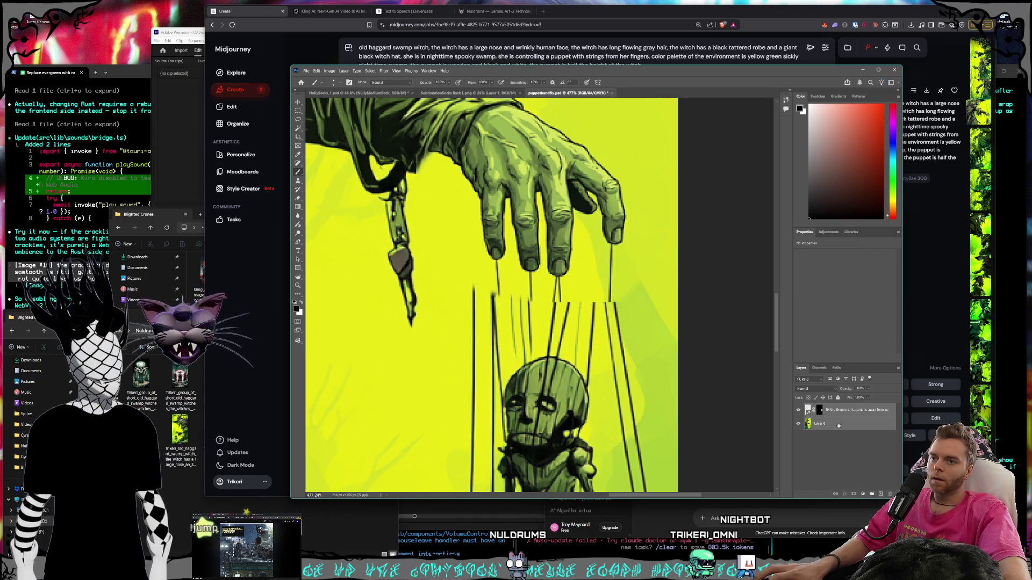
pyautogui.hotkey('ctrl', 'shift', 'alt', 'e')
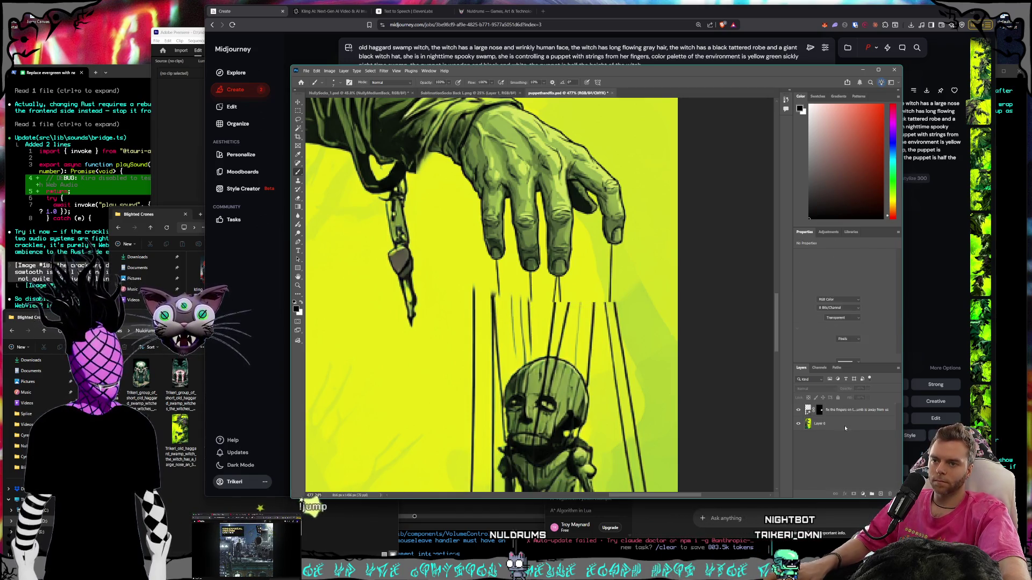
pyautogui.moveTo(842, 425); pyautogui.dragTo(851, 447)
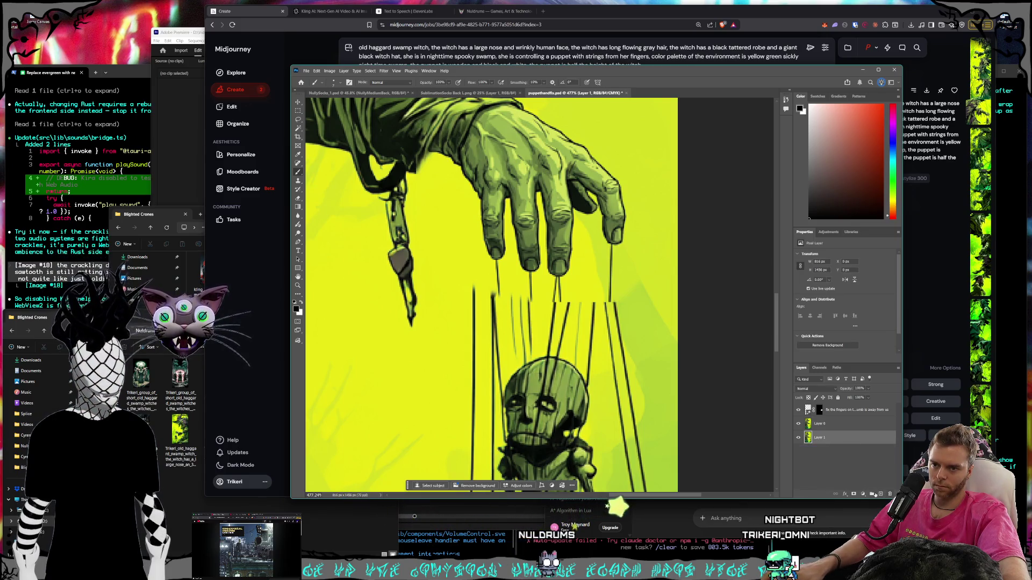
pyautogui.click(799, 437)
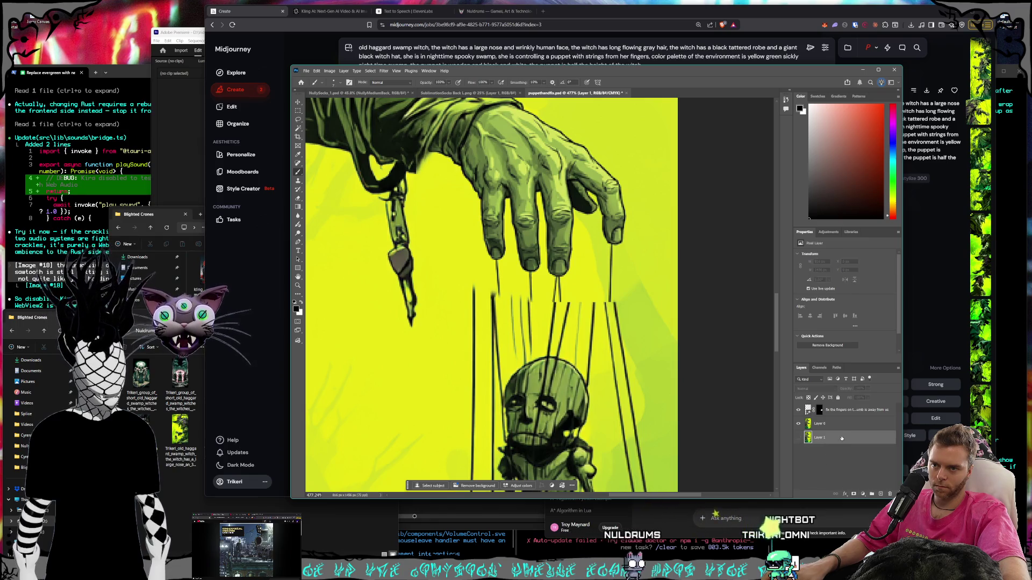
pyautogui.click(838, 398)
# Merge the fingers-fix layer down into the Layer 0 artwork.
pyautogui.click(841, 424)
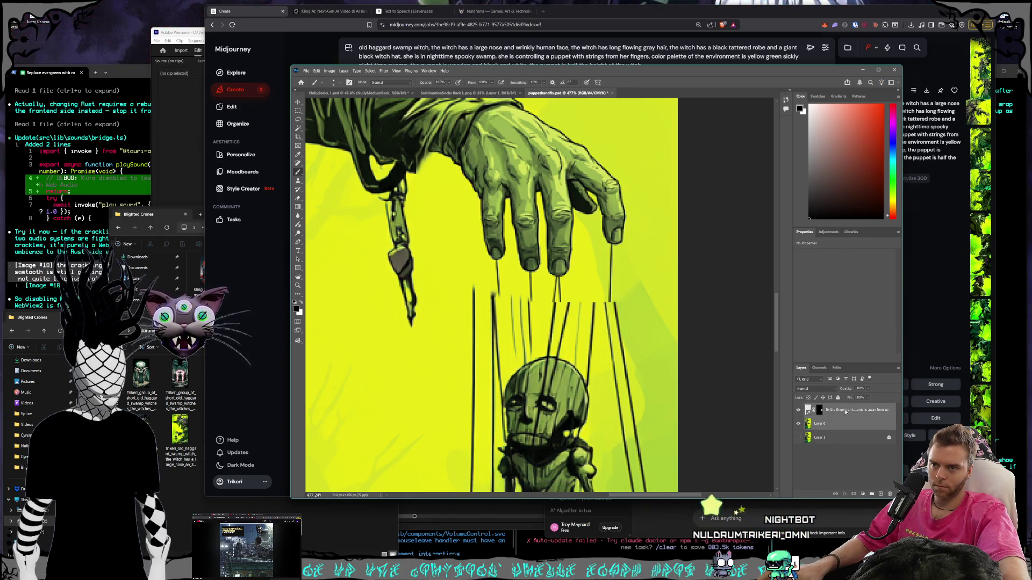
pyautogui.rightClick(847, 424)
pyautogui.click(863, 291)
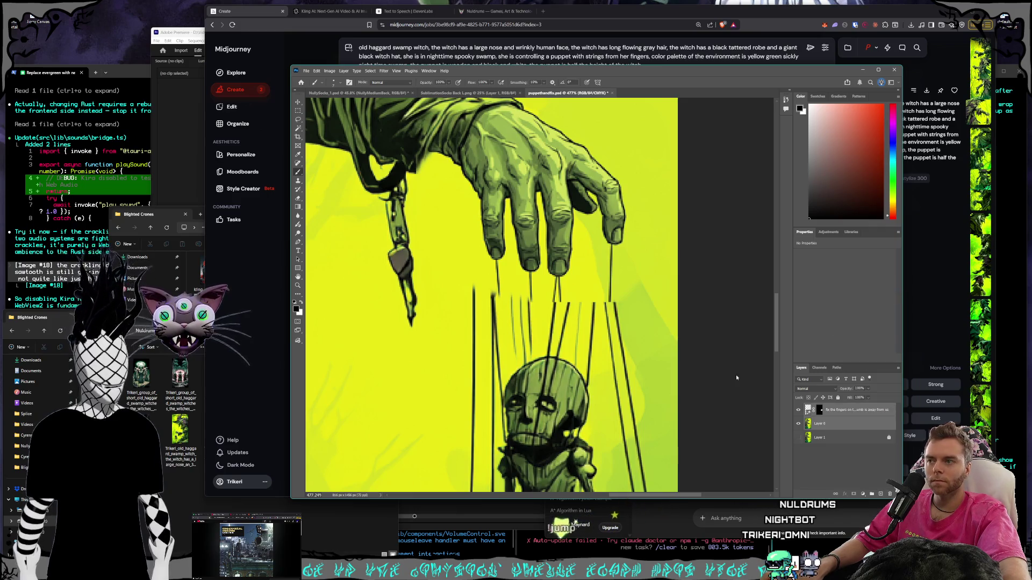
pyautogui.scroll(-5, 568, 348)
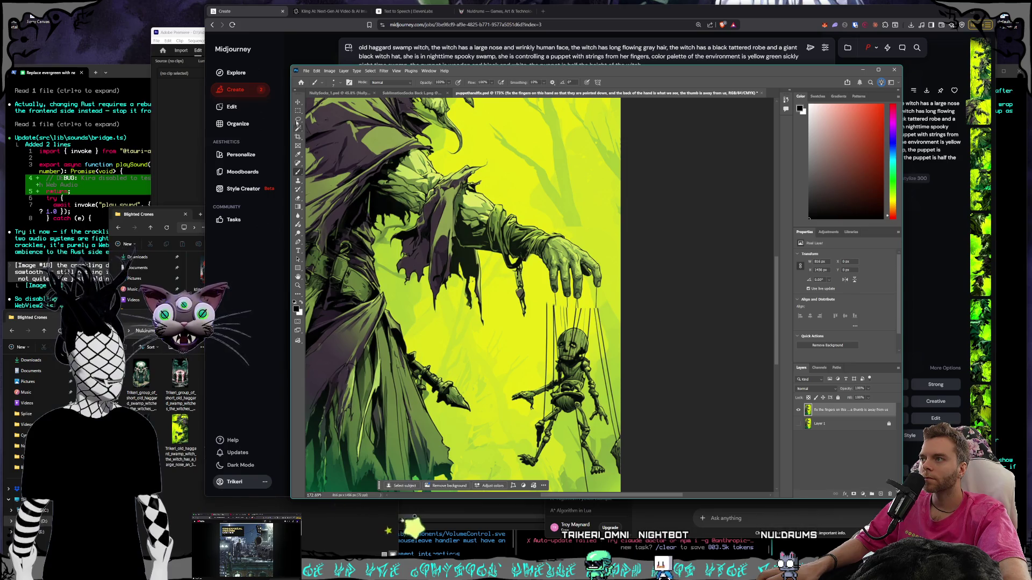
# Lasso the fingertip area and generate a fill with the Firefly Fill & Expand model.
pyautogui.click(298, 118)
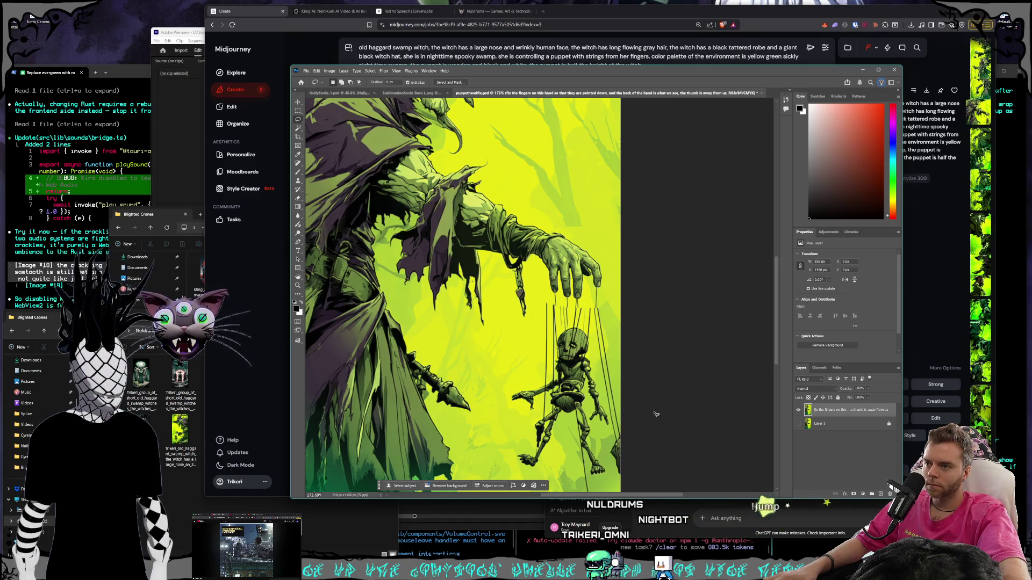
pyautogui.scroll(-2, 645, 413)
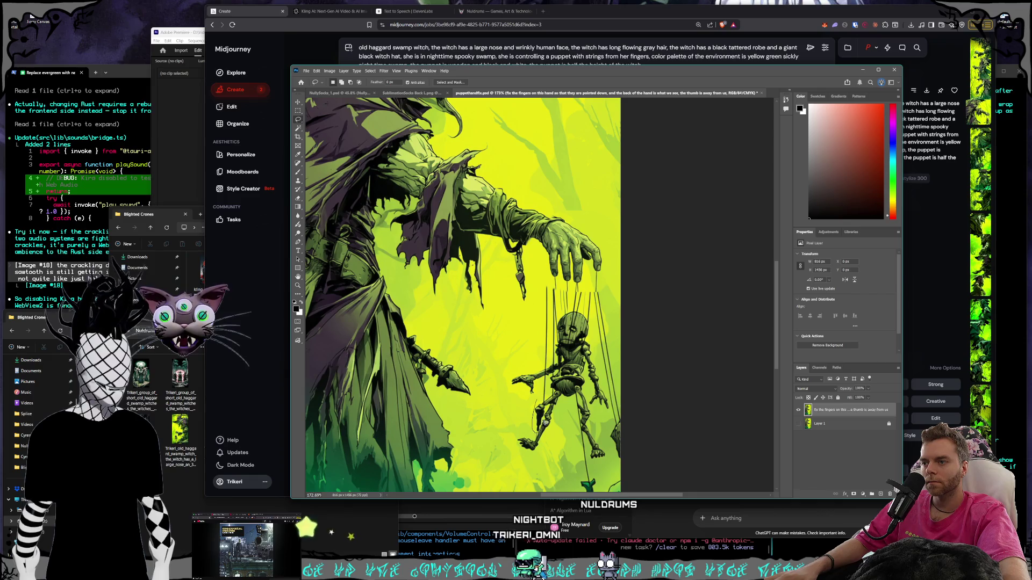
pyautogui.moveTo(535, 400)
pyautogui.mouseDown()
pyautogui.moveTo(538, 434)
pyautogui.moveTo(533, 402)
pyautogui.mouseUp()
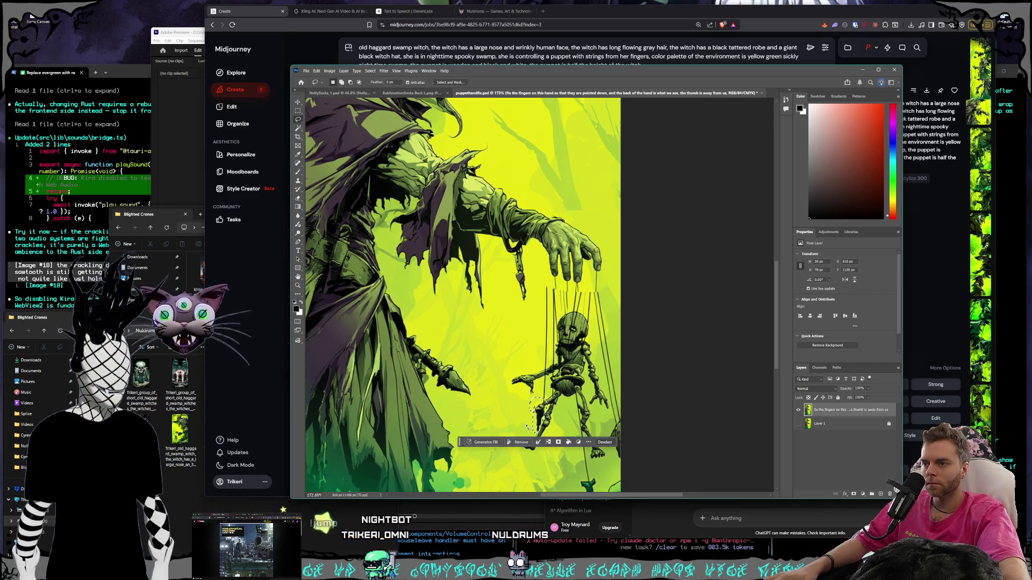
pyautogui.click(487, 442)
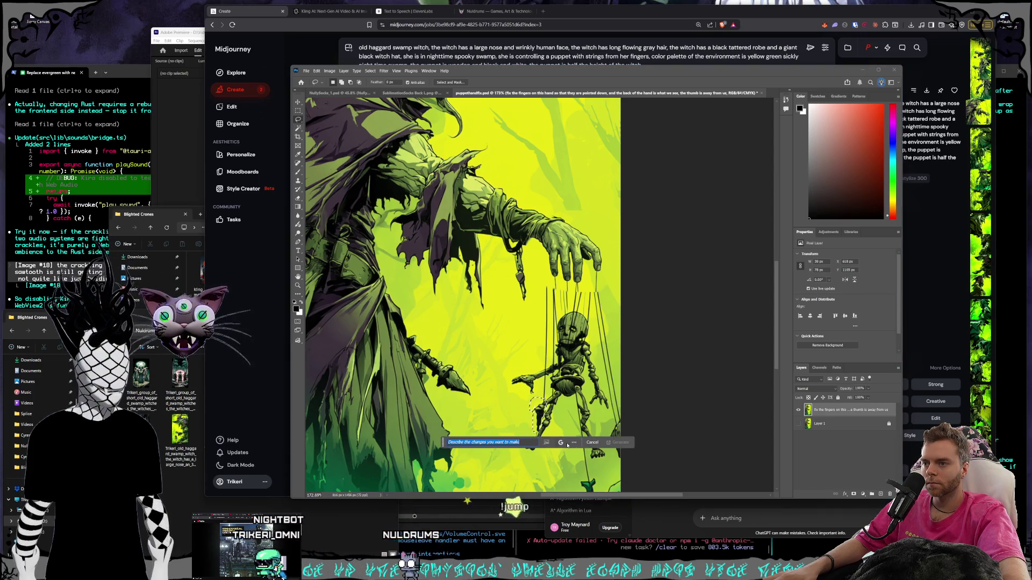
pyautogui.click(562, 443)
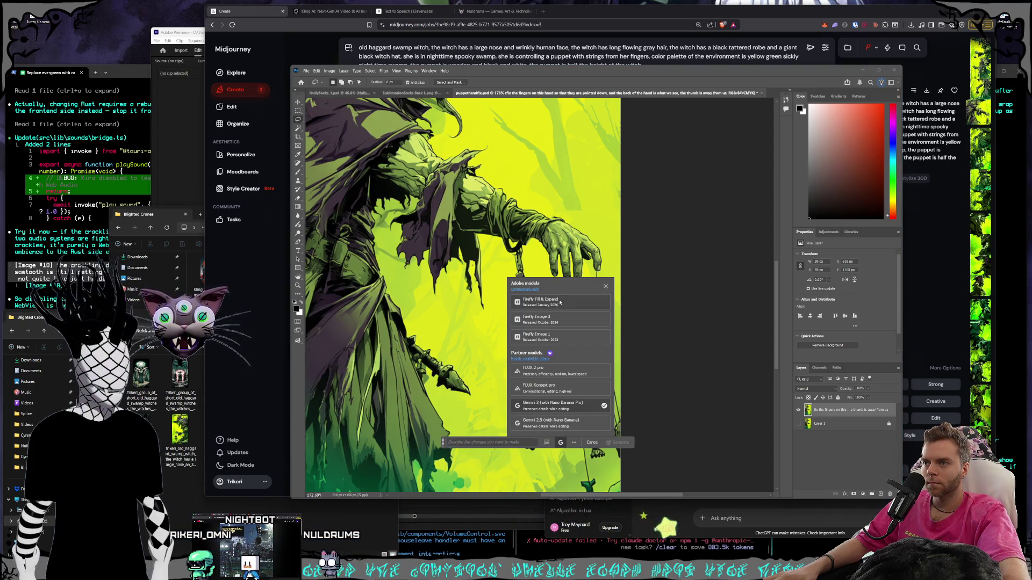
pyautogui.click(559, 302)
pyautogui.click(620, 442)
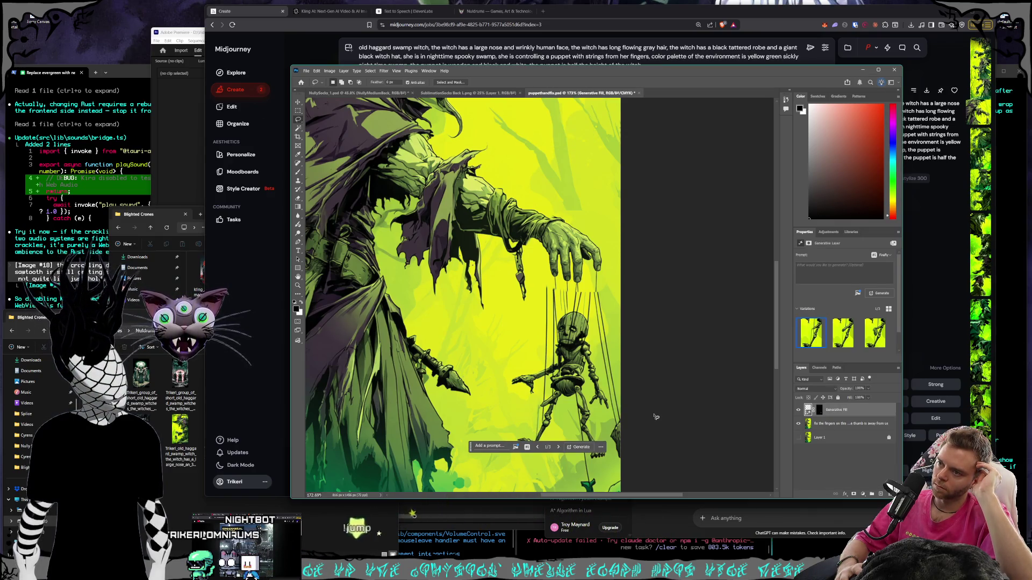
pyautogui.scroll(-2, 698, 389)
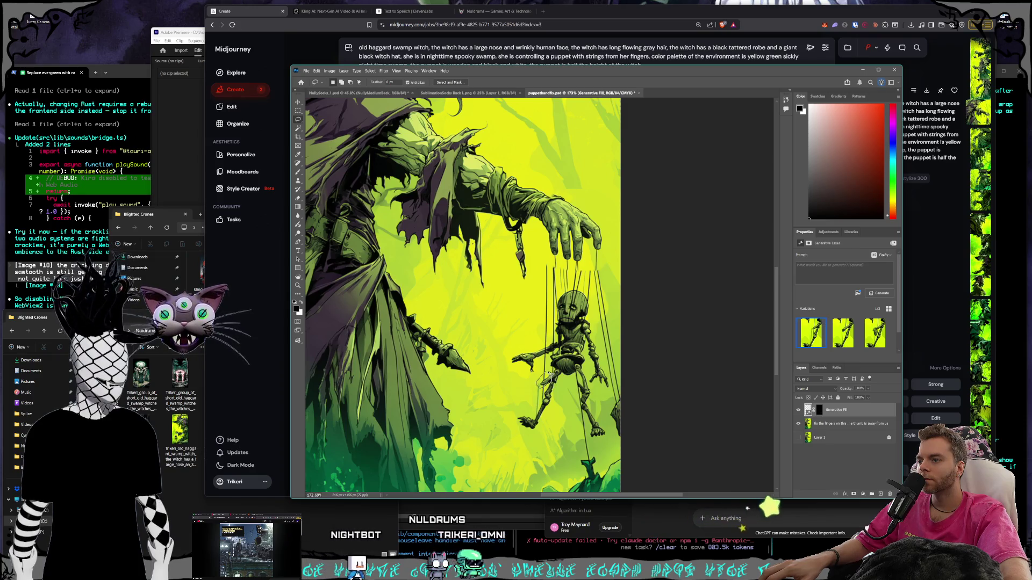
# Generate a fill over the puppet's hip selection, then lasso the strings just below the fingers.
pyautogui.moveTo(540, 382); pyautogui.dragTo(543, 378)
pyautogui.click(488, 397)
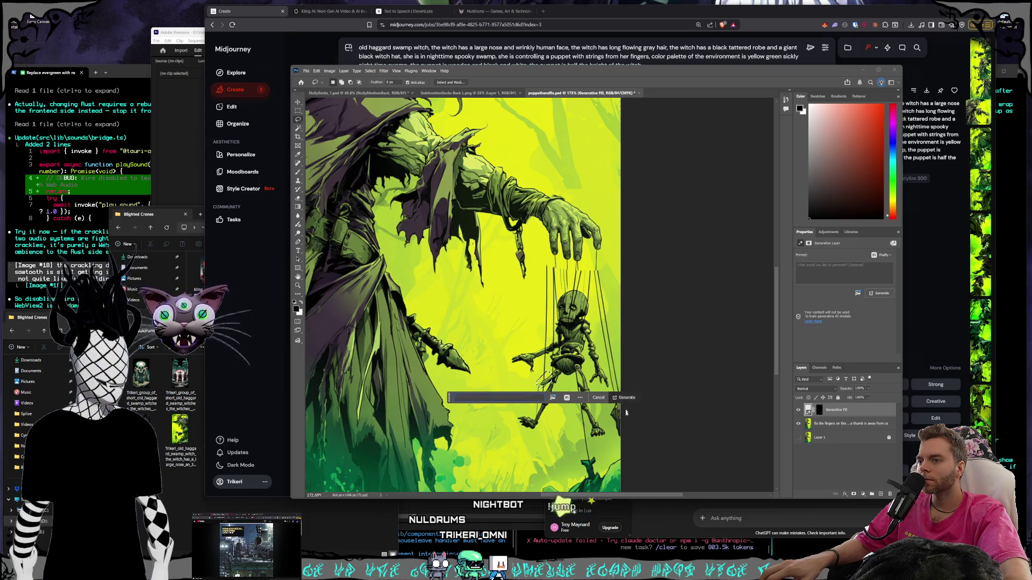
pyautogui.click(625, 397)
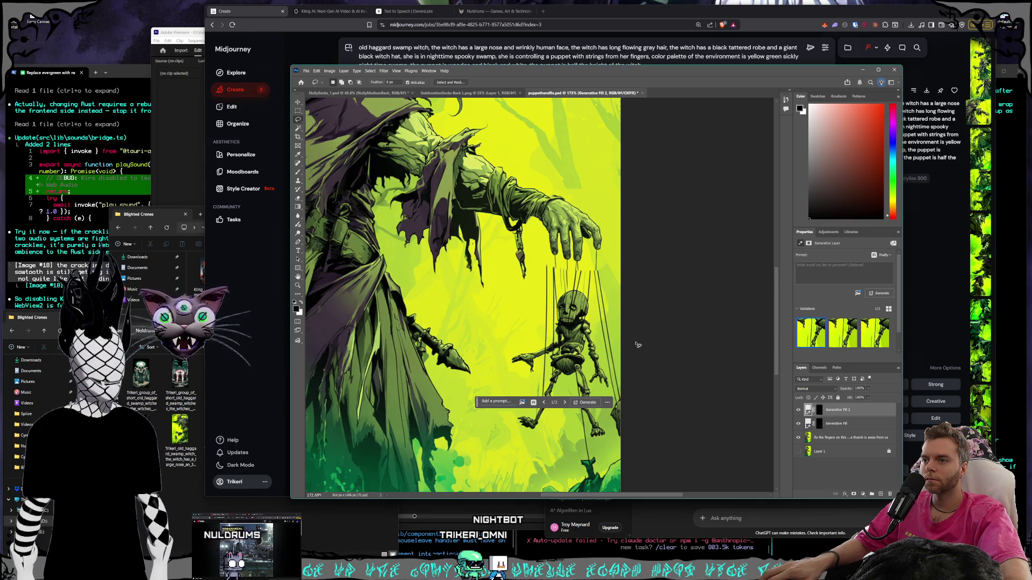
pyautogui.click(610, 264)
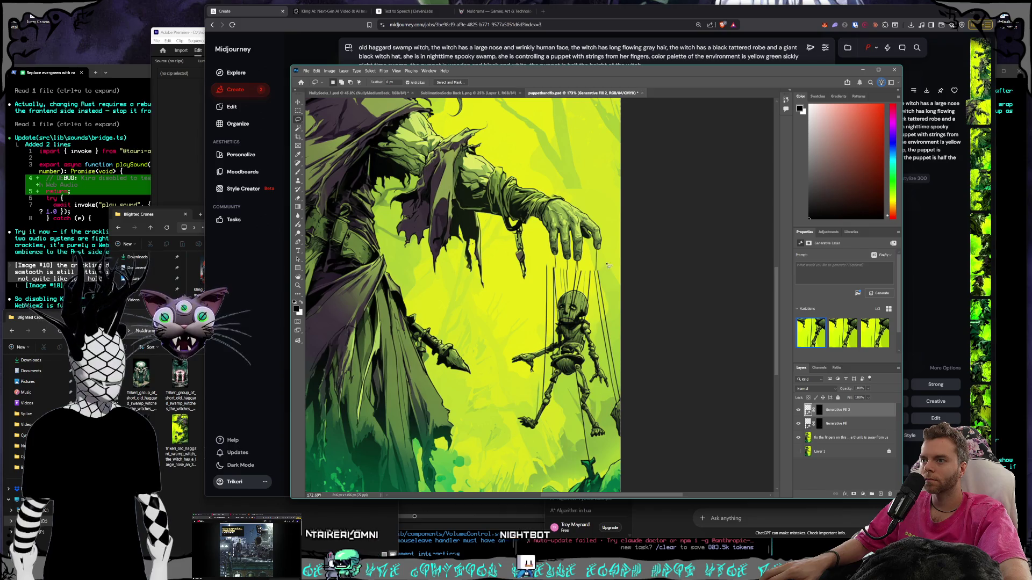
pyautogui.moveTo(574, 263)
pyautogui.mouseDown()
pyautogui.moveTo(544, 265)
pyautogui.moveTo(545, 278)
pyautogui.moveTo(595, 286)
pyautogui.moveTo(610, 263)
pyautogui.mouseUp()
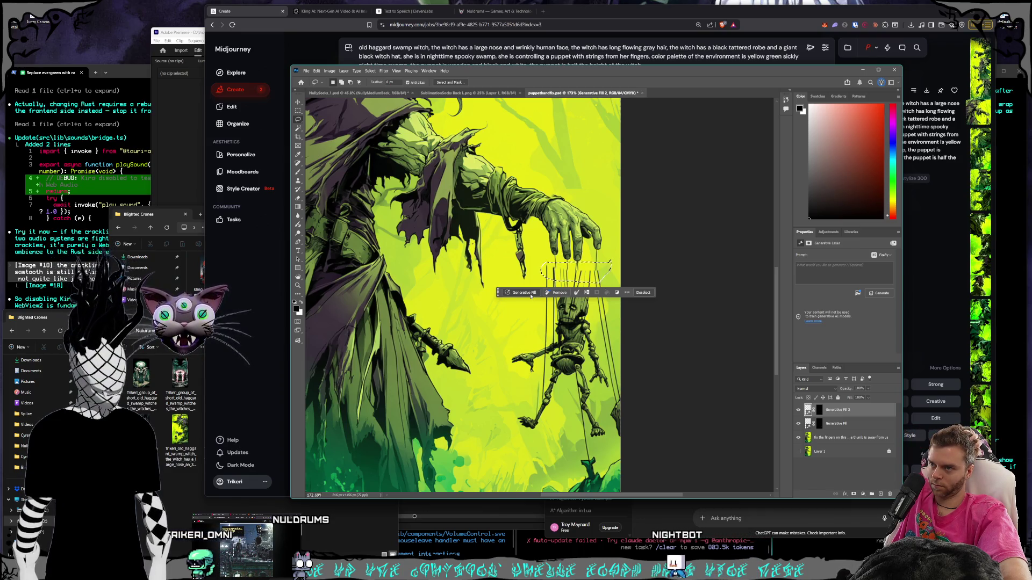
# Generate a Gemini fill prompted to make the strings connect top to bottom, then select the new layer.
pyautogui.click(531, 294)
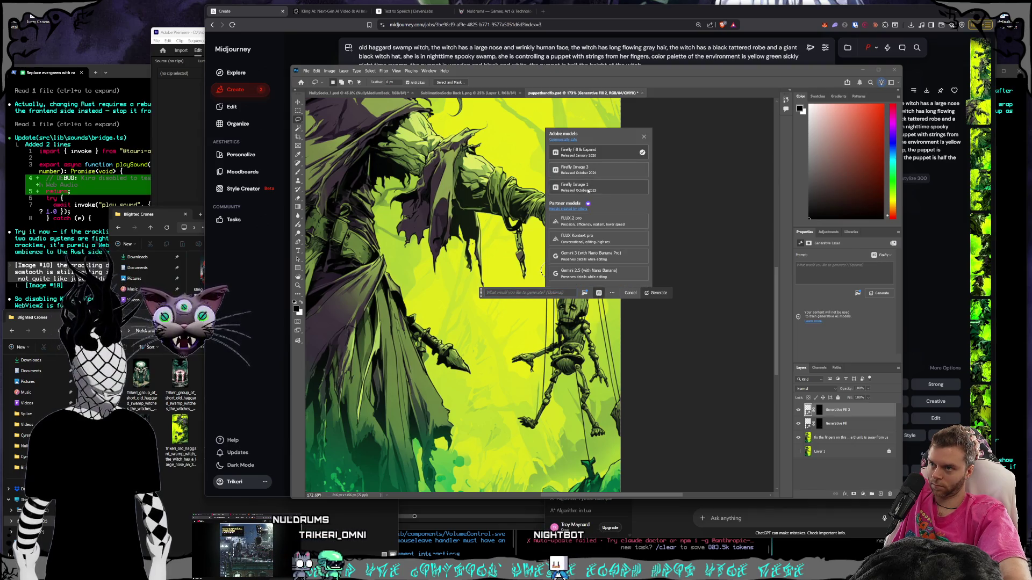
pyautogui.click(596, 270)
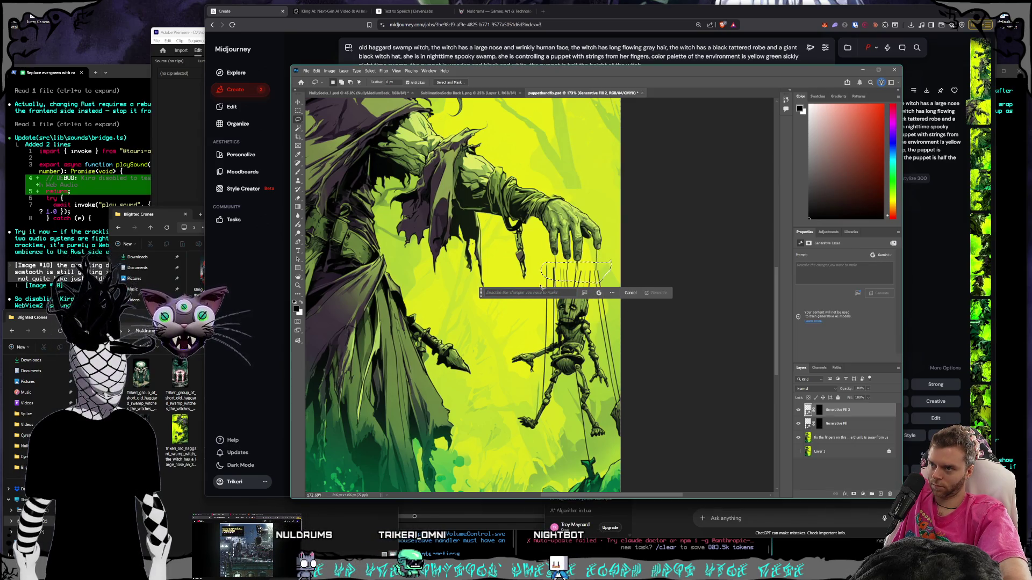
pyautogui.write('f')
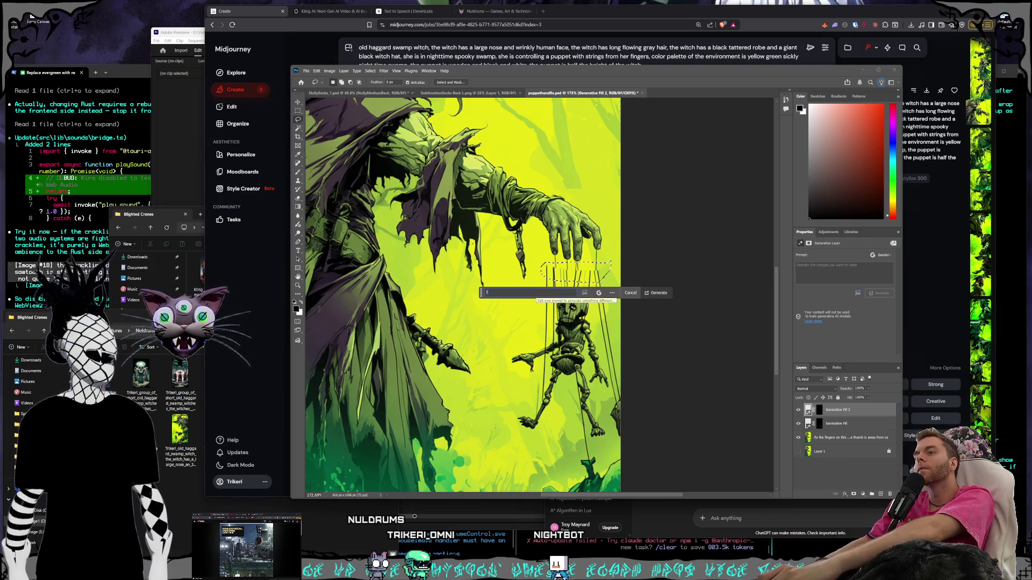
pyautogui.write('ix these string con')
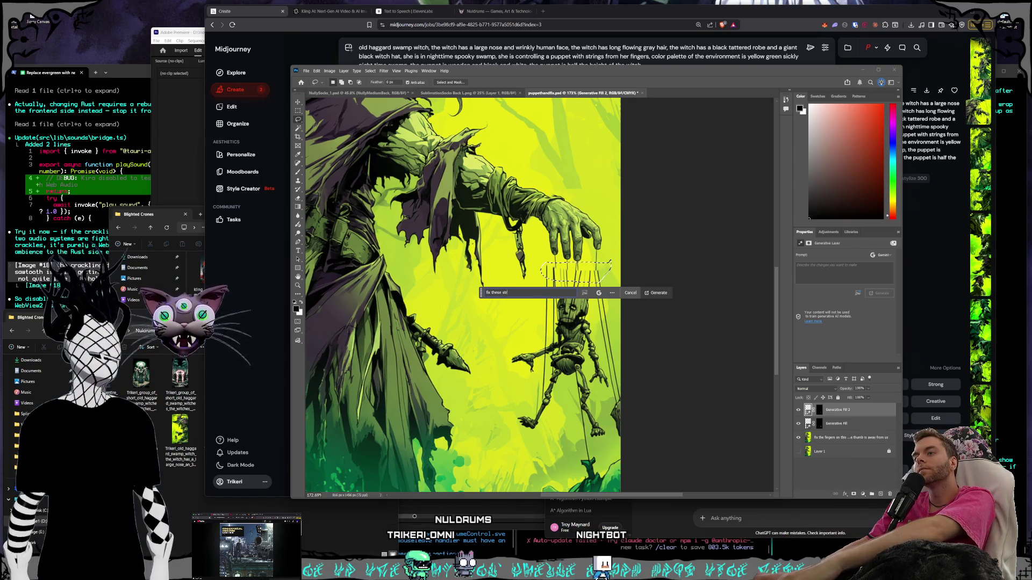
pyautogui.press('BackSpace')
pyautogui.press('BackSpace')
pyautogui.press('BackSpace')
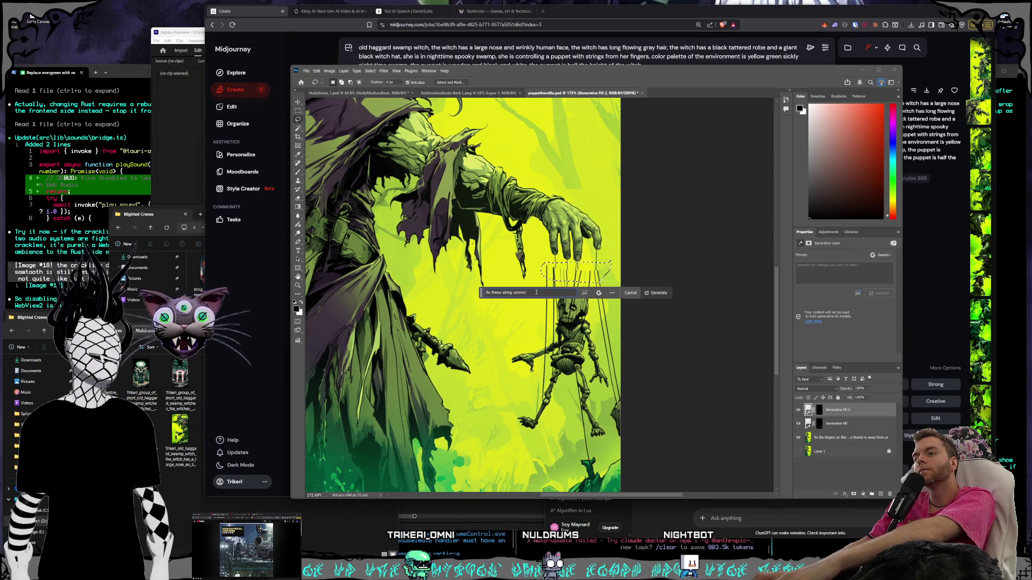
pyautogui.write('s ')
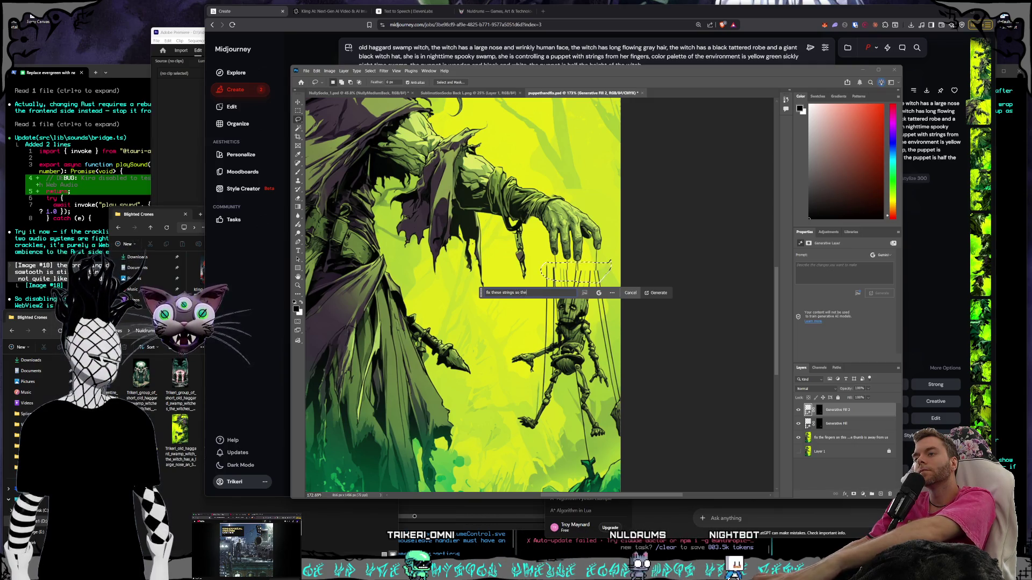
pyautogui.write('onnectec')
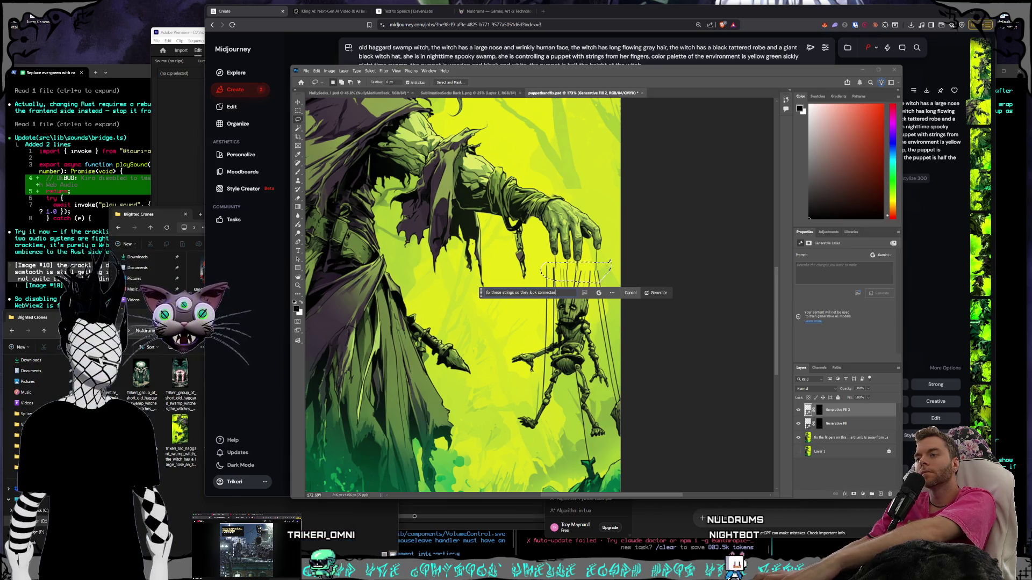
pyautogui.write(' from the top to the bottom')
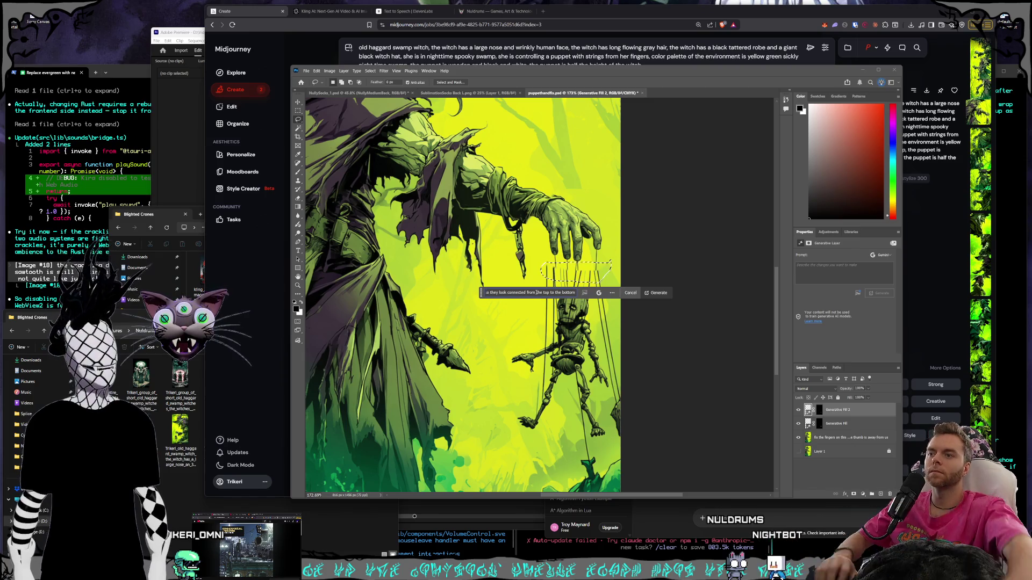
pyautogui.click(657, 294)
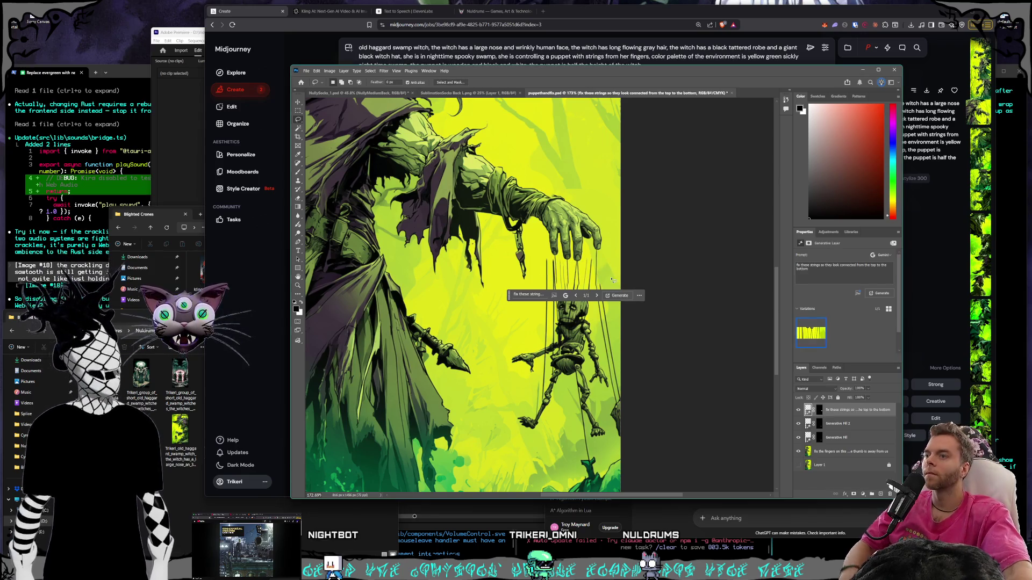
pyautogui.click(688, 245)
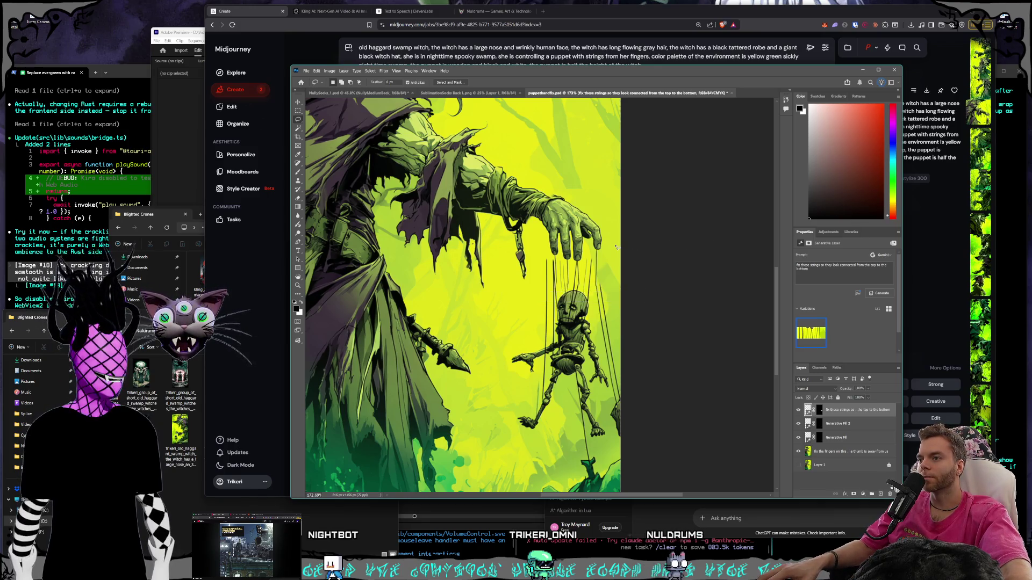
pyautogui.click(842, 438)
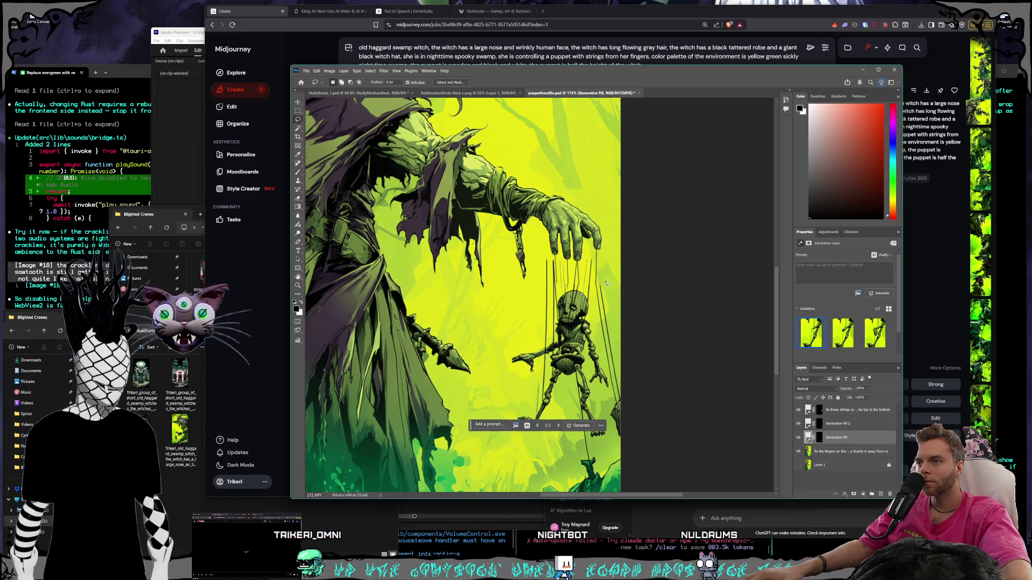
# Lasso the strip along the puppet's right-hand strings and generate a fill with no prompt.
pyautogui.moveTo(605, 280); pyautogui.dragTo(599, 292)
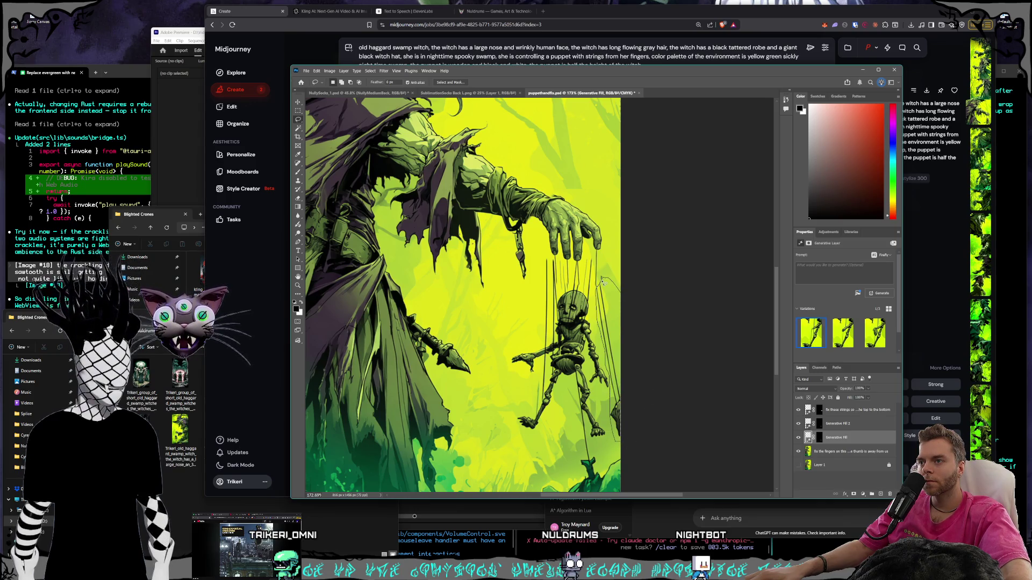
pyautogui.moveTo(603, 282); pyautogui.dragTo(631, 297)
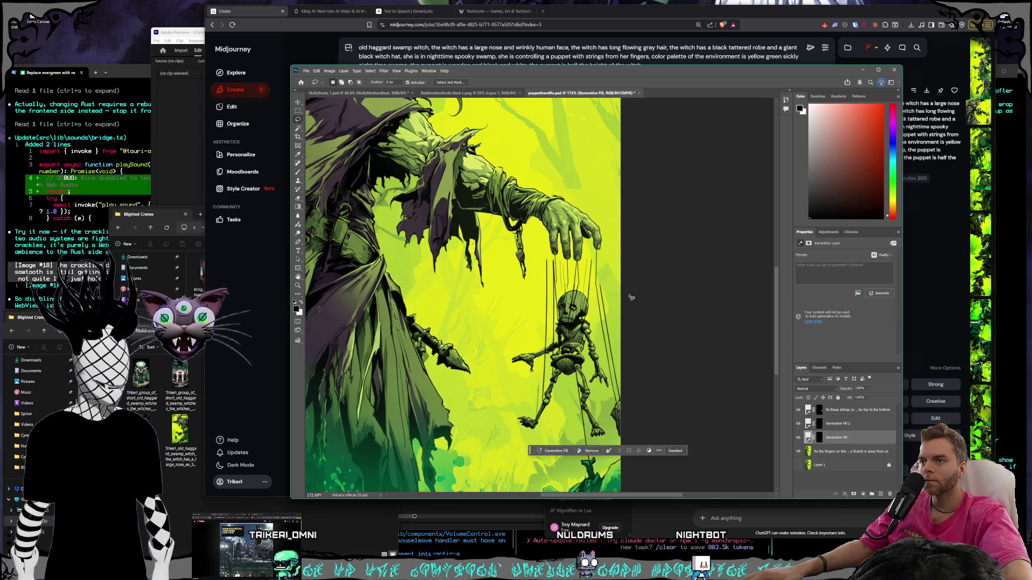
pyautogui.click(565, 451)
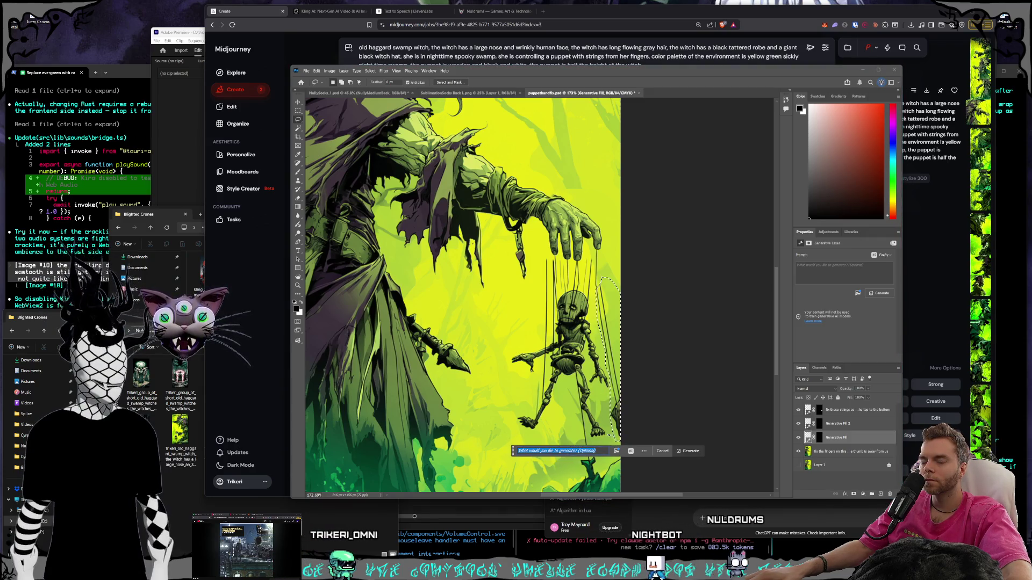
pyautogui.click(631, 452)
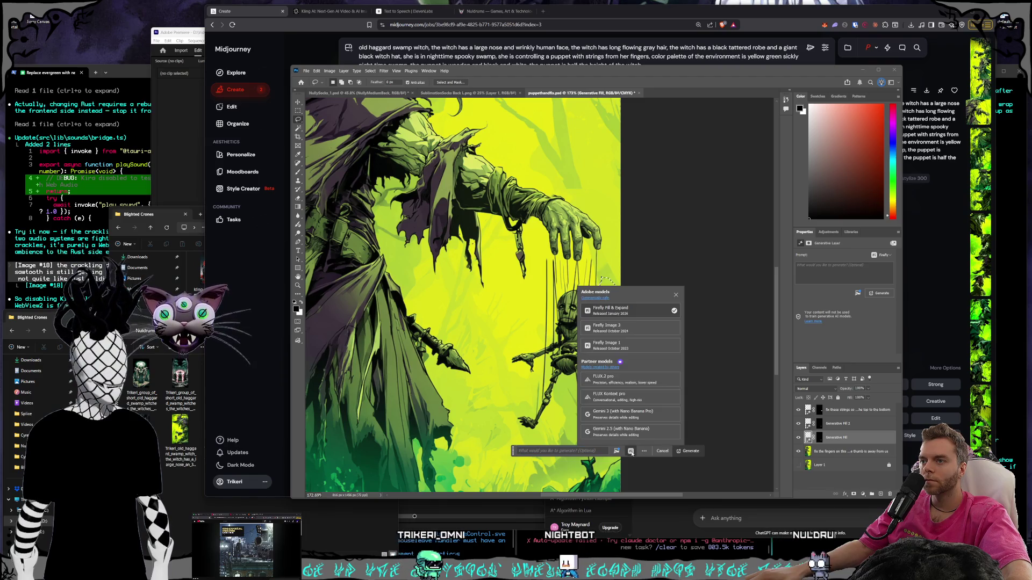
pyautogui.click(631, 452)
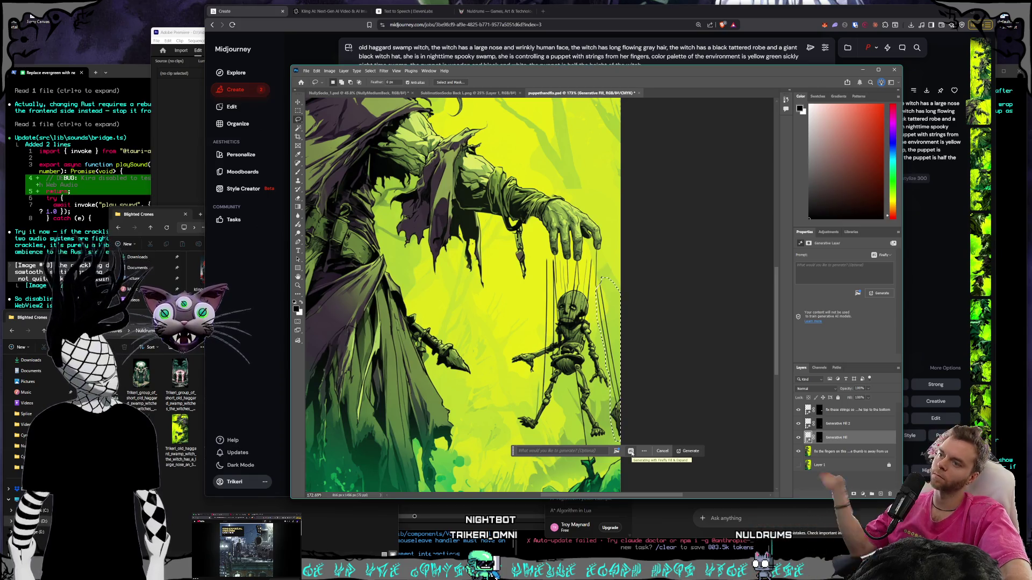
pyautogui.click(631, 452)
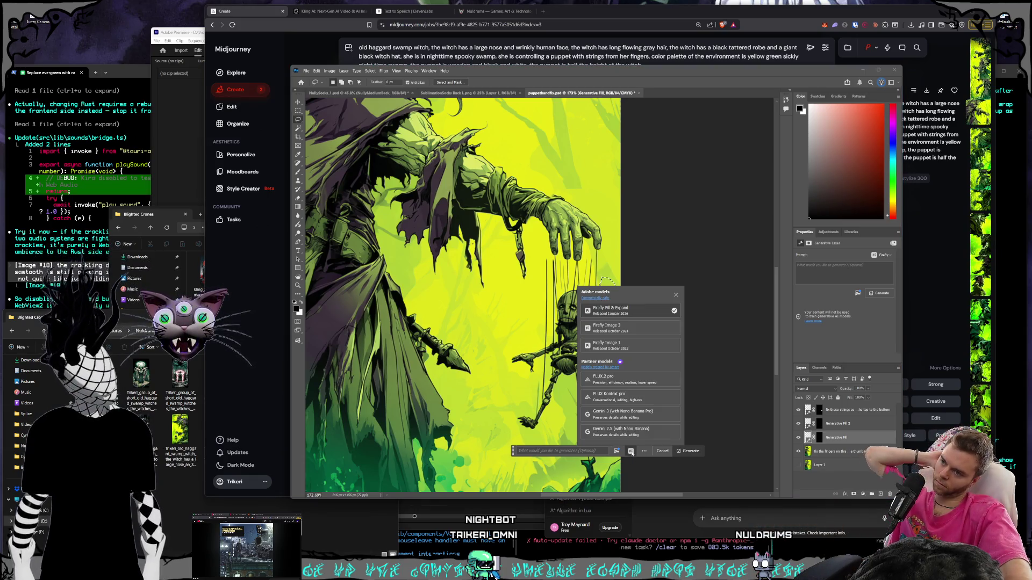
pyautogui.click(631, 452)
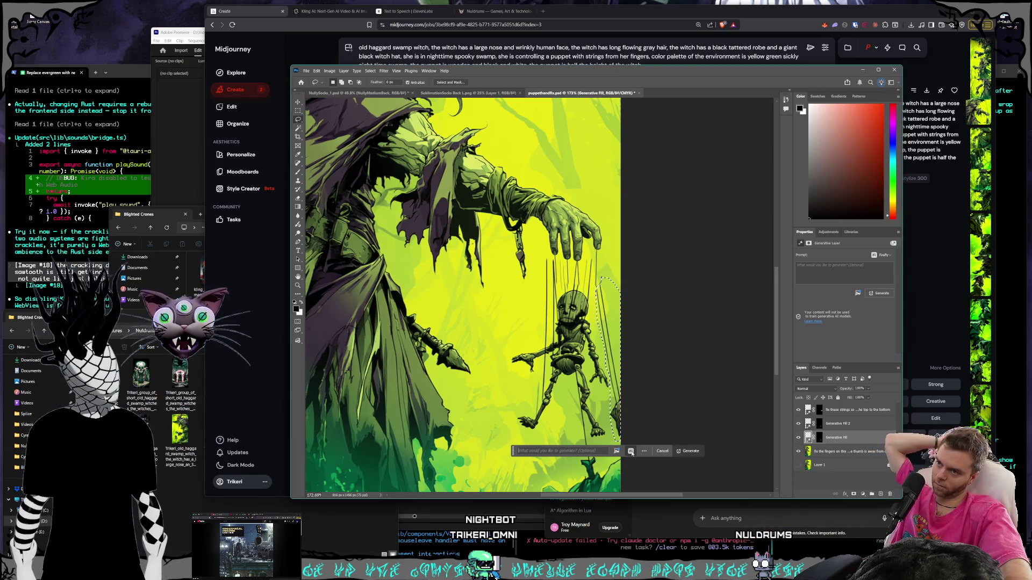
pyautogui.click(691, 452)
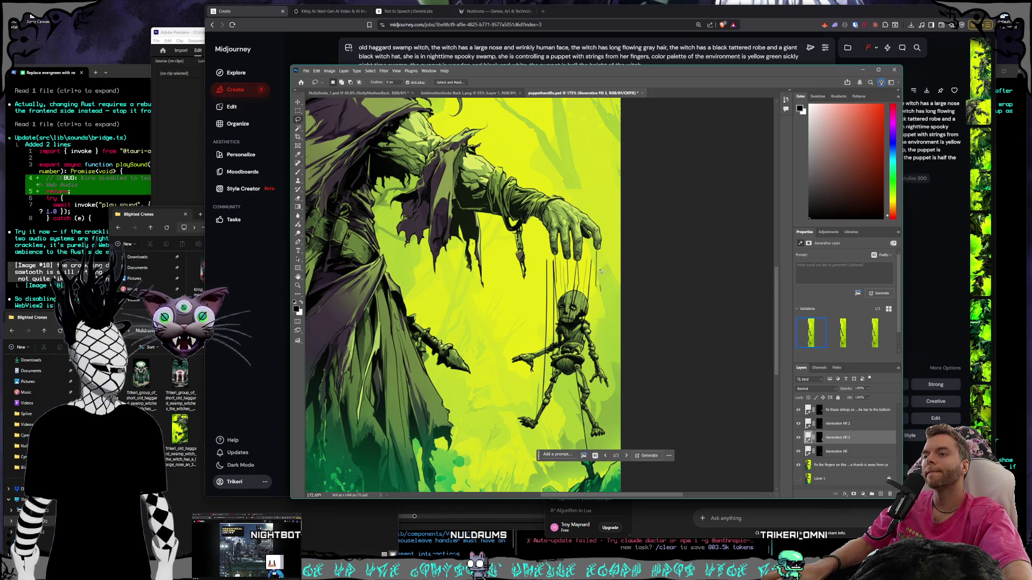
pyautogui.scroll(2, 600, 293)
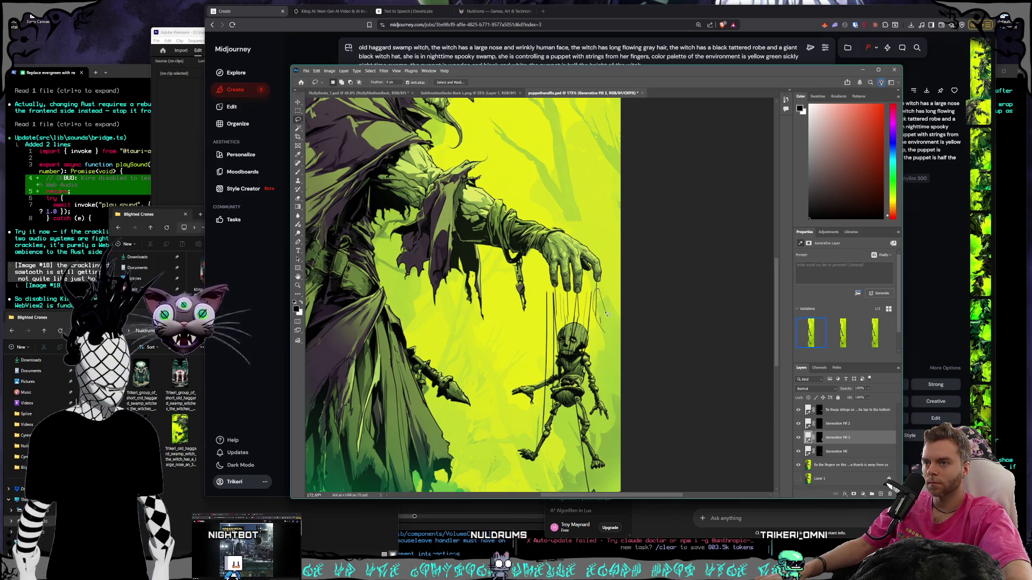
# Lasso the puppet strings, run Generative Fill to create Generative Fill 4, and deselect.
pyautogui.moveTo(602, 334); pyautogui.dragTo(603, 332)
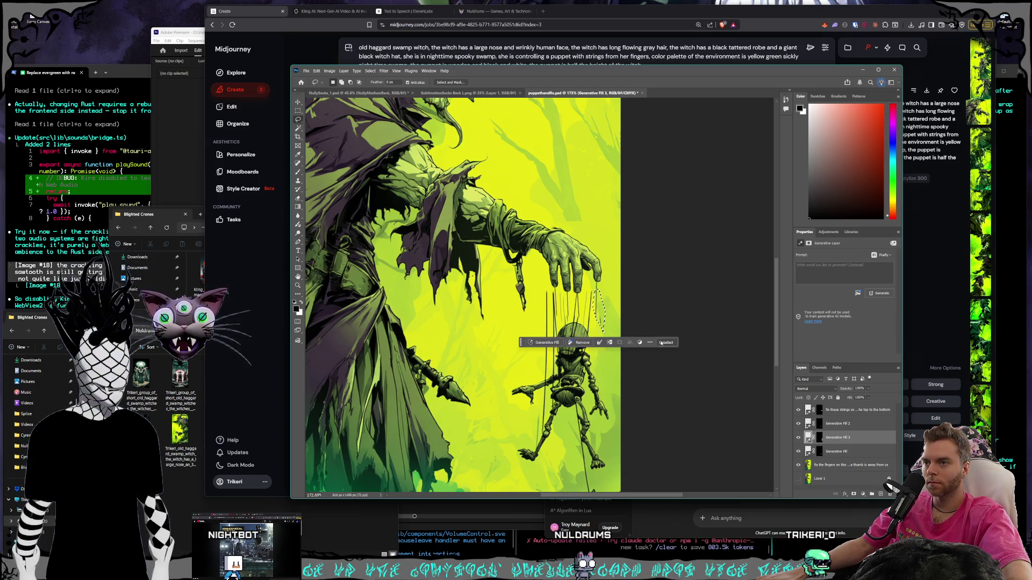
pyautogui.click(626, 344)
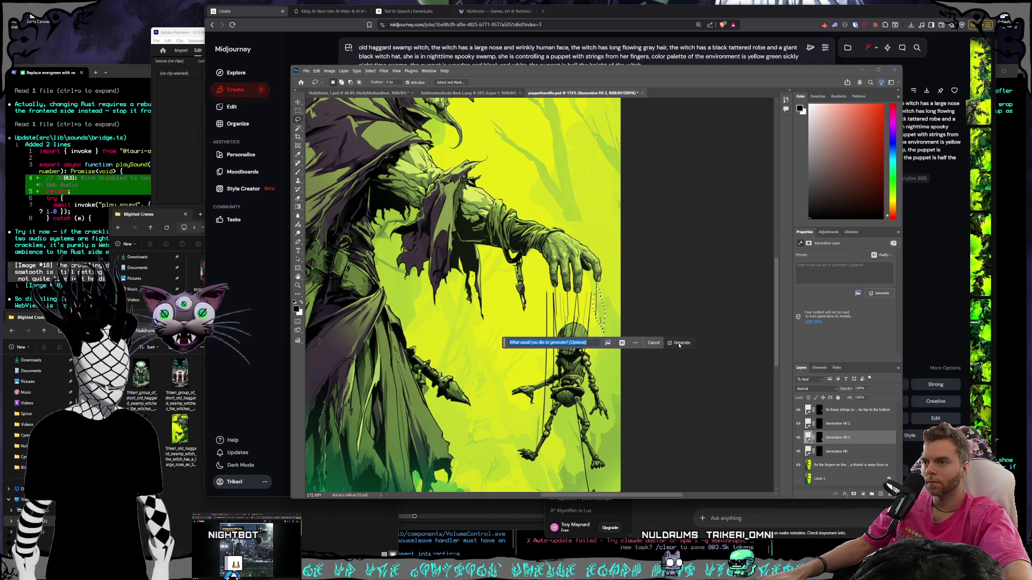
pyautogui.press('Return')
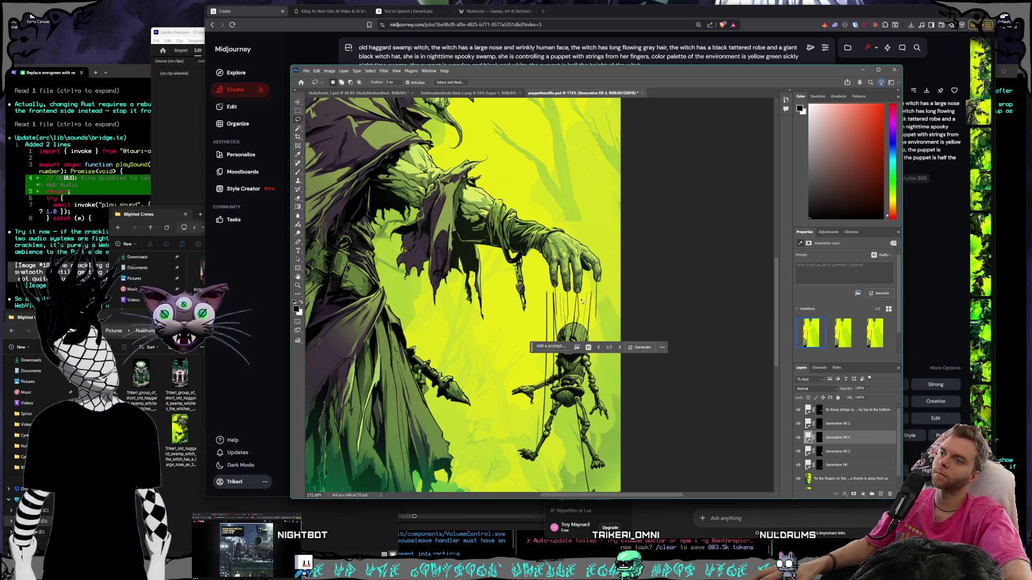
pyautogui.hotkey('ctrl', 'd')
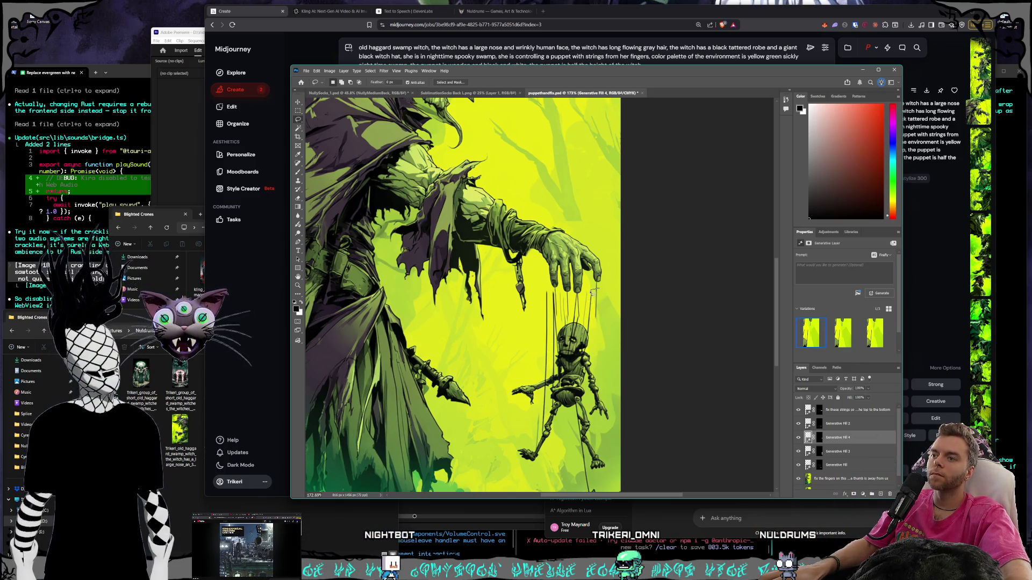
# Try a second fill on another area near the strings, then undo the fill and selection.
pyautogui.moveTo(607, 299); pyautogui.dragTo(602, 319)
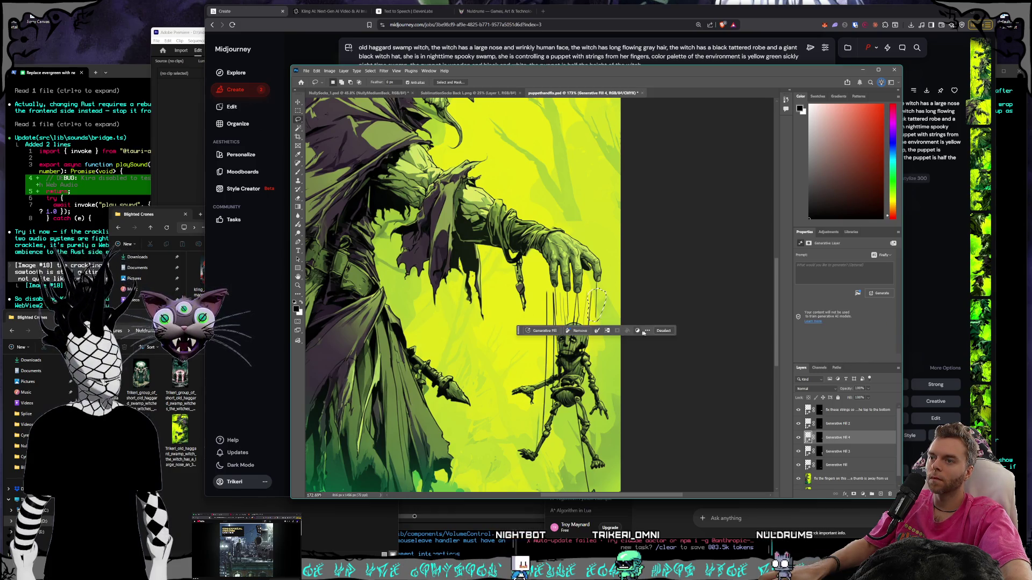
pyautogui.click(544, 330)
pyautogui.click(664, 330)
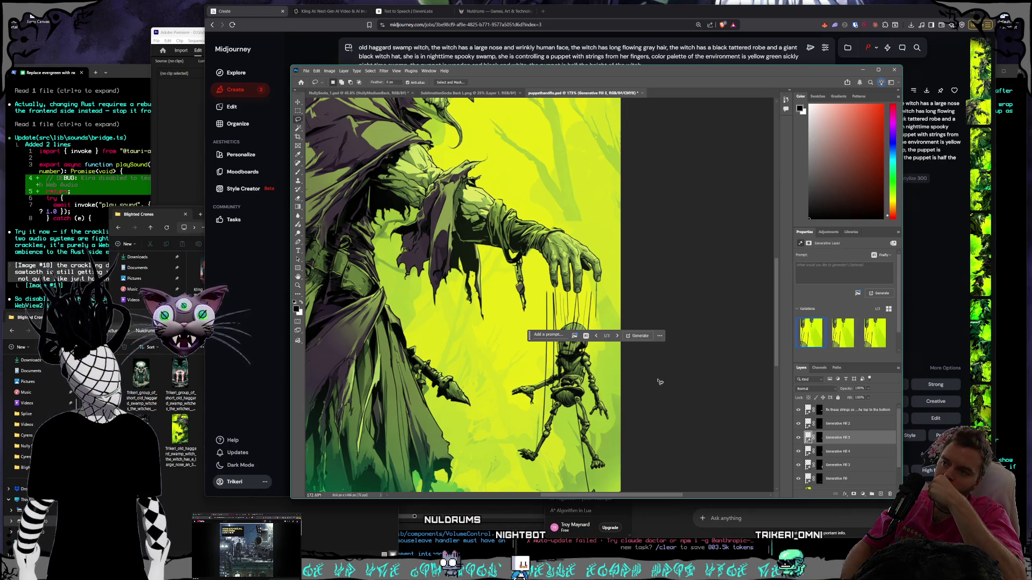
pyautogui.hotkey('ctrl', 'z')
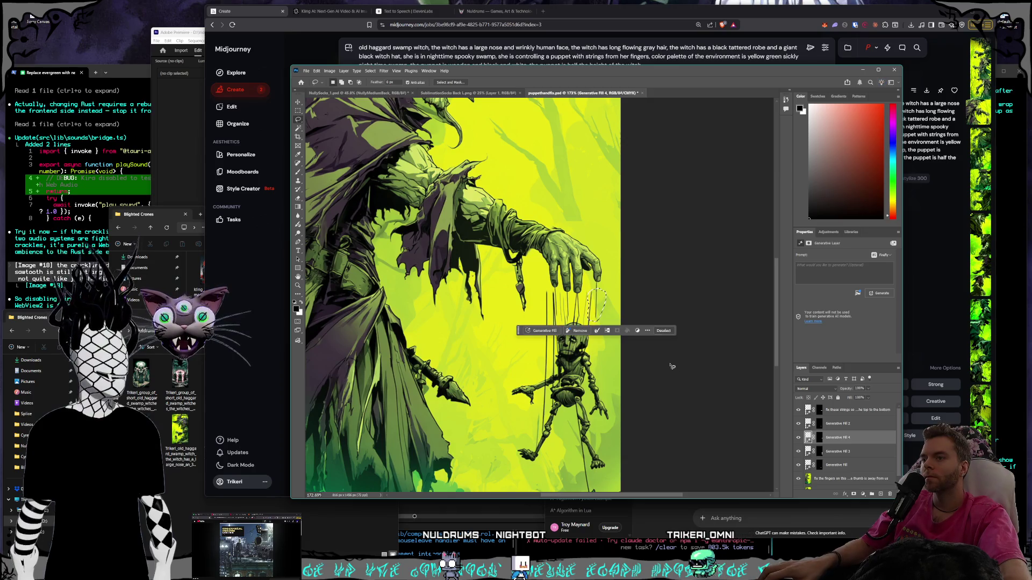
pyautogui.hotkey('ctrl', 'z')
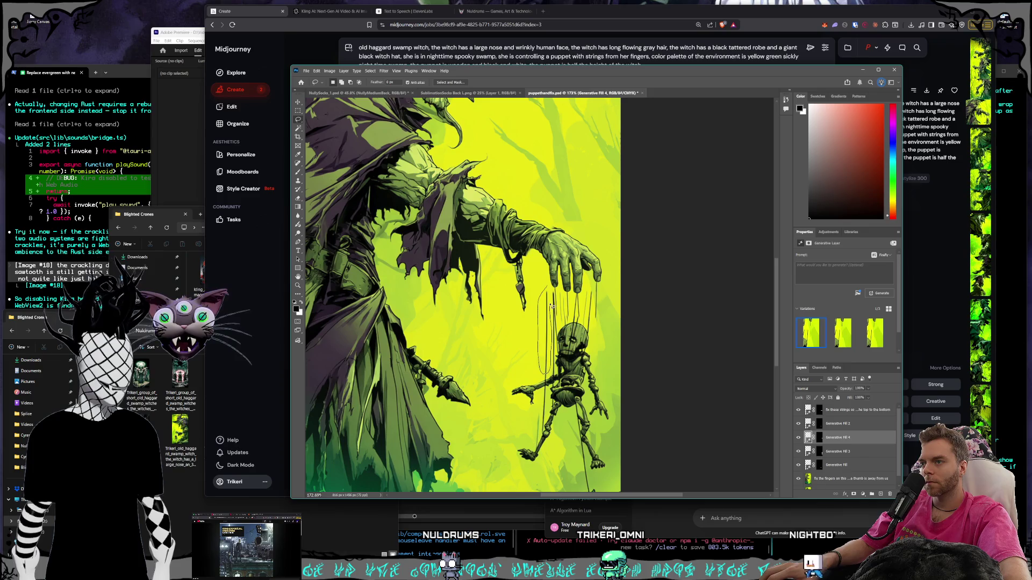
# Lasso a thin strip along the strings, try a fill, undo it, and reopen the prompt field.
pyautogui.moveTo(546, 287); pyautogui.dragTo(545, 335)
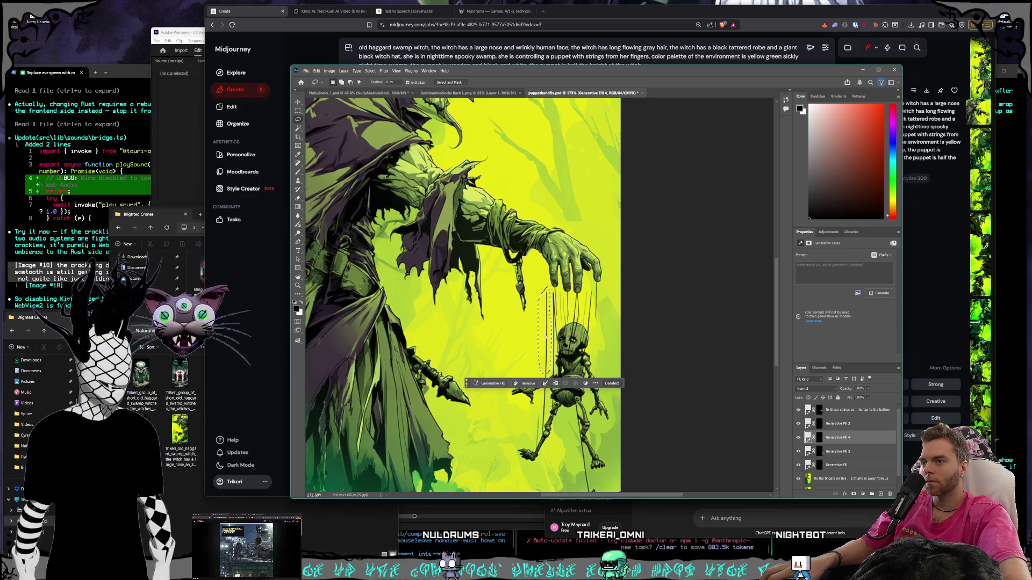
pyautogui.click(506, 384)
pyautogui.click(621, 384)
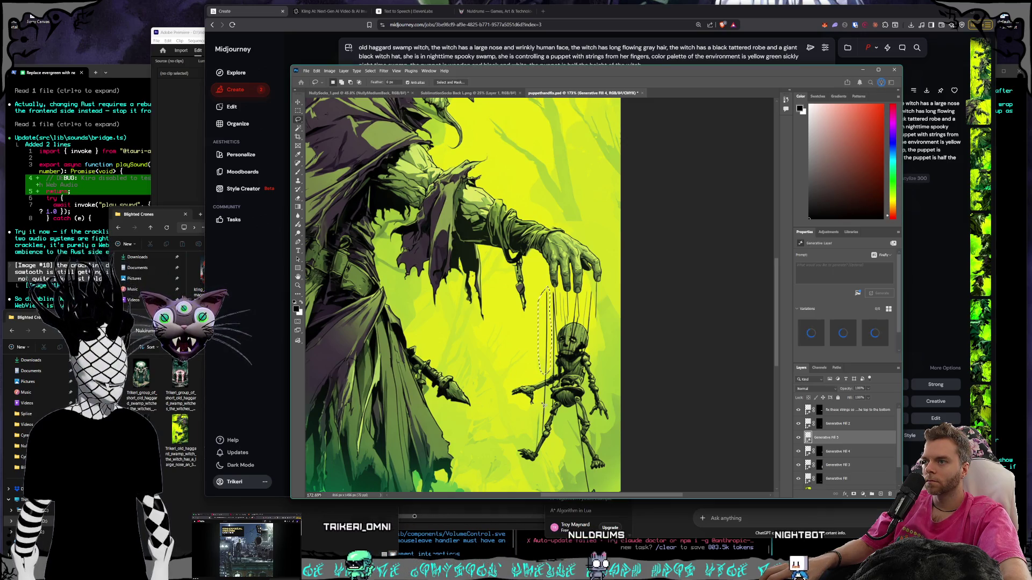
pyautogui.hotkey('ctrl', 'z')
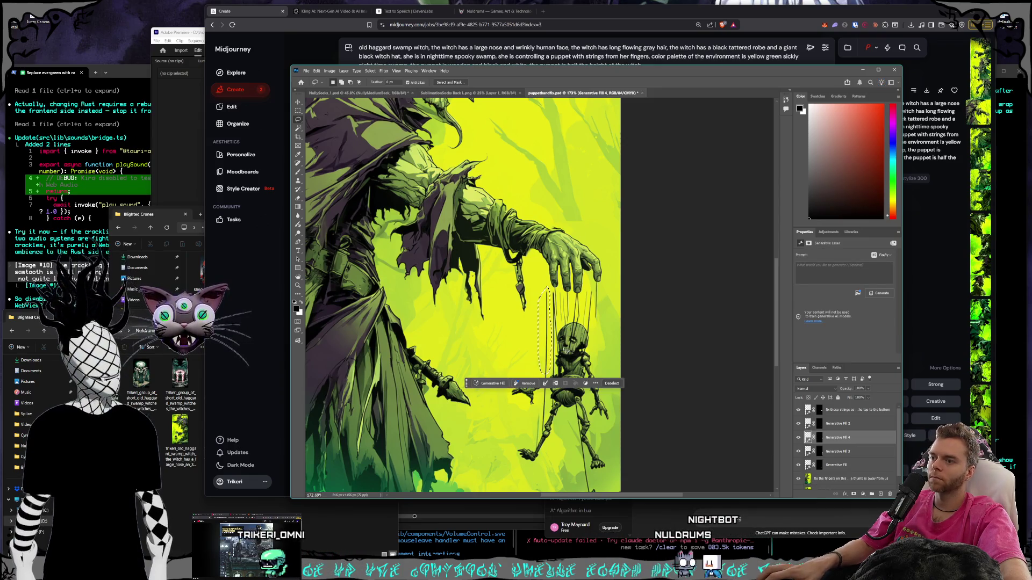
pyautogui.click(488, 383)
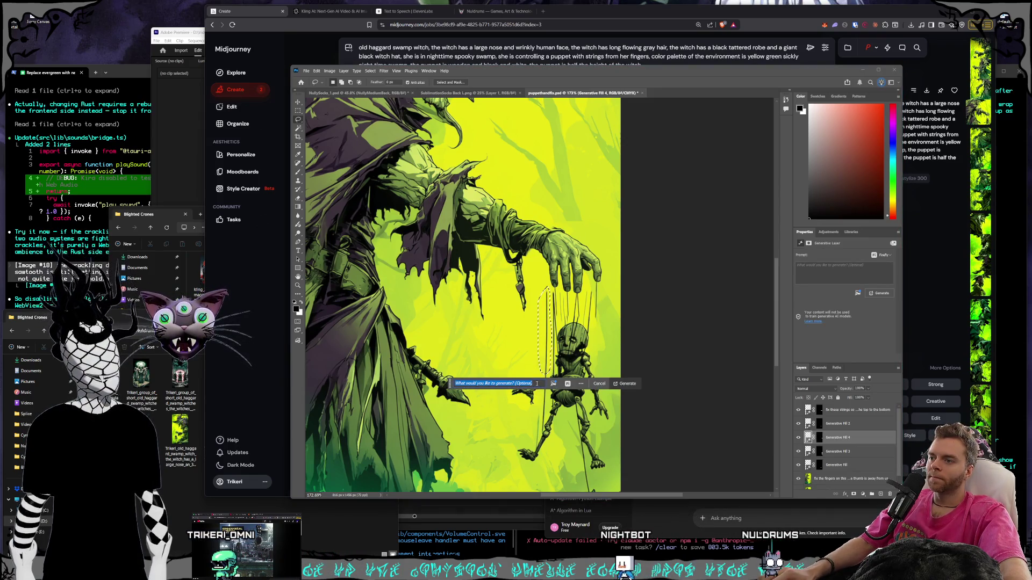
# Generate a fill prompted 'remove the line fill with the background color', then undo it.
pyautogui.write('re')
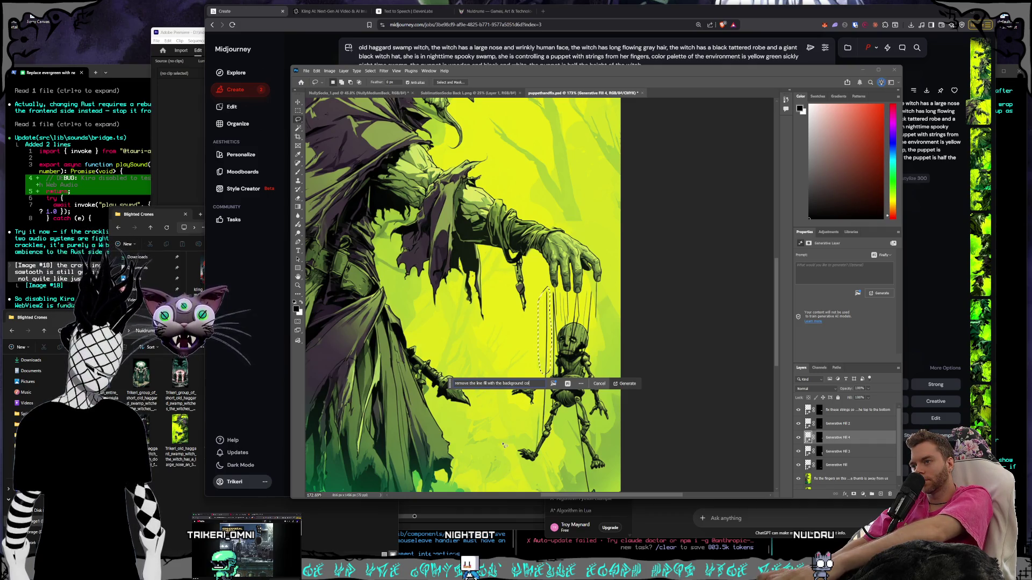
pyautogui.click(635, 384)
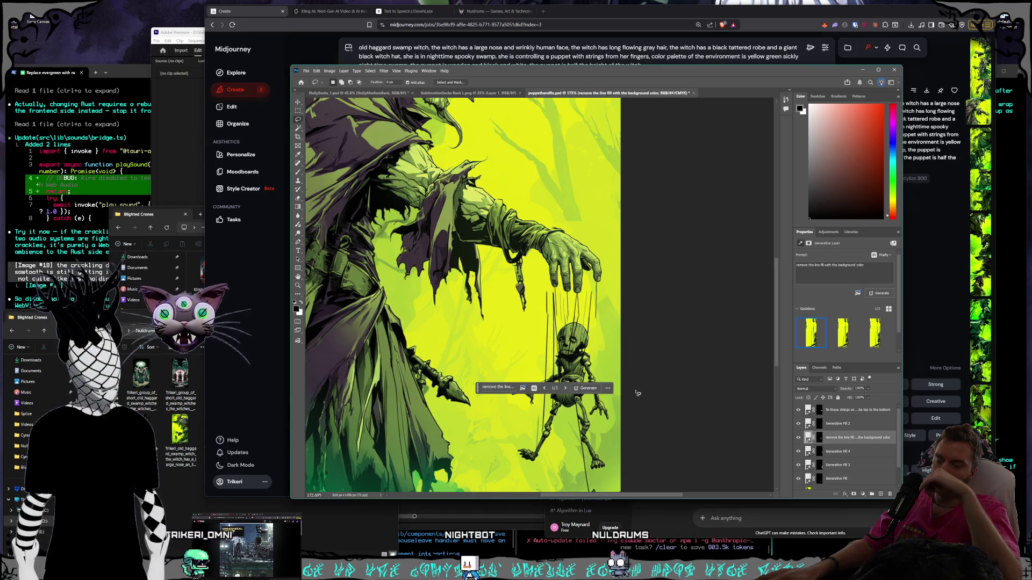
pyautogui.hotkey('ctrl', 'z')
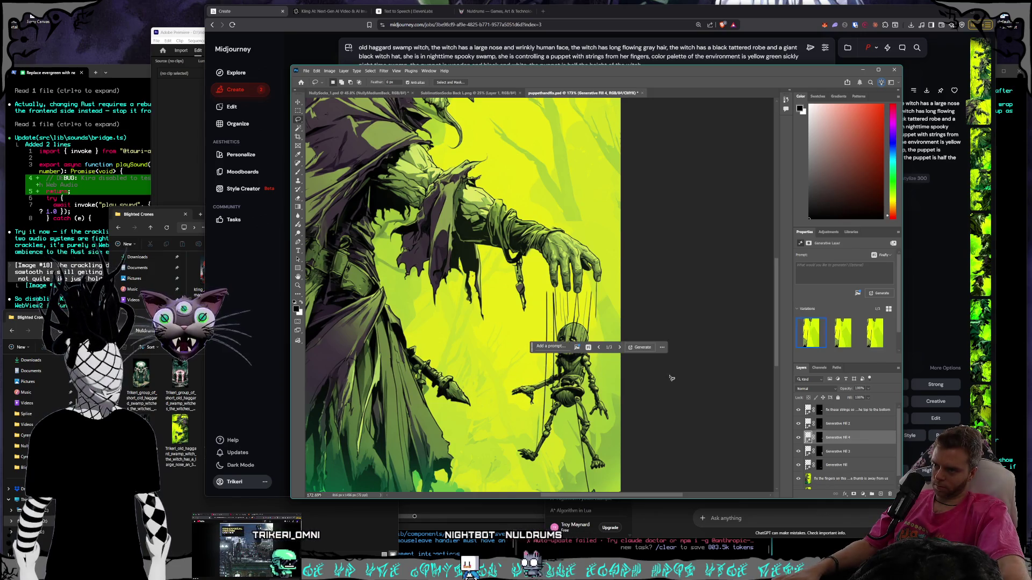
# Zoom in on the puppet strings, switch to the Lasso tool, and outline the stray line on their left.
pyautogui.scroll(2, 600, 310)
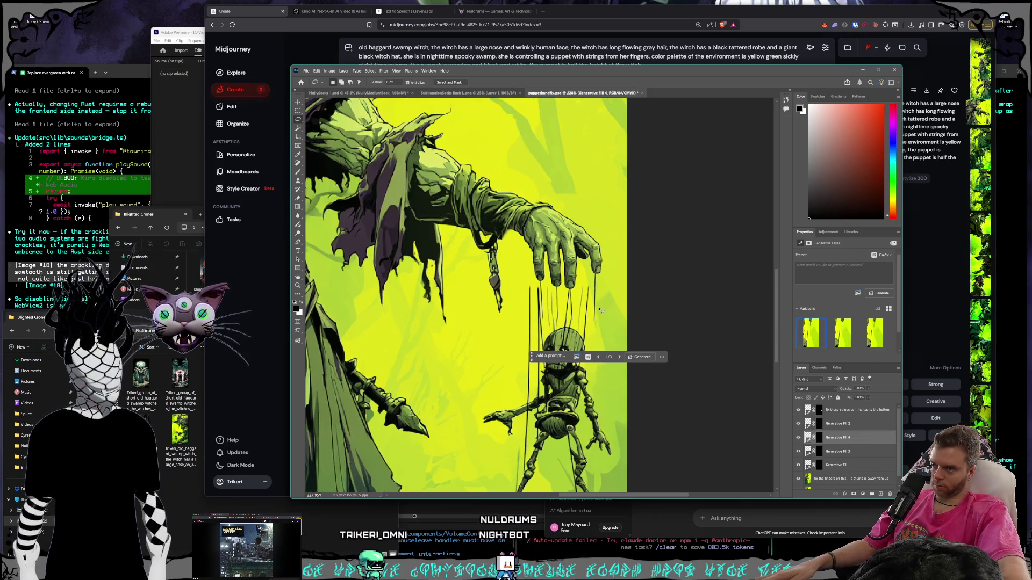
pyautogui.scroll(2, 600, 310)
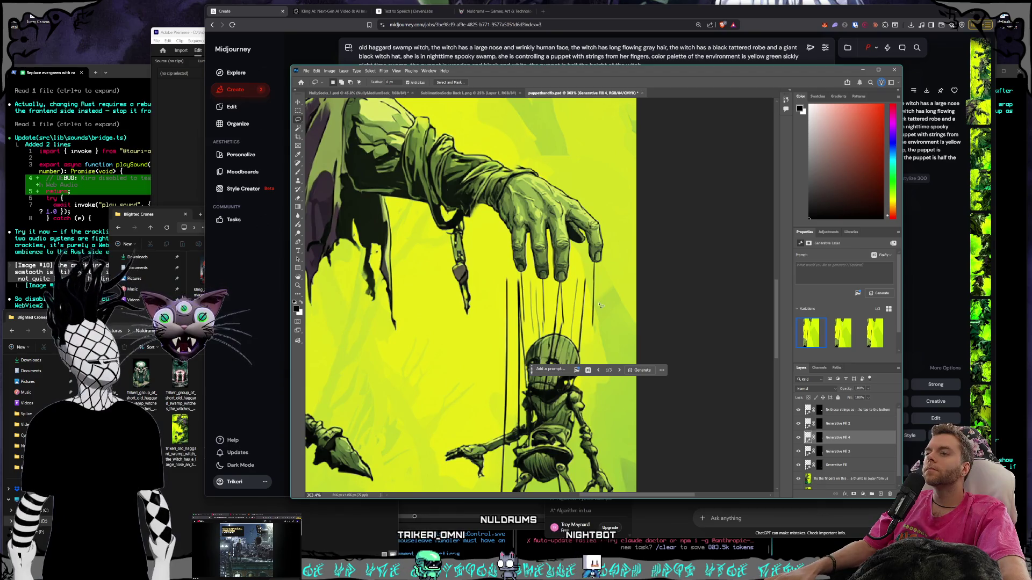
pyautogui.click(298, 198)
pyautogui.click(299, 119)
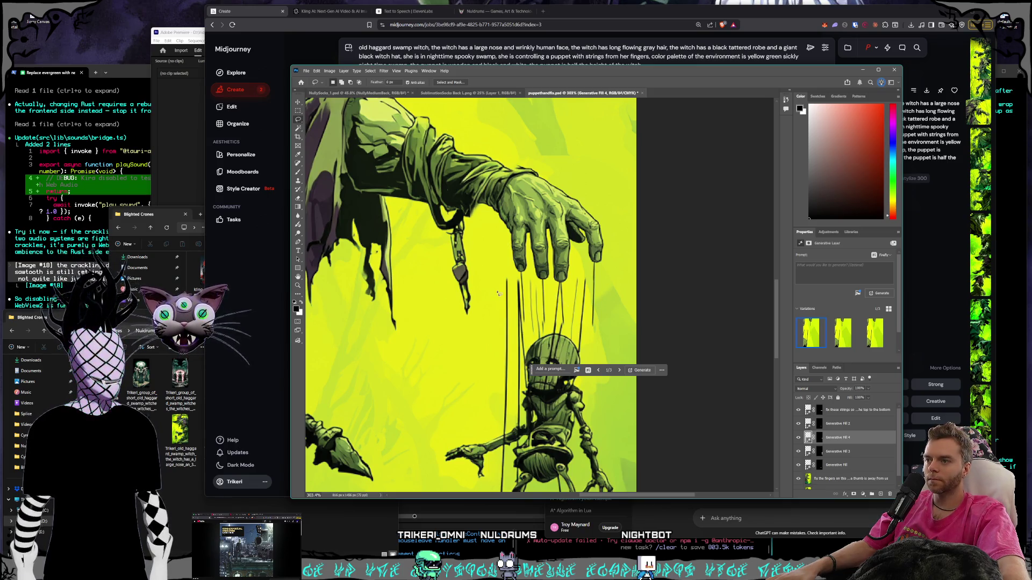
pyautogui.scroll(-1, 498, 293)
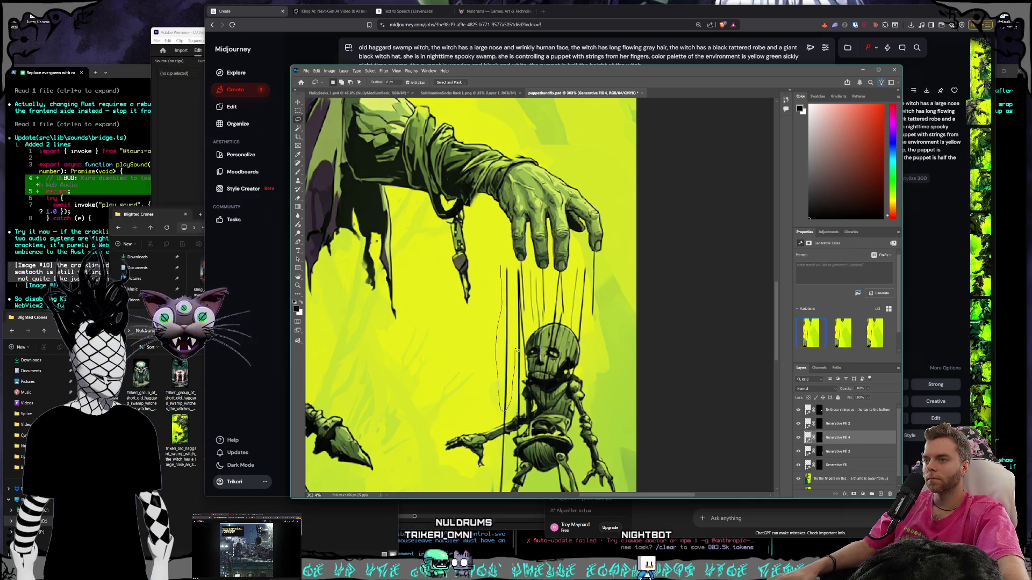
pyautogui.moveTo(511, 266); pyautogui.dragTo(505, 265)
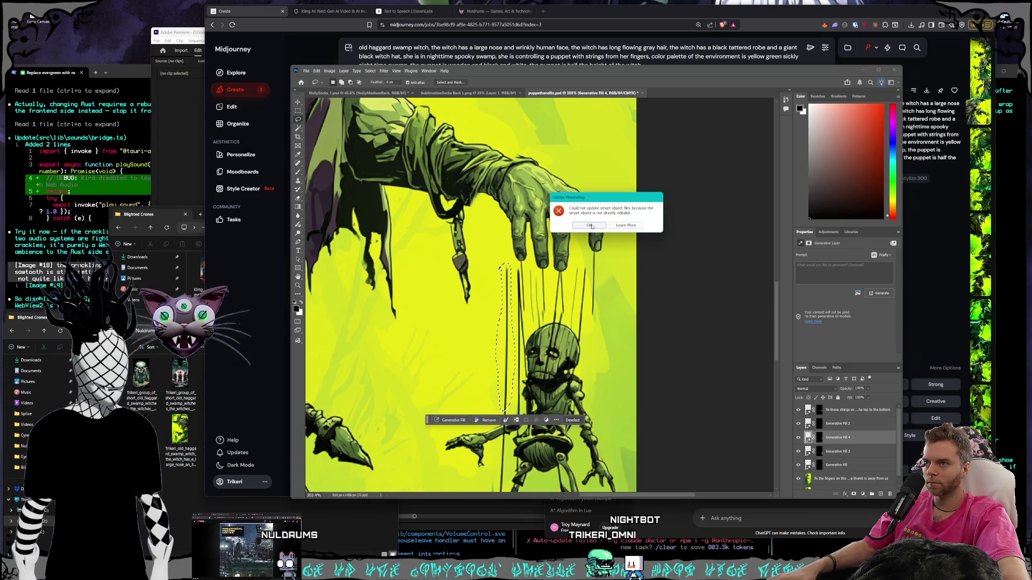
# Dismiss the smart object error and drag the Photoshop window aside.
pyautogui.press('Return')
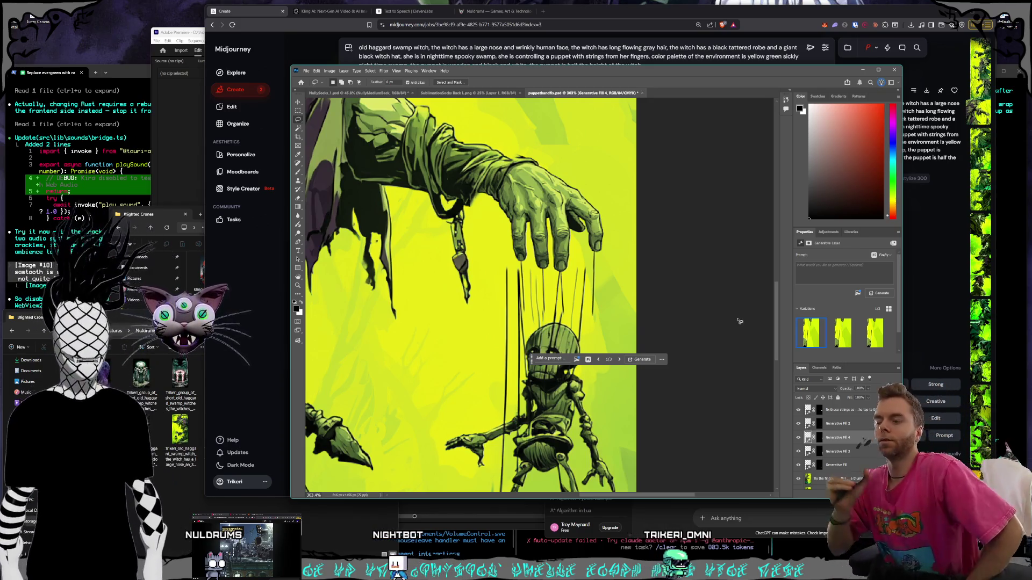
pyautogui.moveTo(448, 97); pyautogui.dragTo(0, 238)
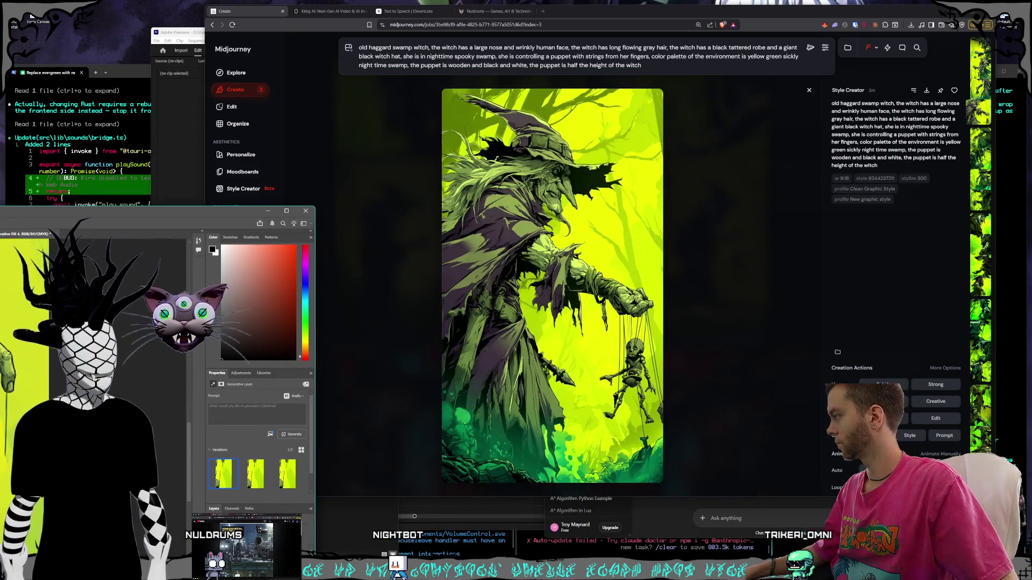
# Minimize Photoshop to reveal the Midjourney page and dismiss the recurring error message.
pyautogui.press('super+Down')
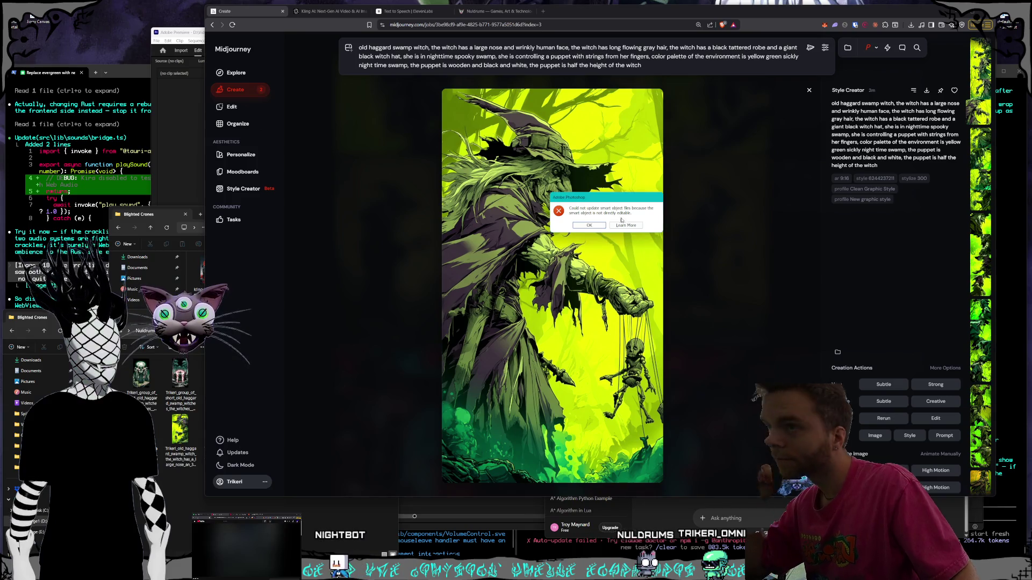
pyautogui.press('Return')
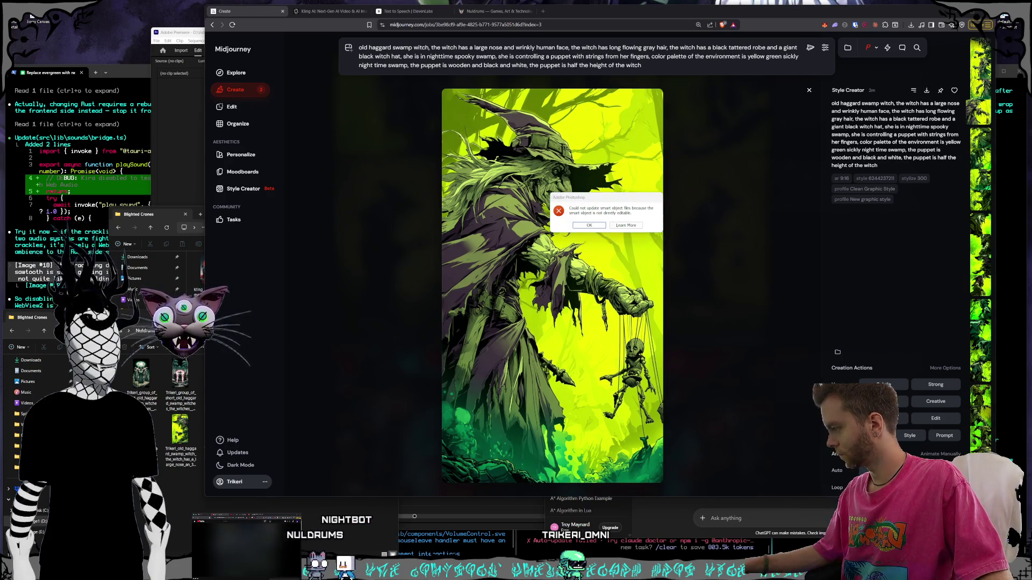
pyautogui.press('Return')
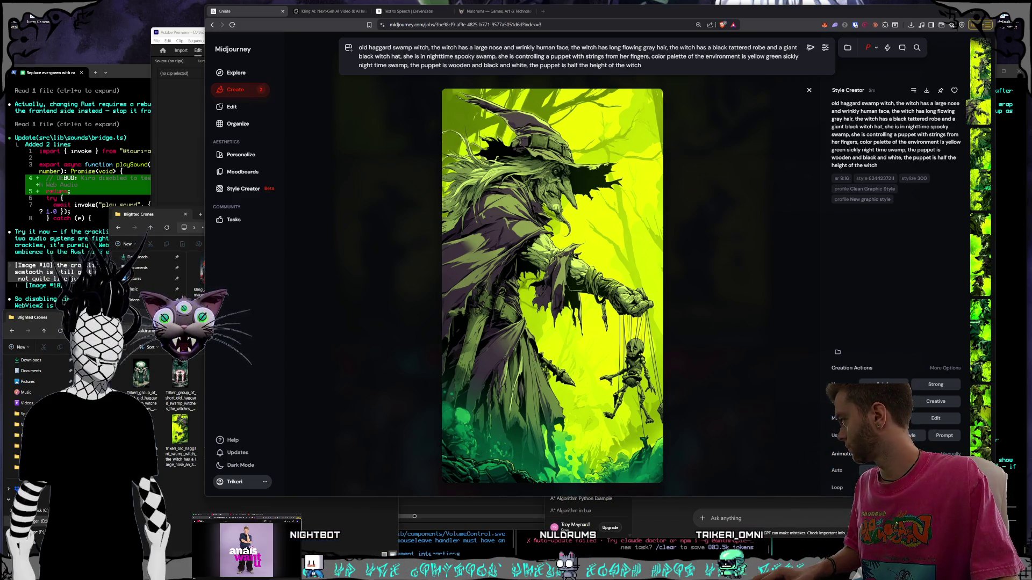
# Bring Photoshop back to the front and maximize its window.
pyautogui.hotkey('alt', 'Tab')
pyautogui.moveTo(128, 104); pyautogui.dragTo(145, 103)
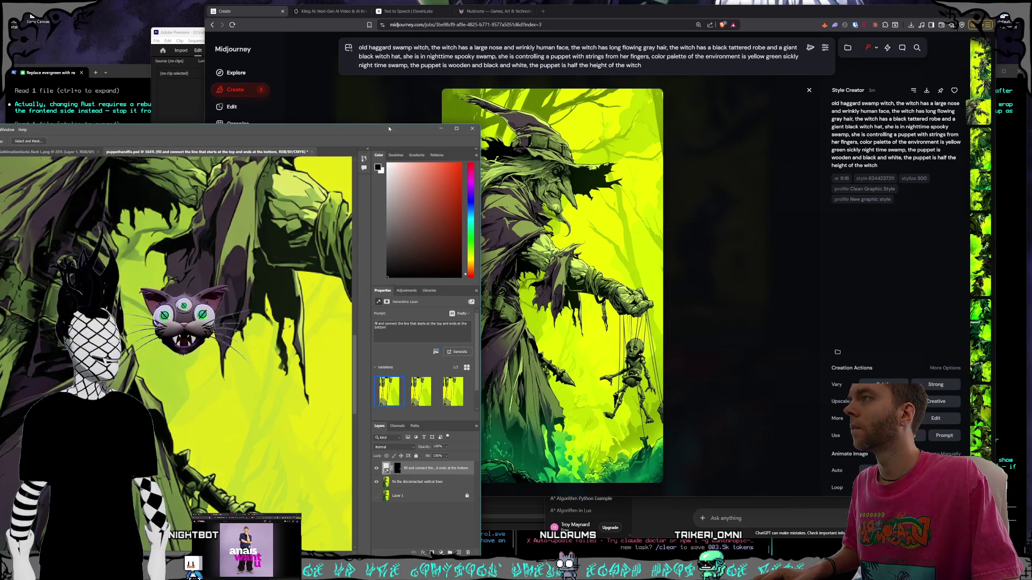
pyautogui.moveTo(389, 129); pyautogui.dragTo(639, 68)
pyautogui.moveTo(573, 111); pyautogui.dragTo(573, 111)
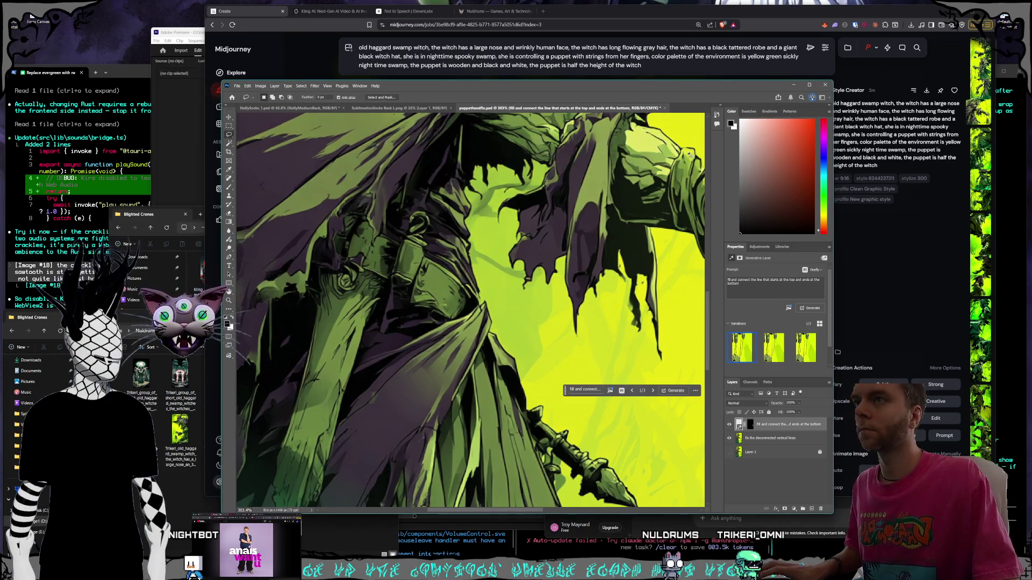
pyautogui.click(810, 89)
# Select both string-repair generative layers in the Layers panel and merge them with Ctrl+E.
pyautogui.scroll(-5, 691, 344)
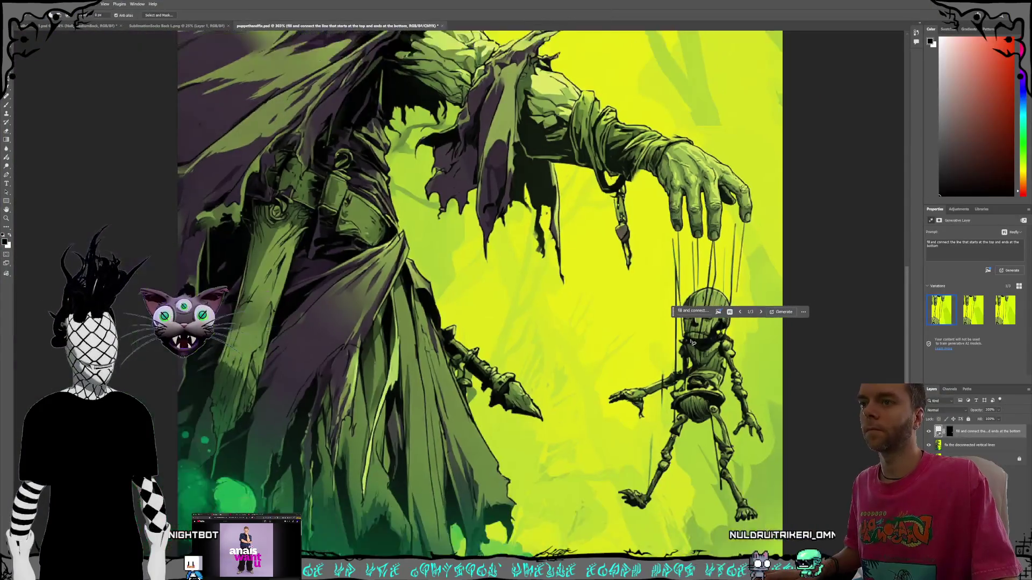
pyautogui.scroll(-2, 690, 344)
pyautogui.scroll(4, 735, 280)
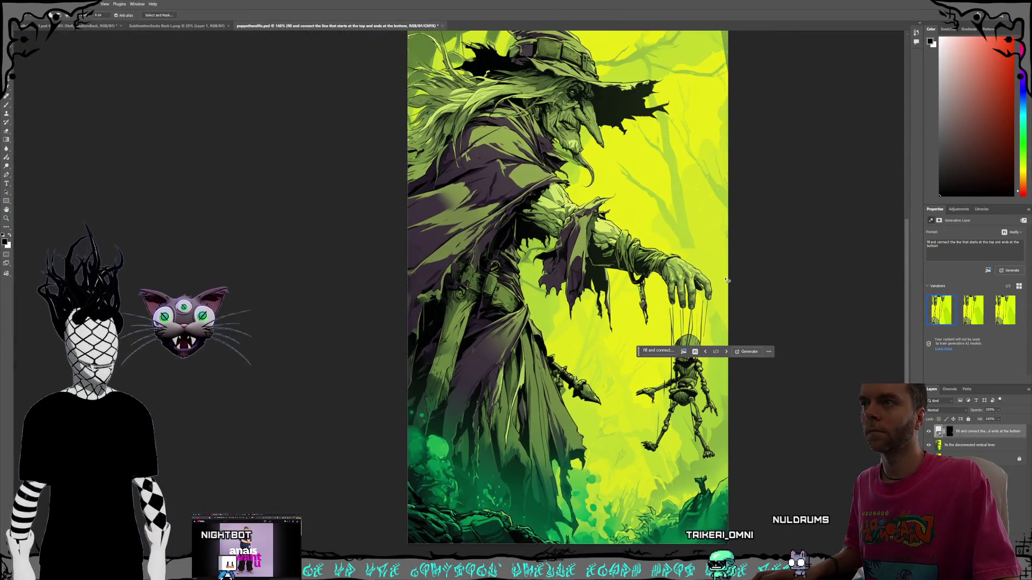
pyautogui.scroll(-2, 794, 361)
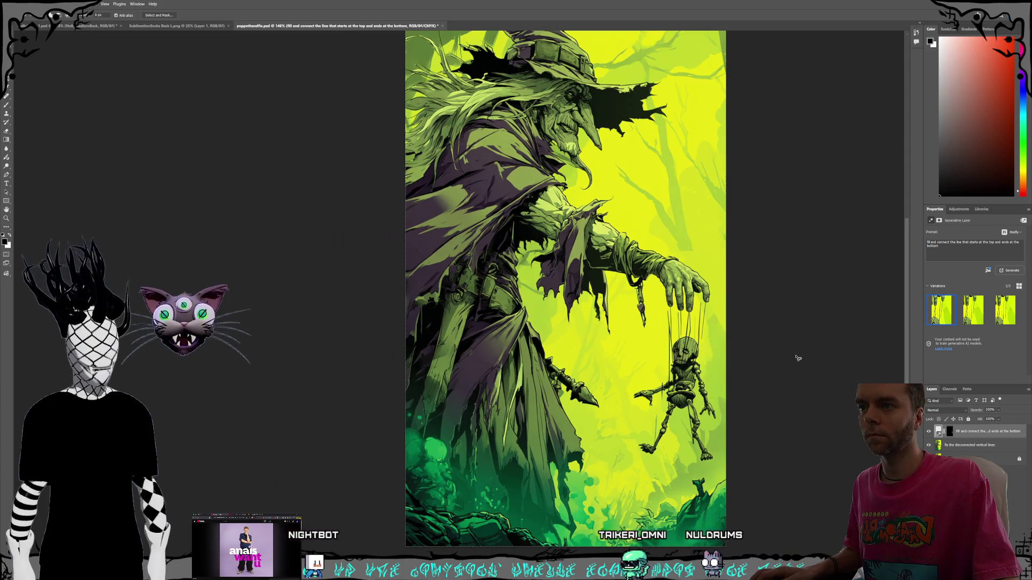
pyautogui.scroll(3, 693, 338)
pyautogui.scroll(4, 672, 334)
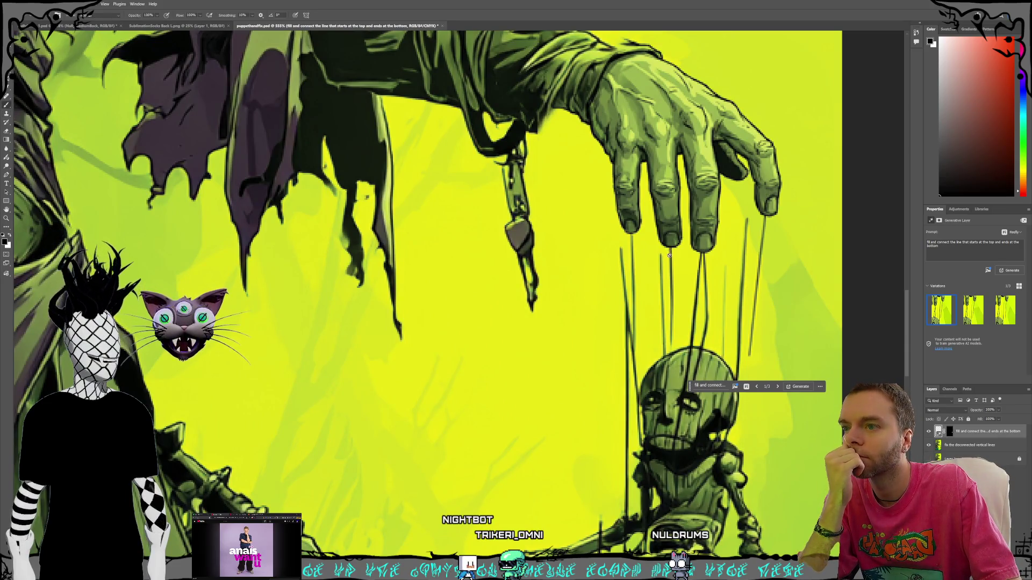
pyautogui.click(976, 445)
pyautogui.keyDown('ctrl'); pyautogui.click(979, 435); pyautogui.keyUp('ctrl')
pyautogui.hotkey('ctrl', 'e')
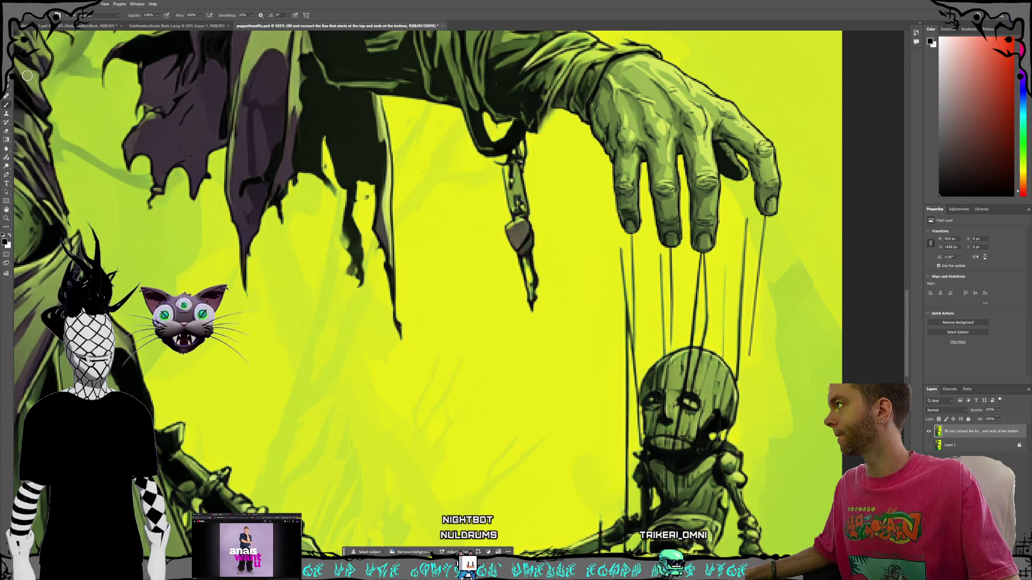
pyautogui.rightClick(43, 34)
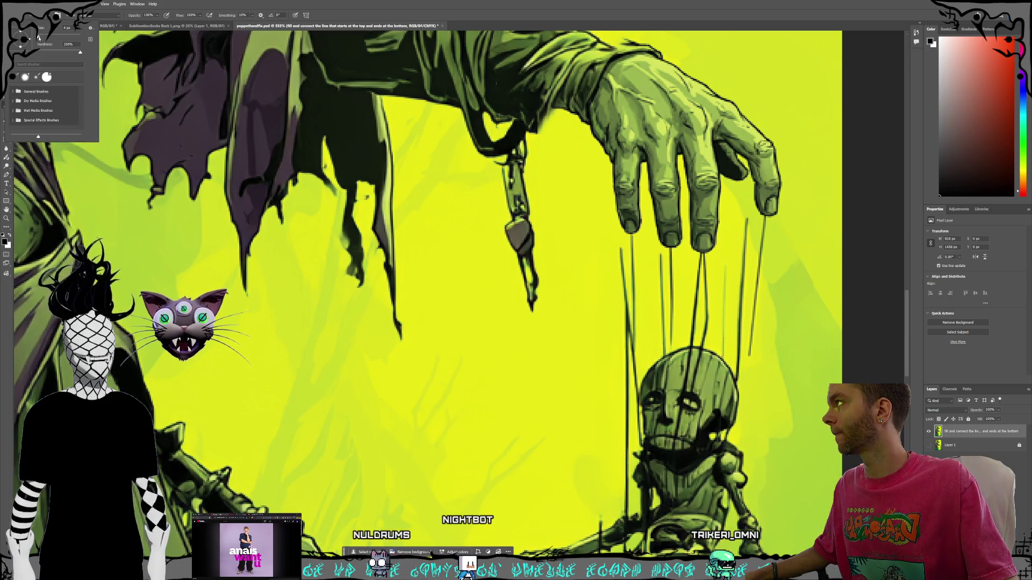
pyautogui.click(696, 303)
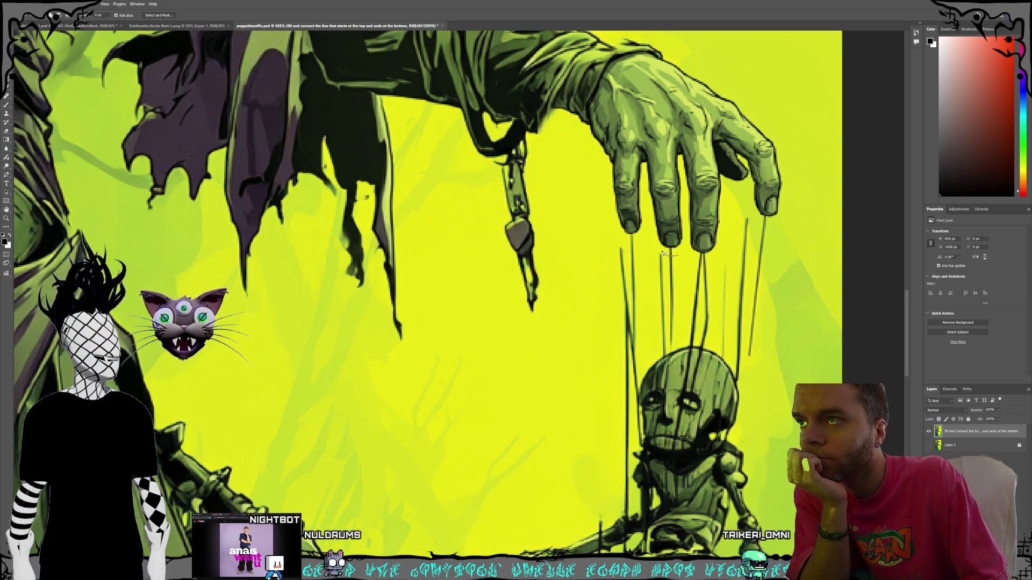
# Clear the area beside the puppet strings, generate new fill, and merge it into a pixel layer.
pyautogui.moveTo(656, 317)
pyautogui.mouseDown()
pyautogui.moveTo(662, 344)
pyautogui.moveTo(678, 325)
pyautogui.moveTo(678, 257)
pyautogui.mouseUp()
pyautogui.press('Delete')
pyautogui.click(613, 358)
pyautogui.click(748, 358)
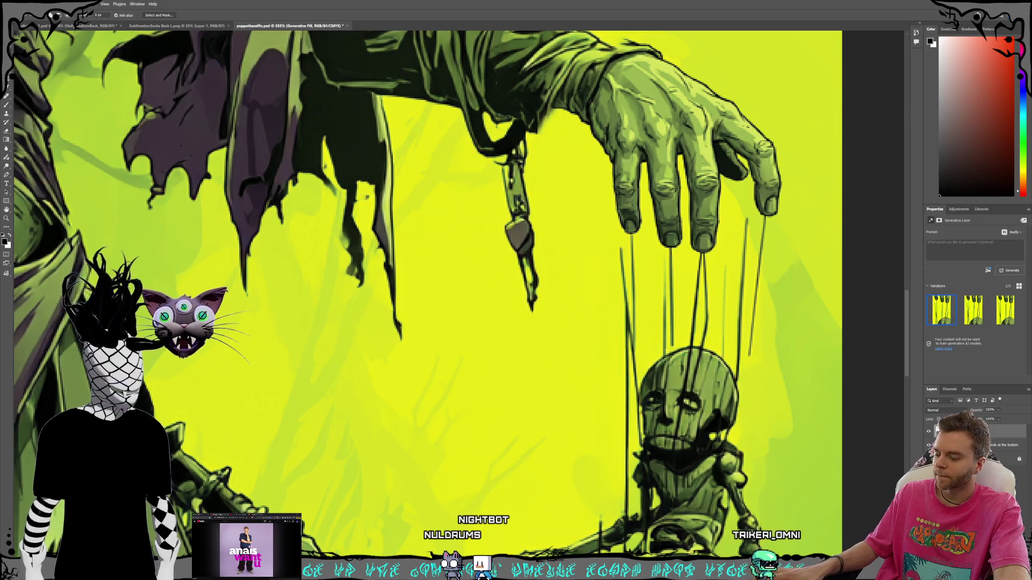
pyautogui.hotkey('ctrl', 'e')
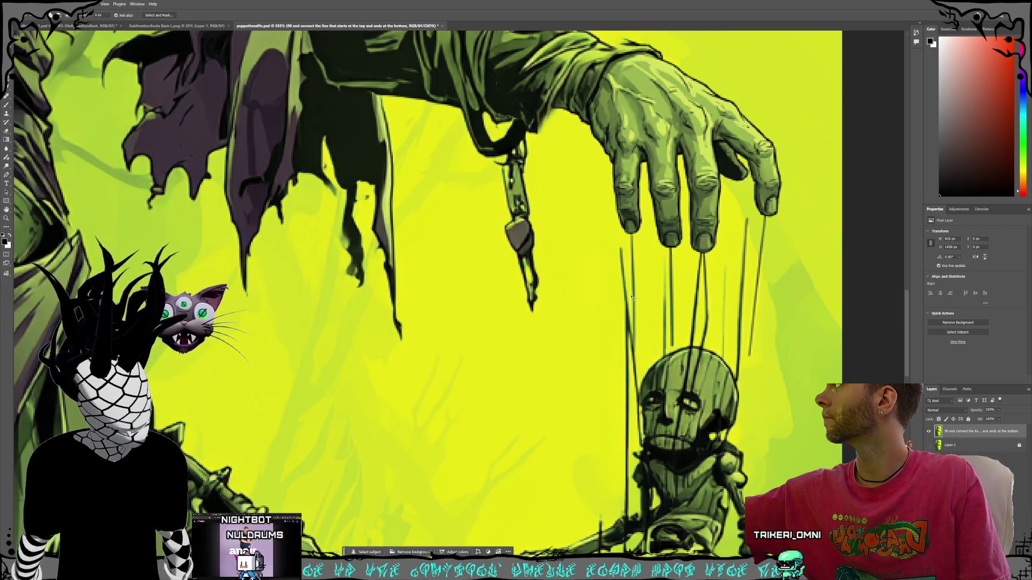
# Restore, shrink and move the Photoshop window aside, then minimize it to reveal Midjourney.
pyautogui.moveTo(487, 5)
pyautogui.mouseDown()
pyautogui.moveTo(477, 53)
pyautogui.moveTo(447, 73)
pyautogui.mouseUp()
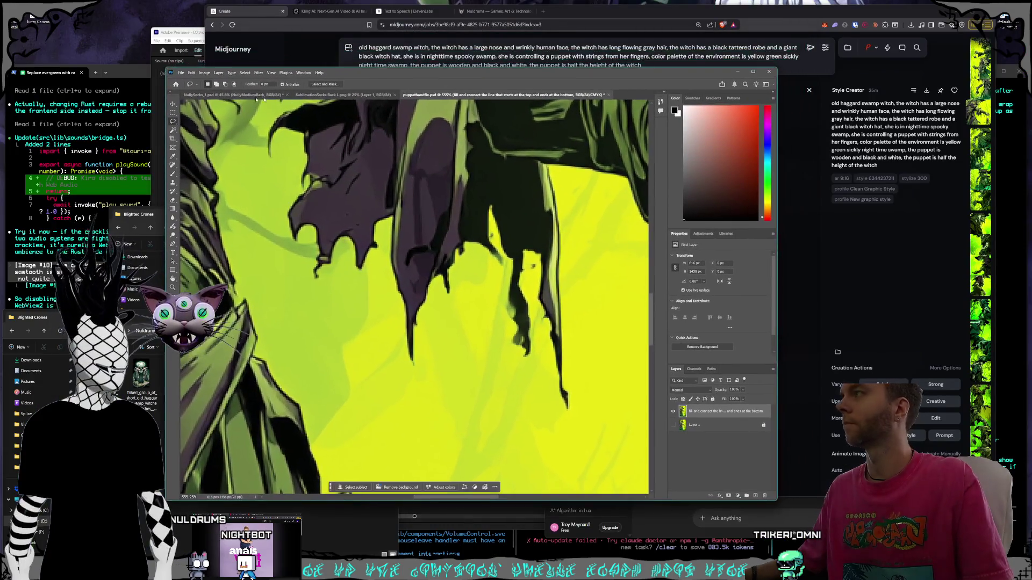
pyautogui.moveTo(164, 67); pyautogui.dragTo(170, 115)
pyautogui.moveTo(536, 124); pyautogui.dragTo(113, 236)
pyautogui.moveTo(354, 227); pyautogui.dragTo(303, 195)
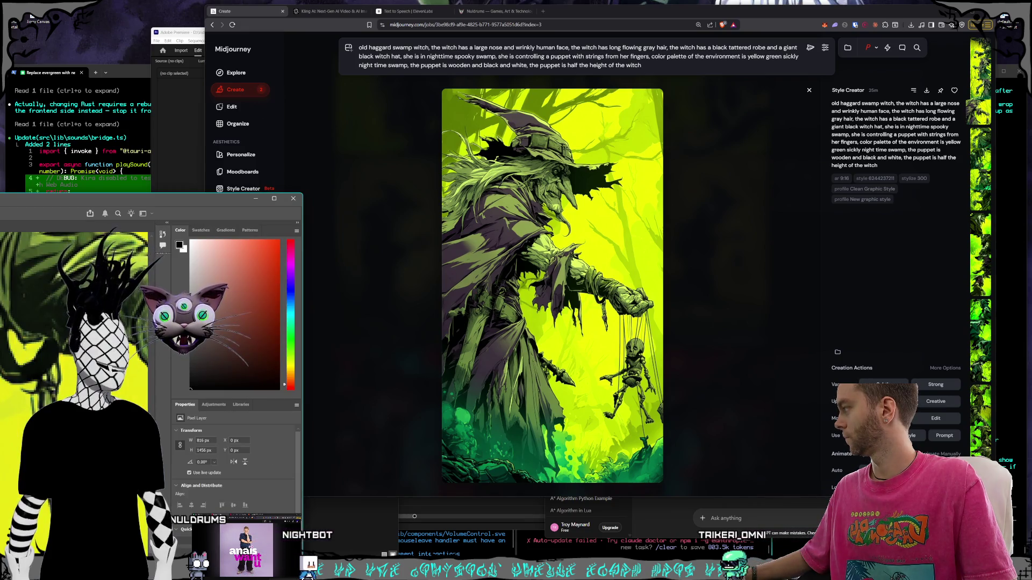
pyautogui.press('super+Down')
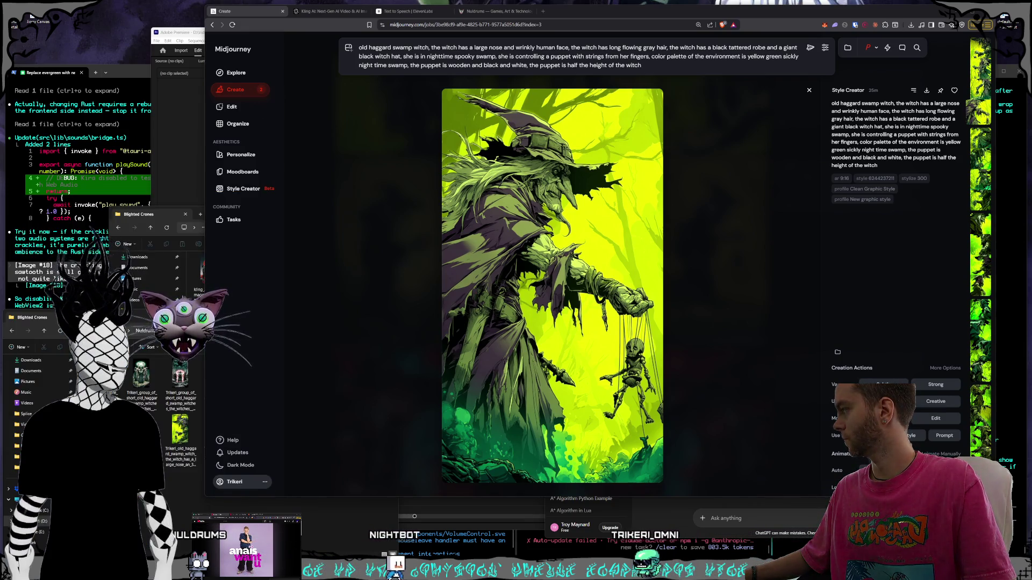